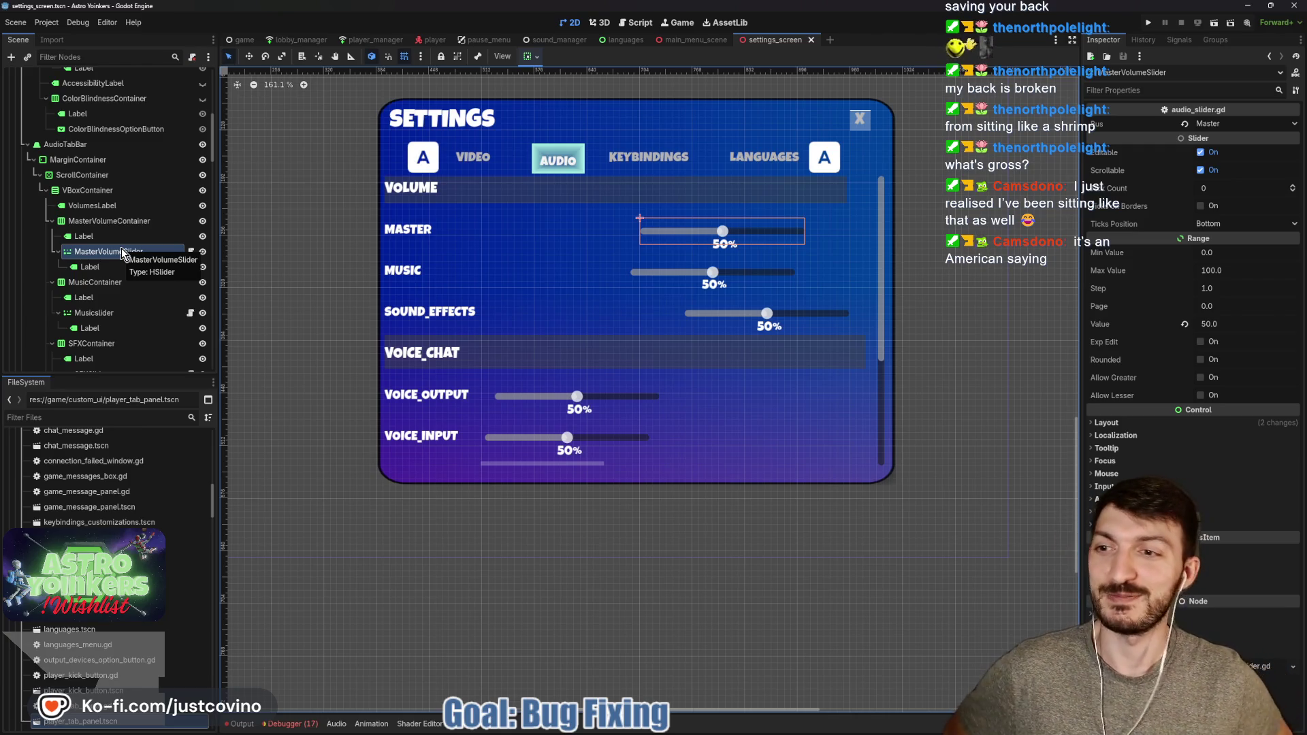
Inspect the MUSIC, SOUND_EFFECTS and VOICE_INPUT row containers and the sound effects slider
click(100, 282)
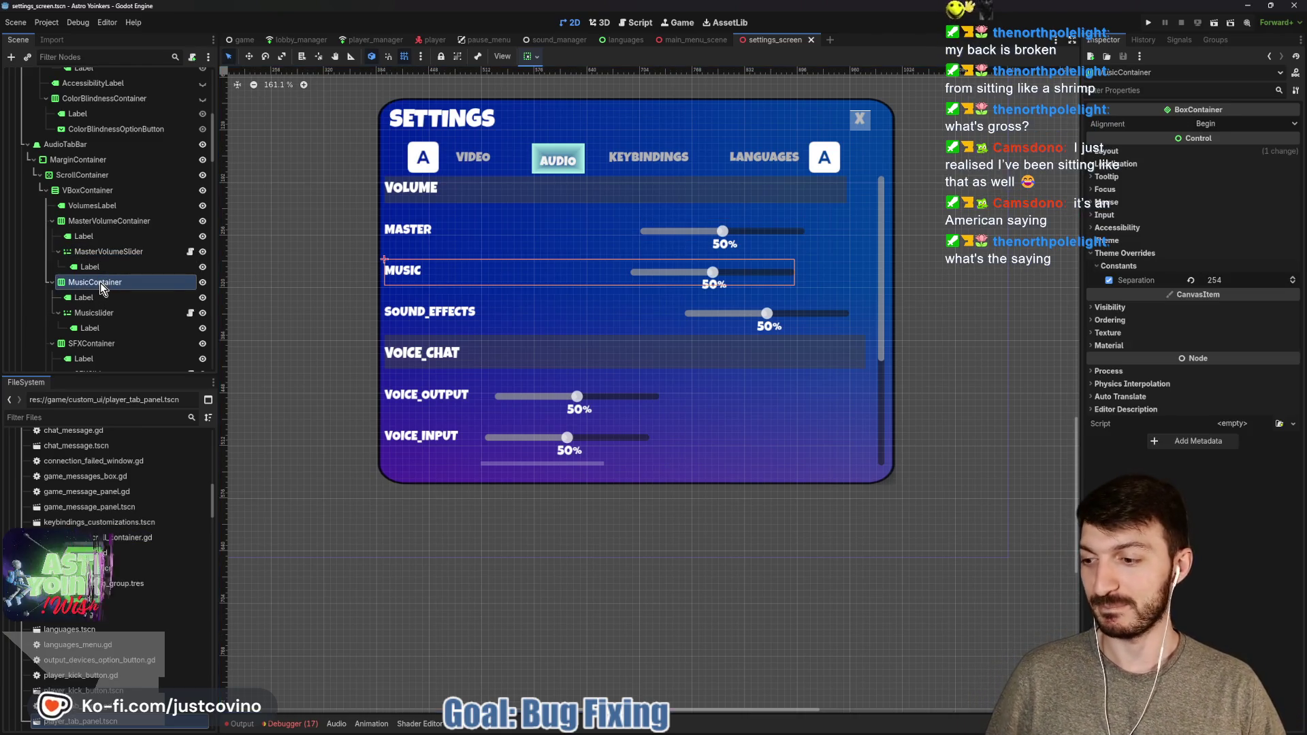
scroll(102, 286, down, 3)
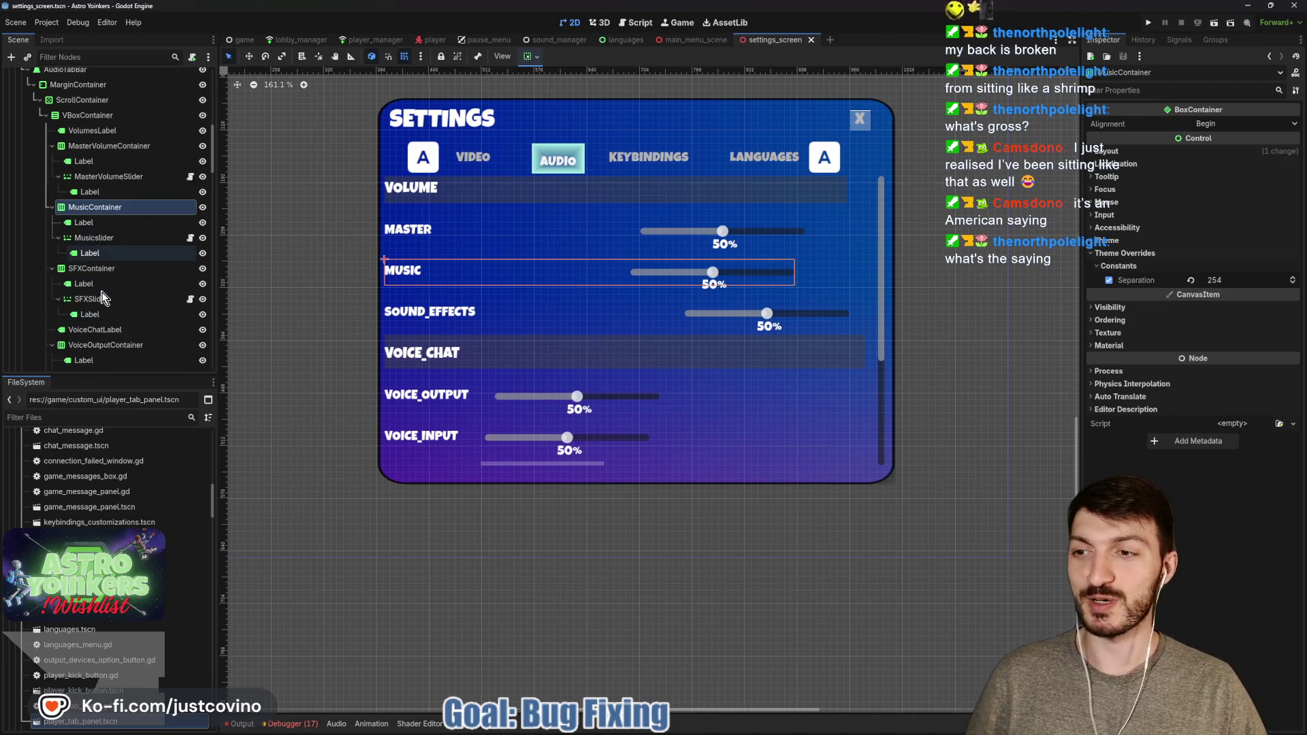
click(96, 270)
click(106, 301)
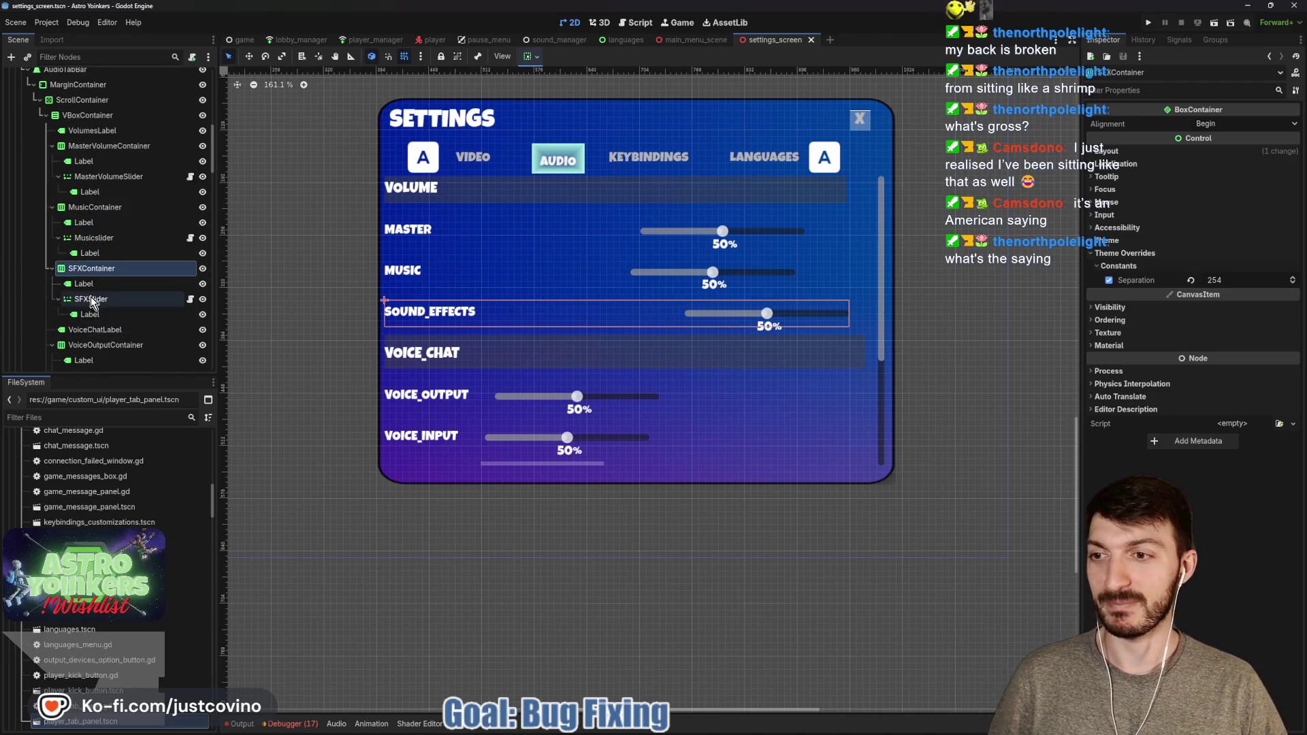
scroll(120, 321, down, 3)
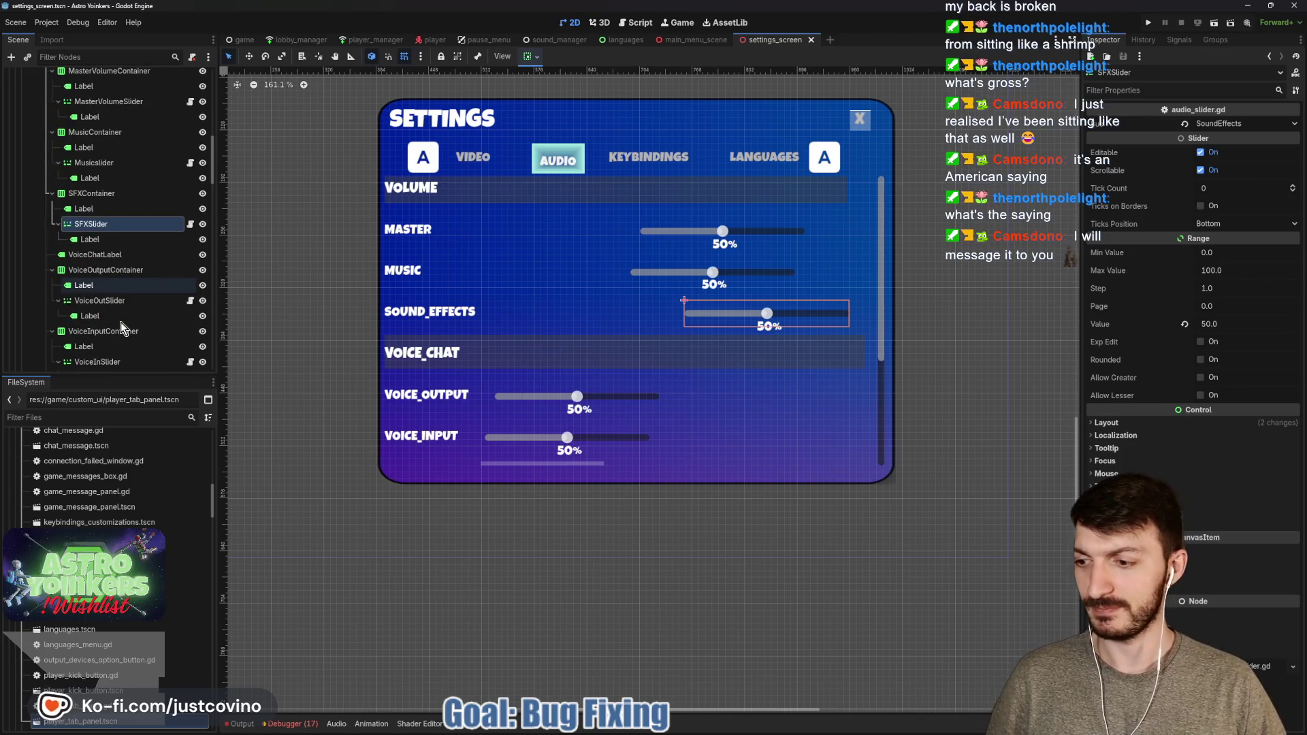
scroll(121, 322, down, 2)
click(99, 296)
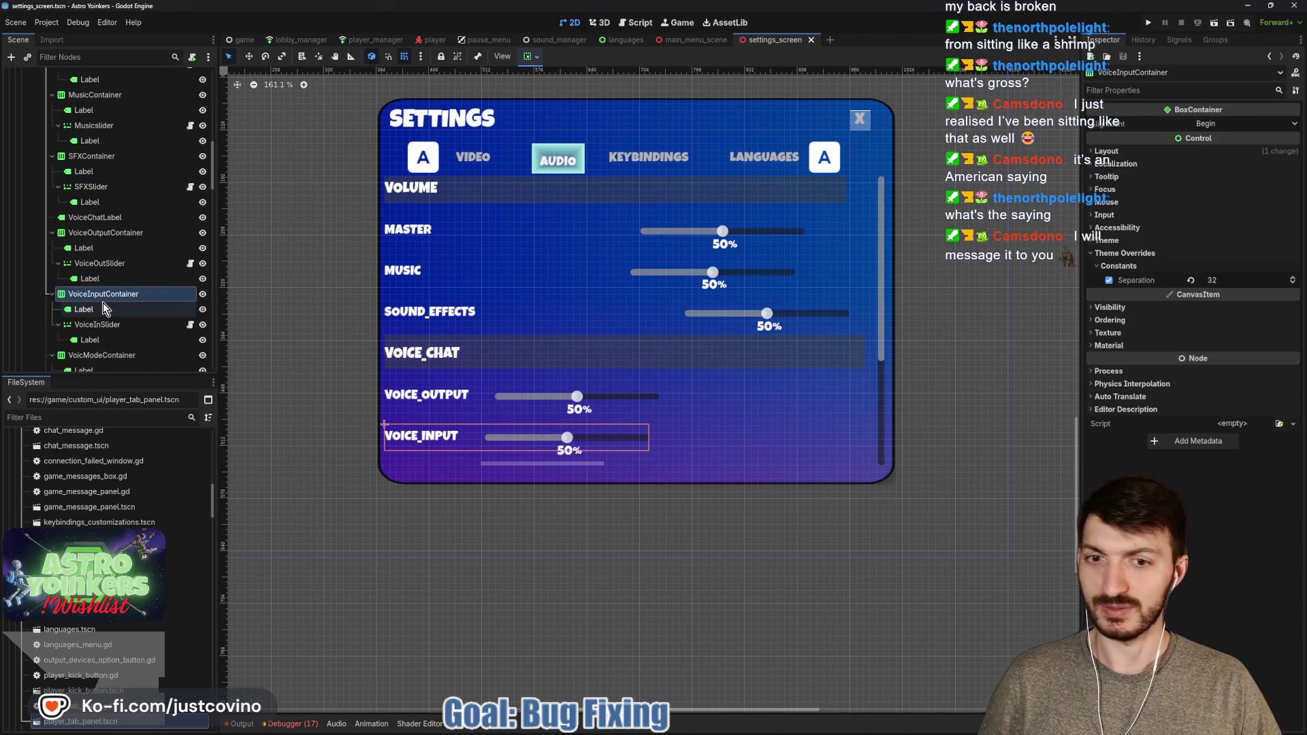
scroll(114, 275, up, 5)
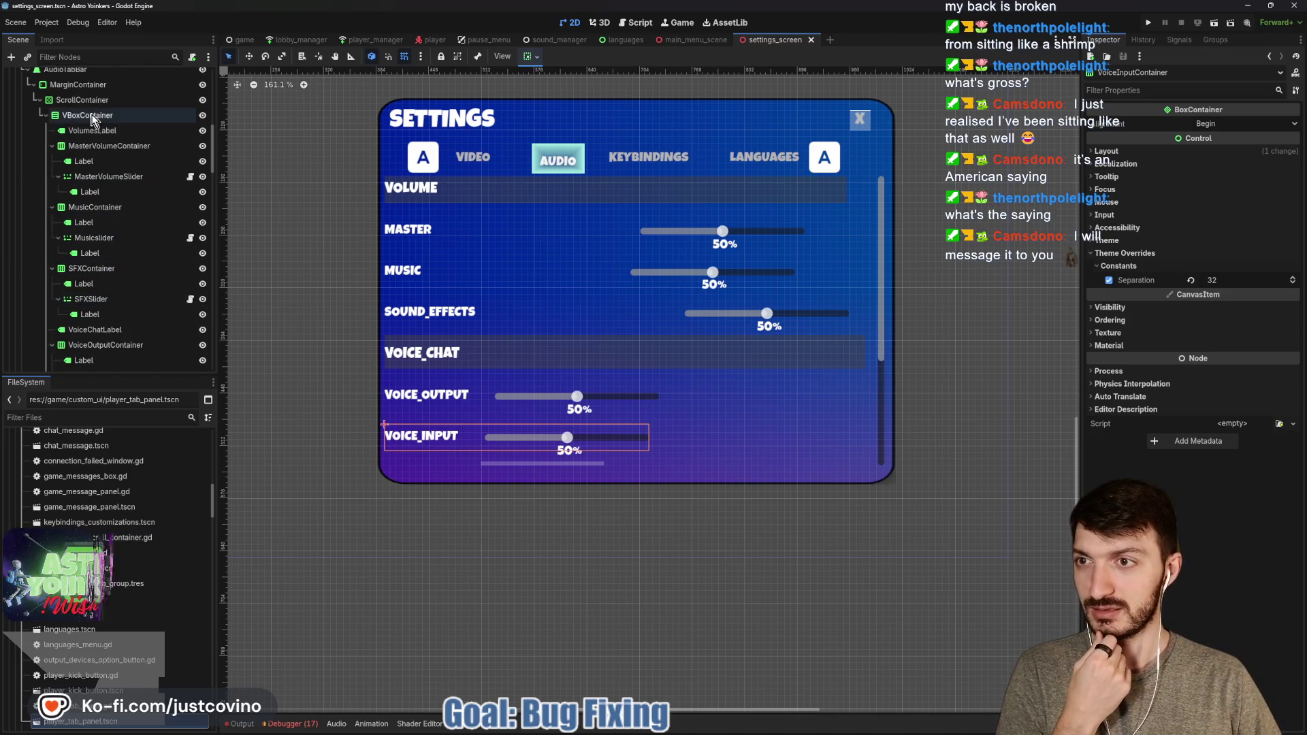
Scroll the ScrollContainer's vertical offset to about 208 to reveal the lower keybinding rows
click(82, 100)
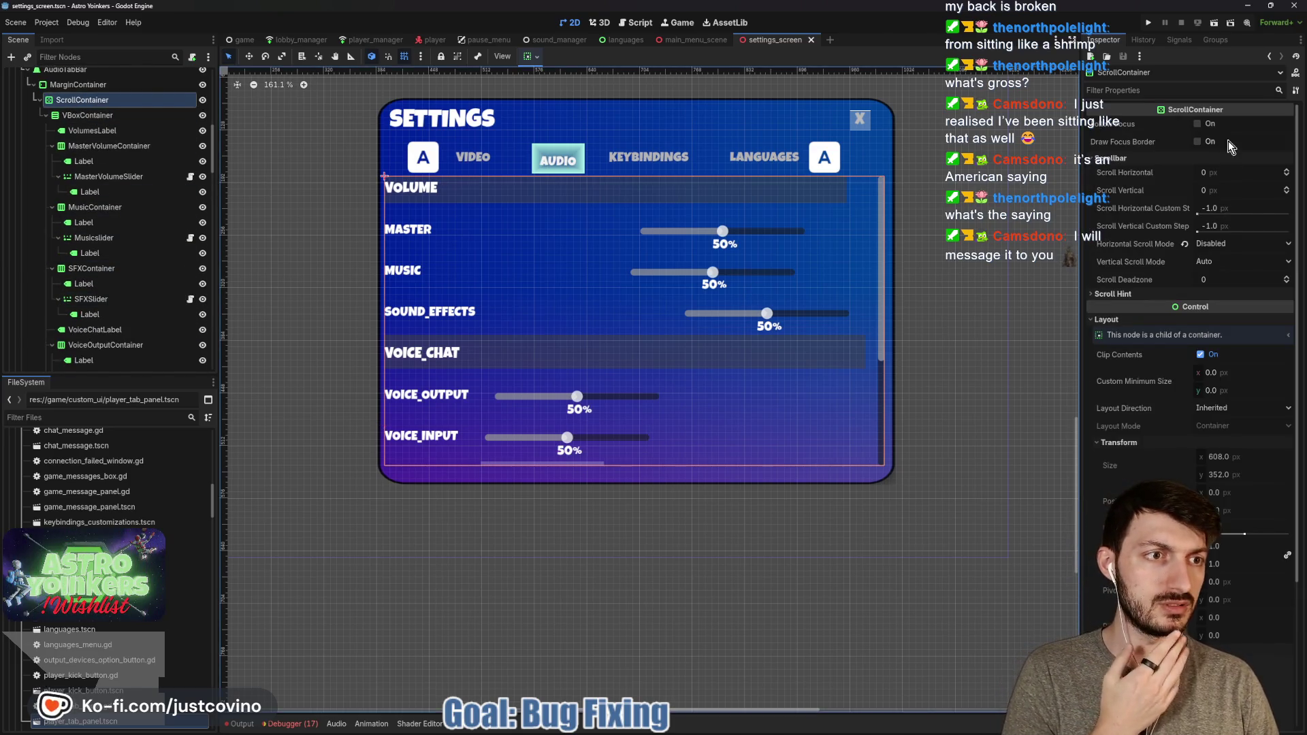
drag(1213, 198, 1281, 198)
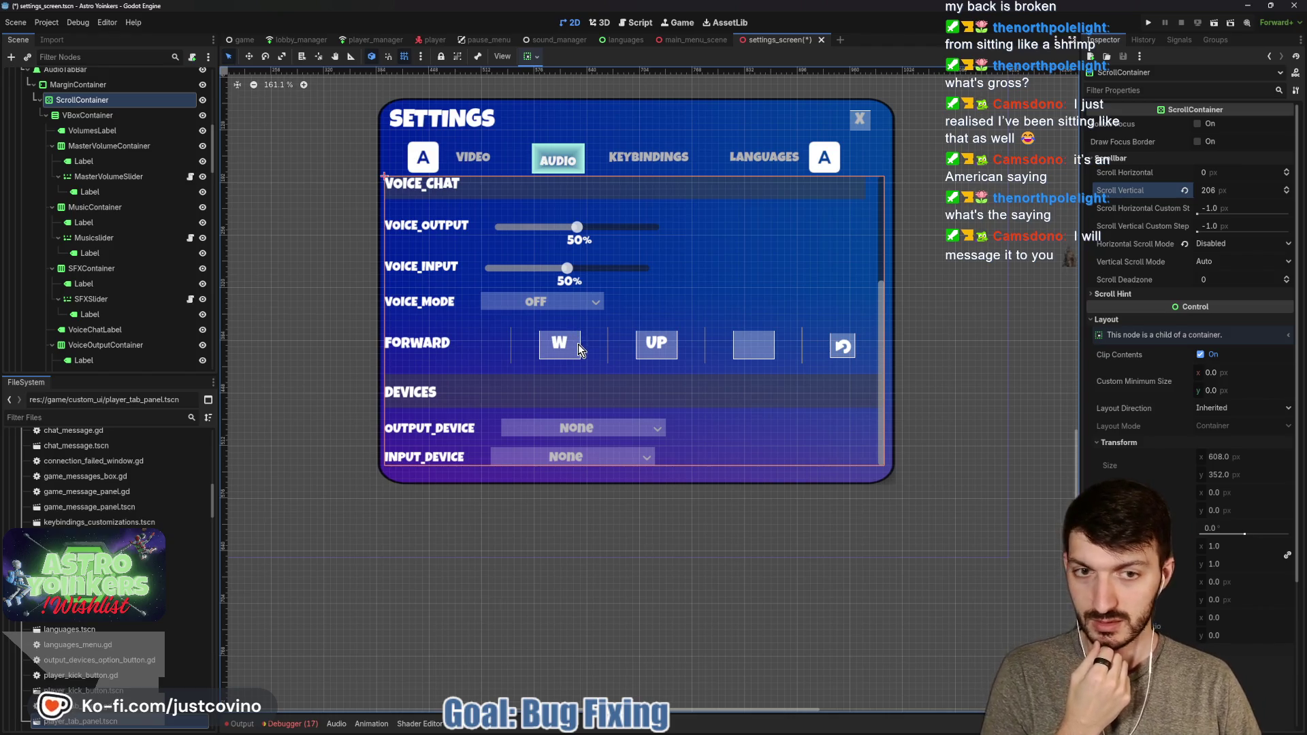
scroll(144, 329, down, 5)
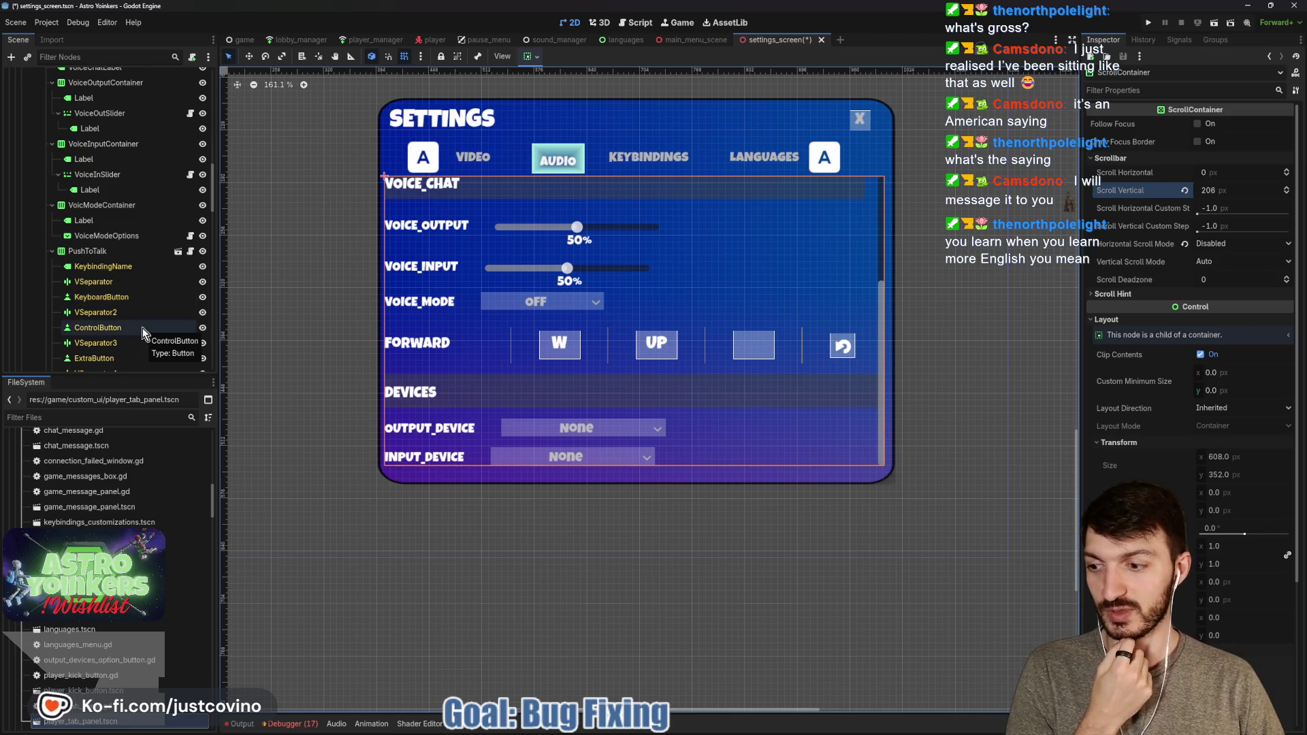
click(106, 251)
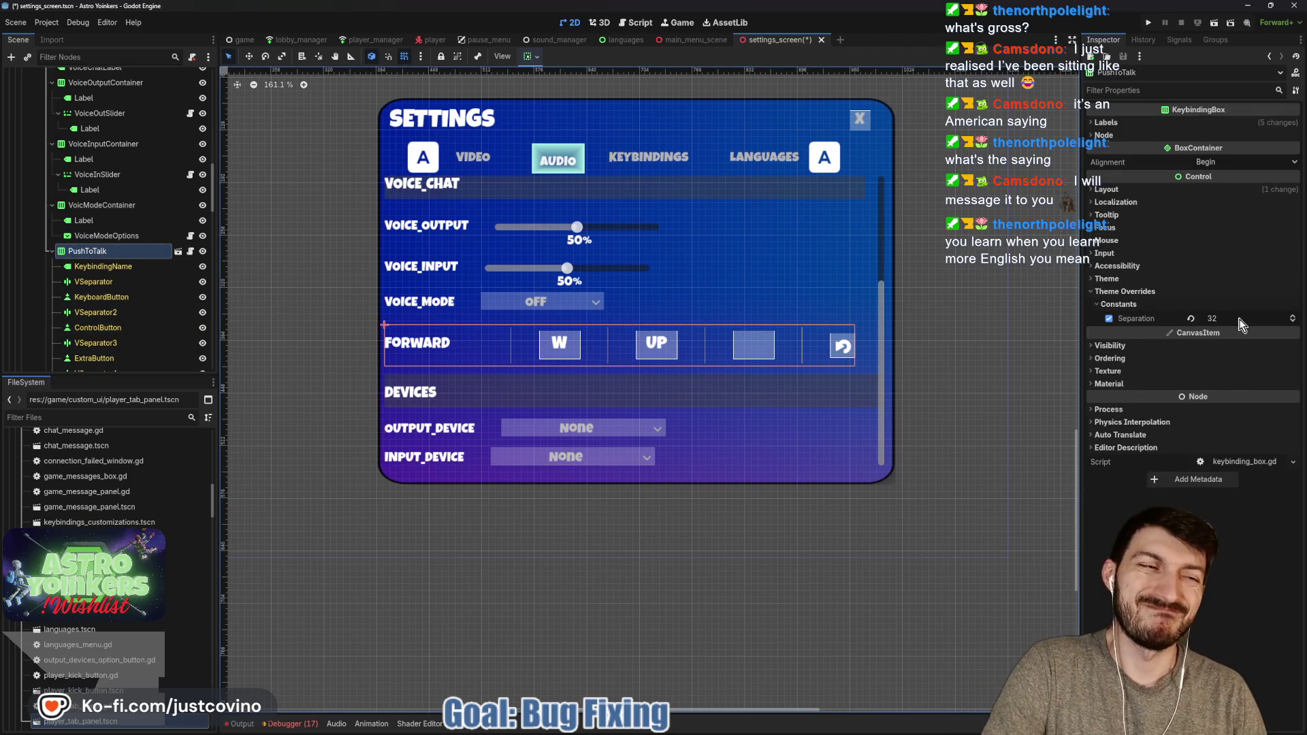
Reduce PushToTalk's separation to 17 and narrow the DEVICES label to 560.4 wide
drag(1243, 323, 1208, 323)
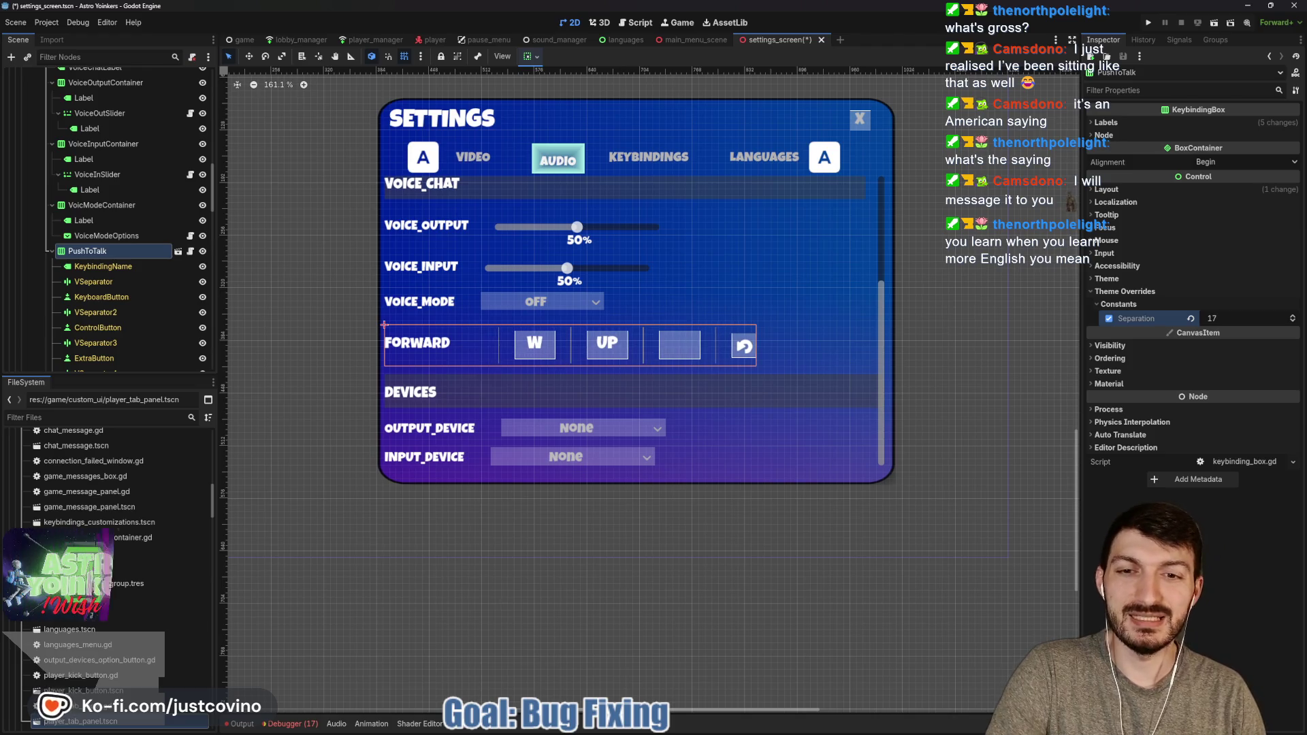
scroll(121, 283, down, 4)
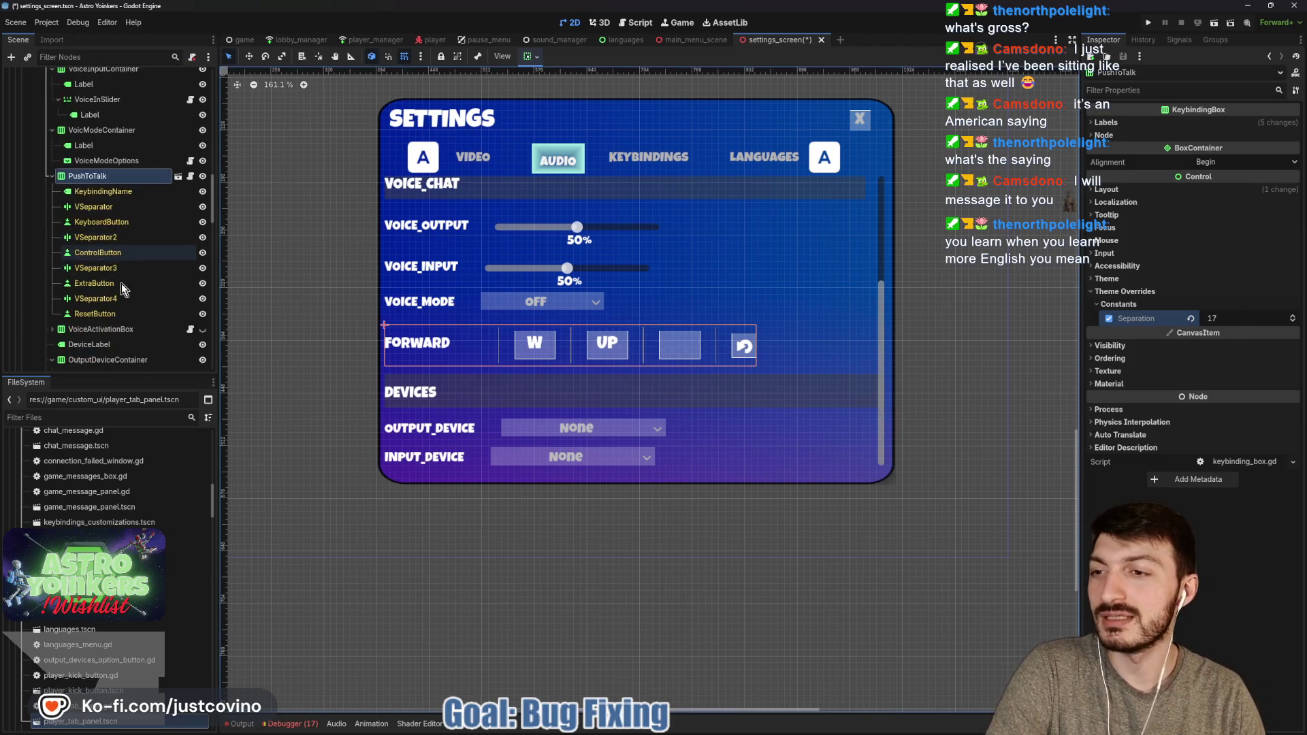
click(102, 307)
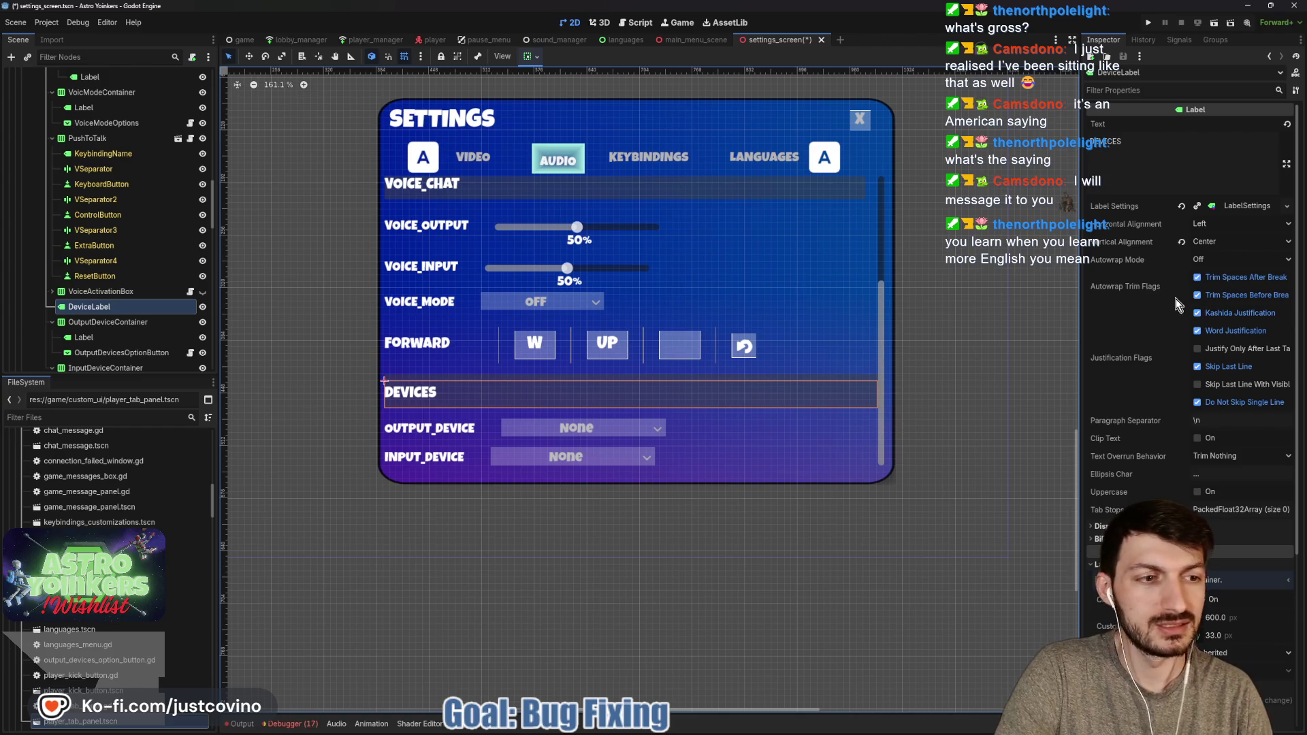
drag(1215, 617, 1190, 617)
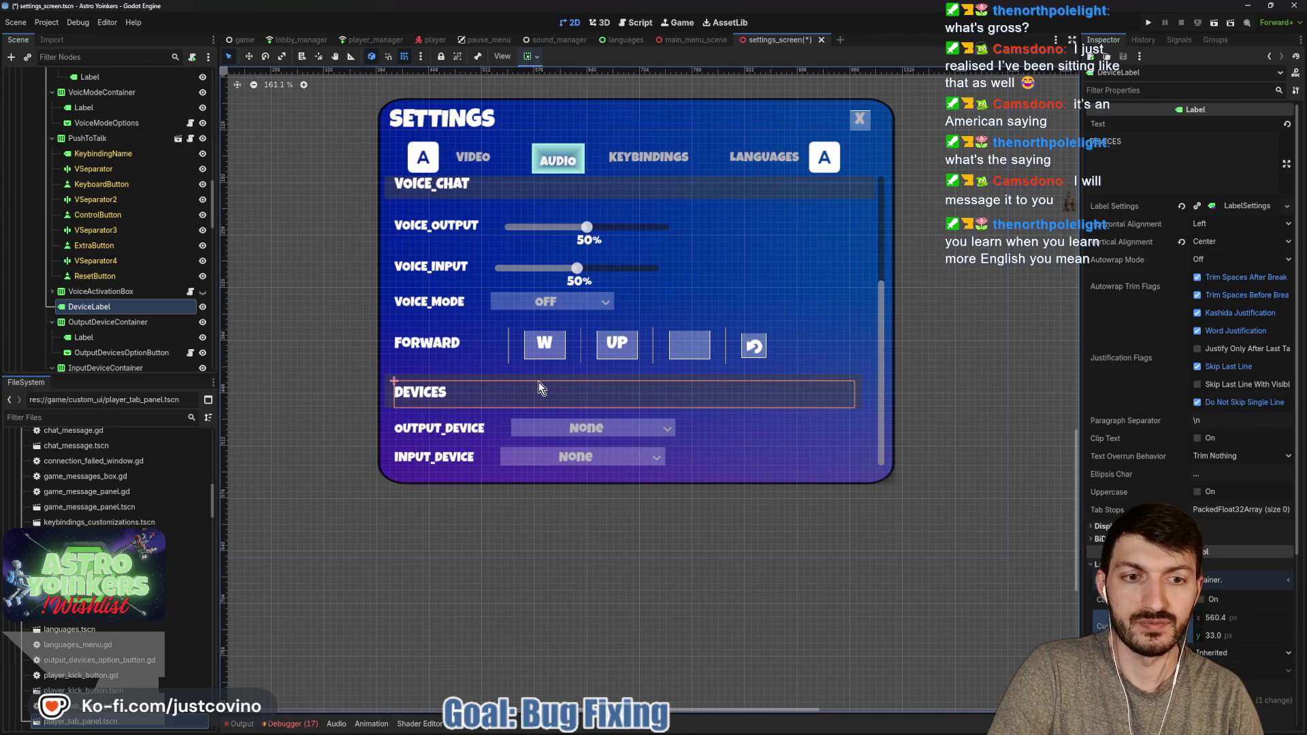
scroll(109, 247, up, 8)
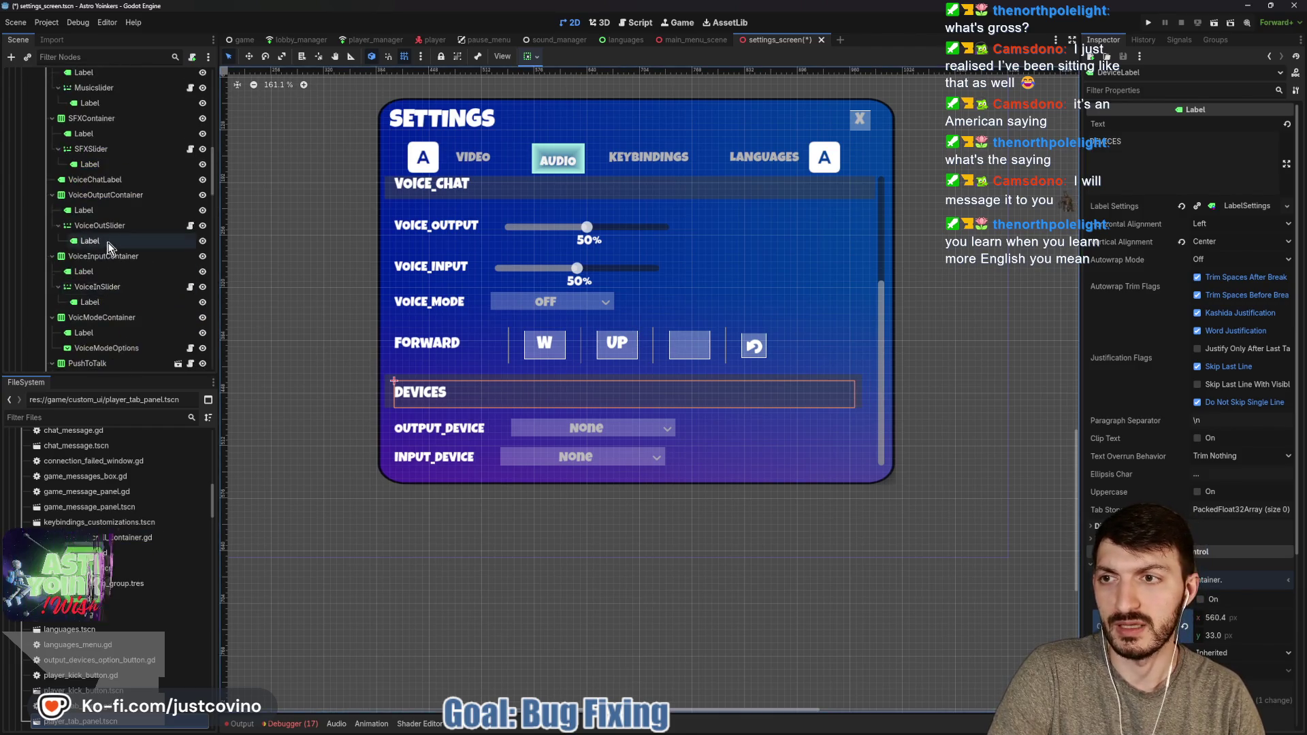
scroll(108, 247, up, 5)
click(92, 87)
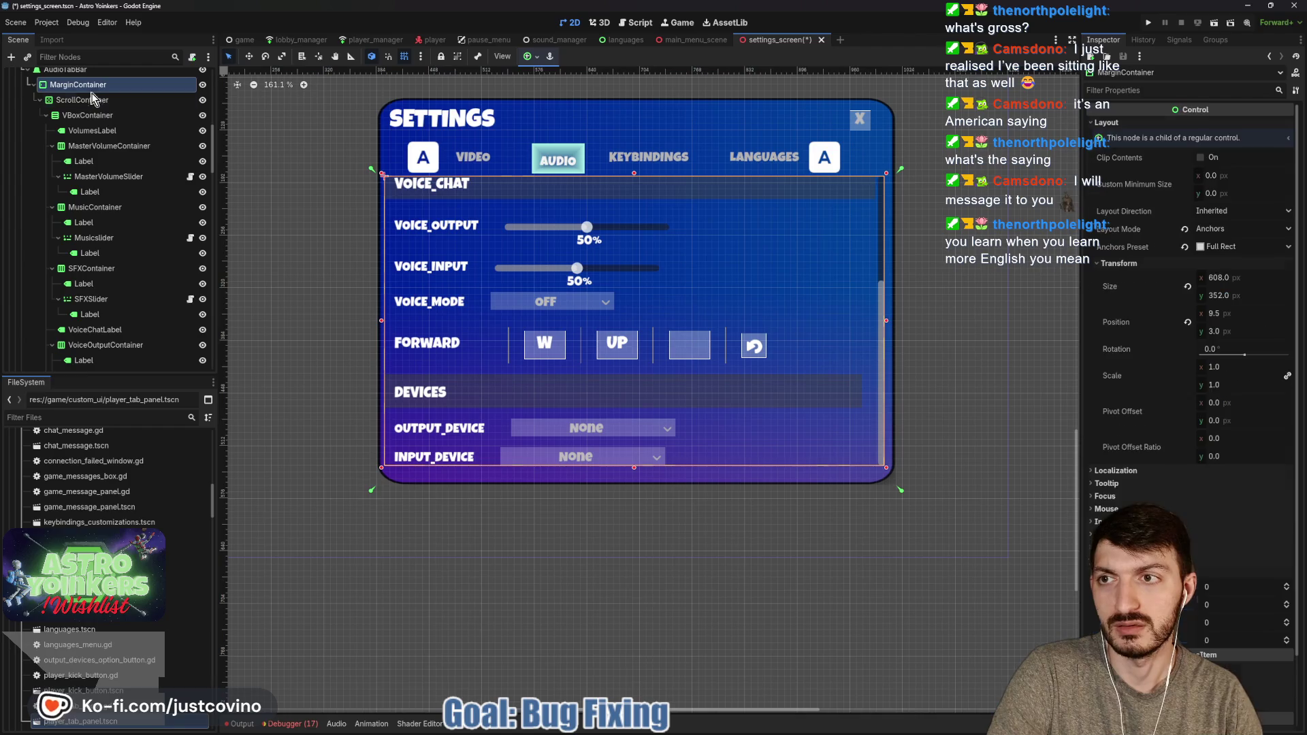
Set the MarginContainer's width to 595 px
click(1252, 274)
text(5)
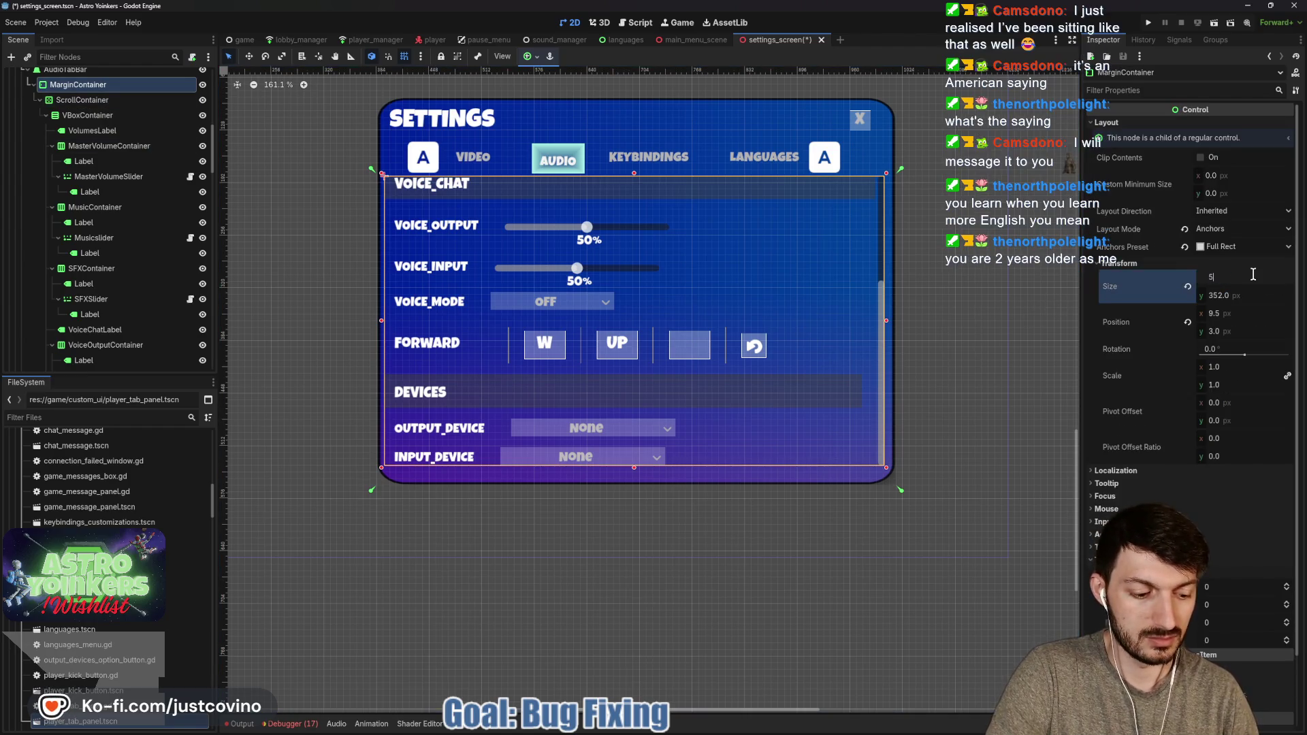
text(95)
key(Return)
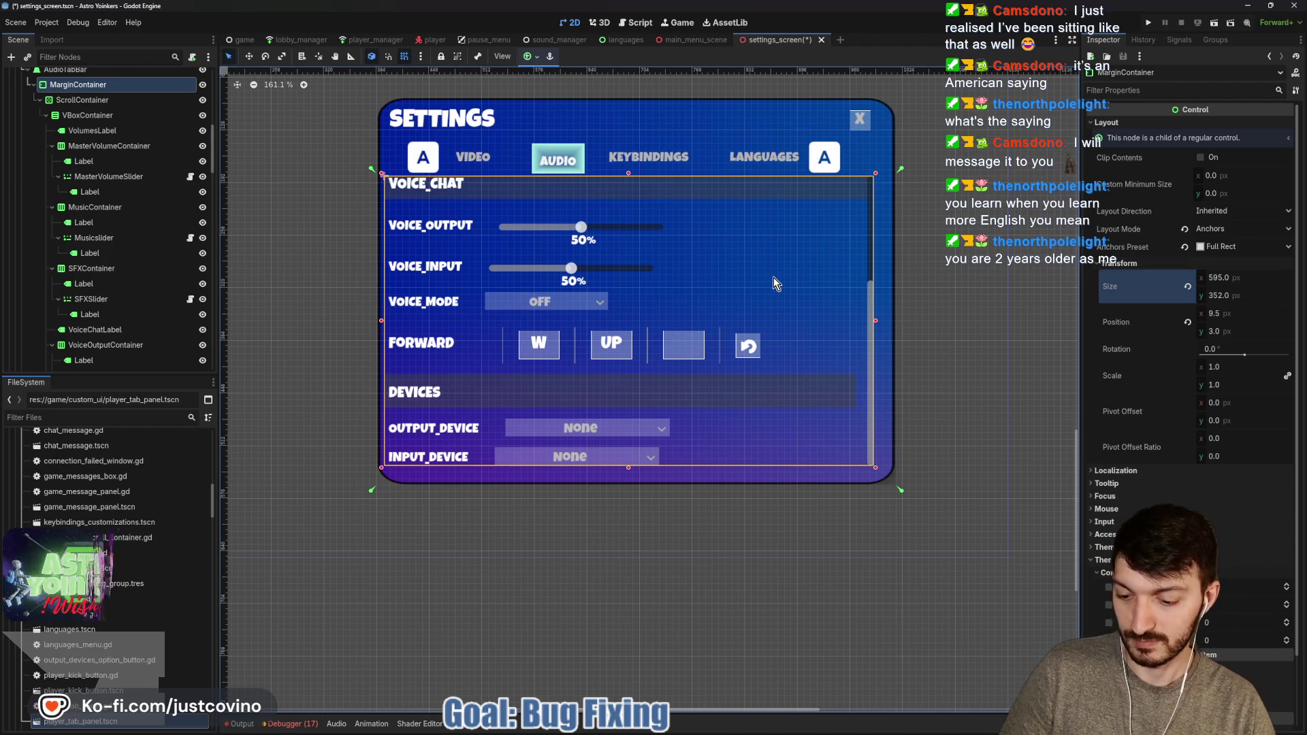
Save the settings_screen scene
key(ctrl+s)
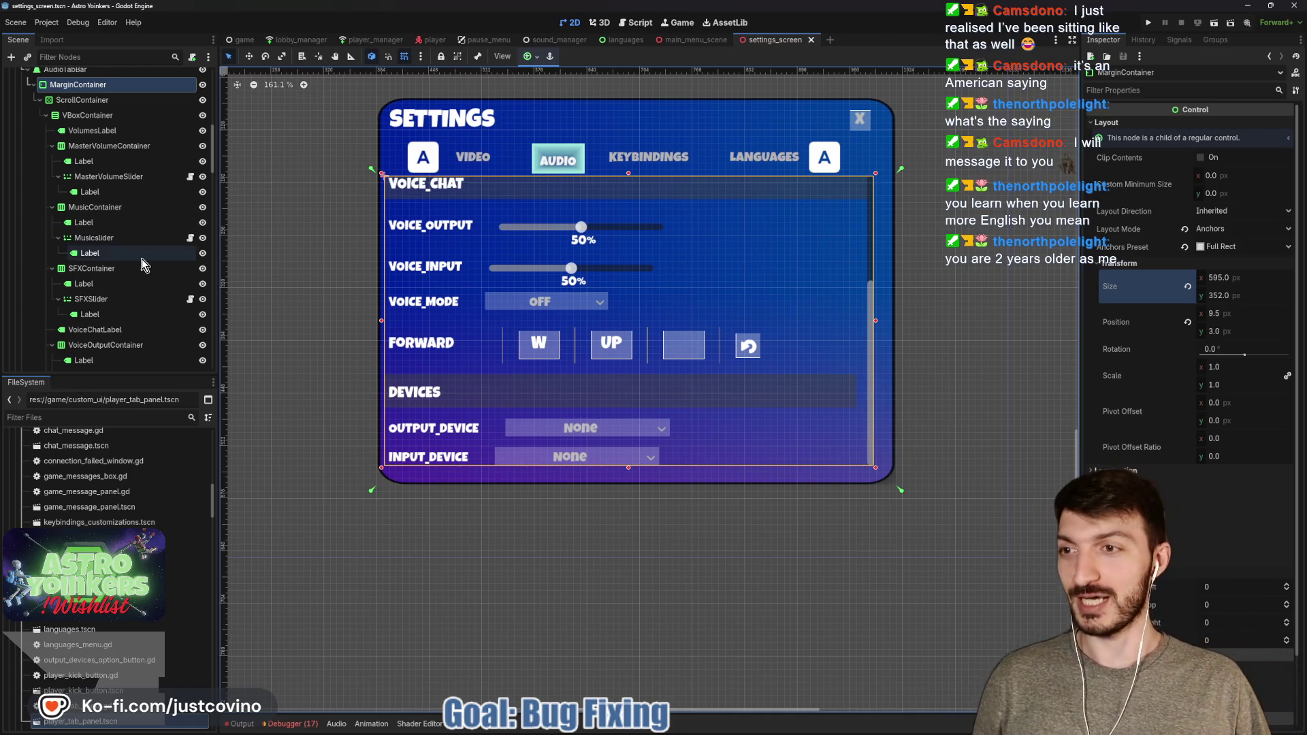
key(ctrl+s)
scroll(123, 246, up, 4)
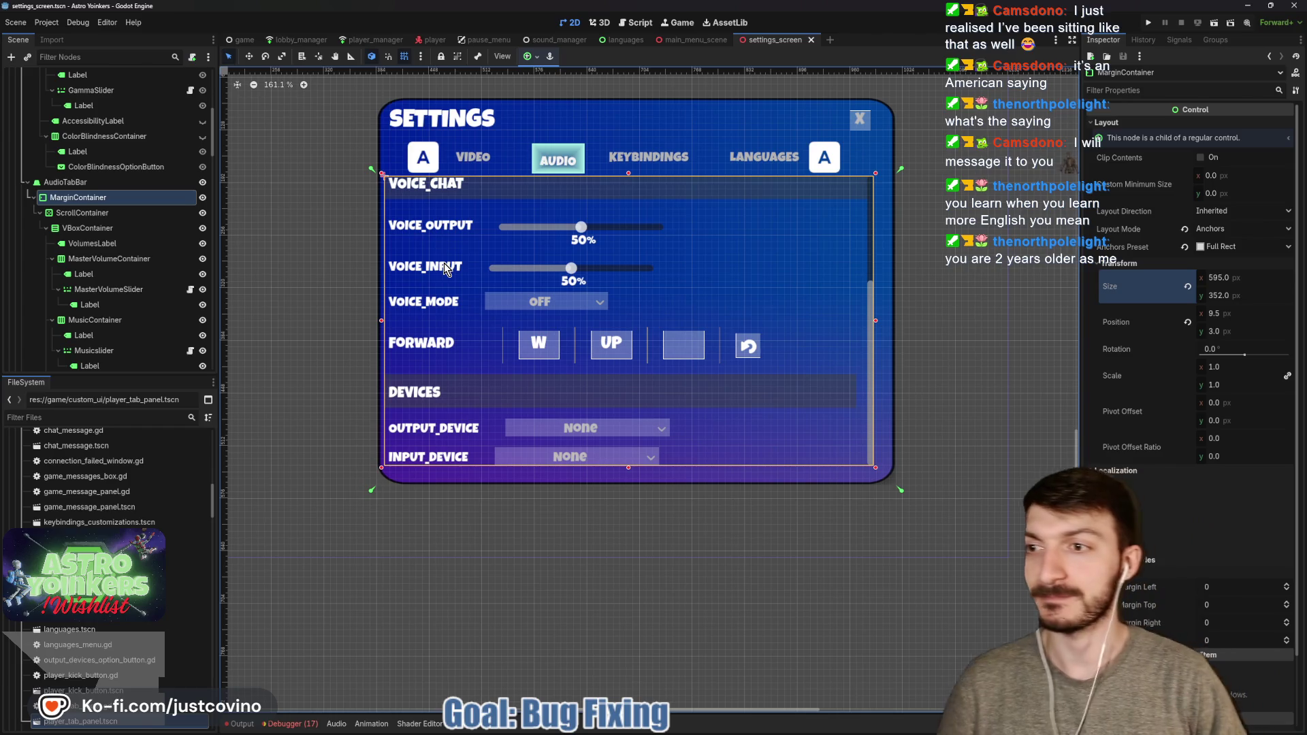
click(113, 226)
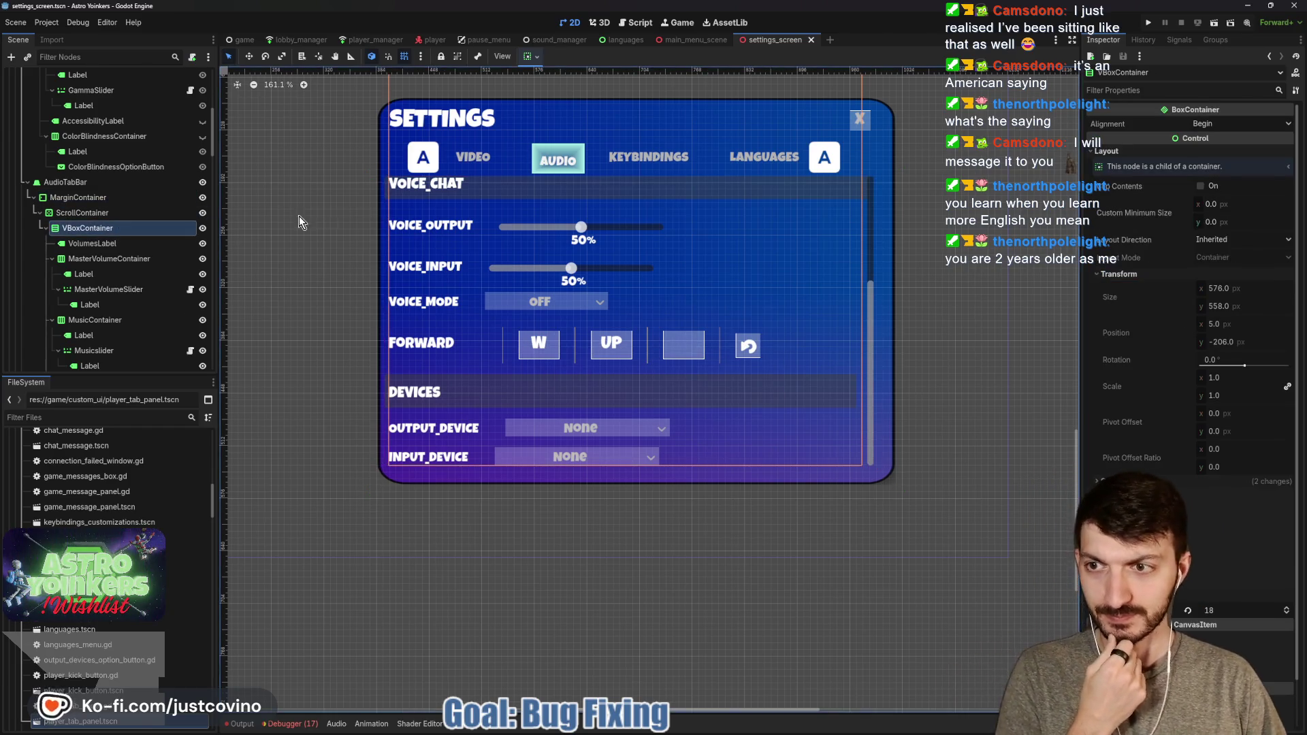
Reset the ScrollContainer's Scroll Vertical to 0
scroll(374, 218, down, 1)
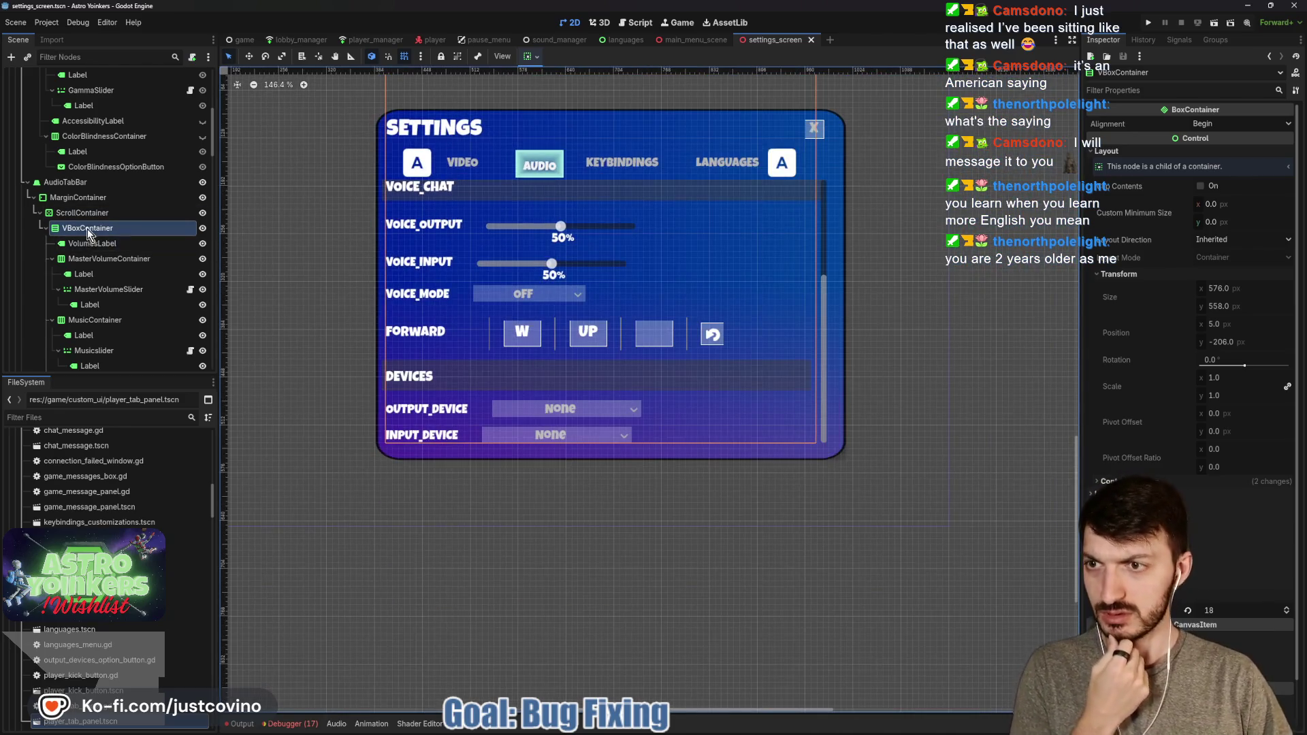
click(82, 212)
click(1184, 190)
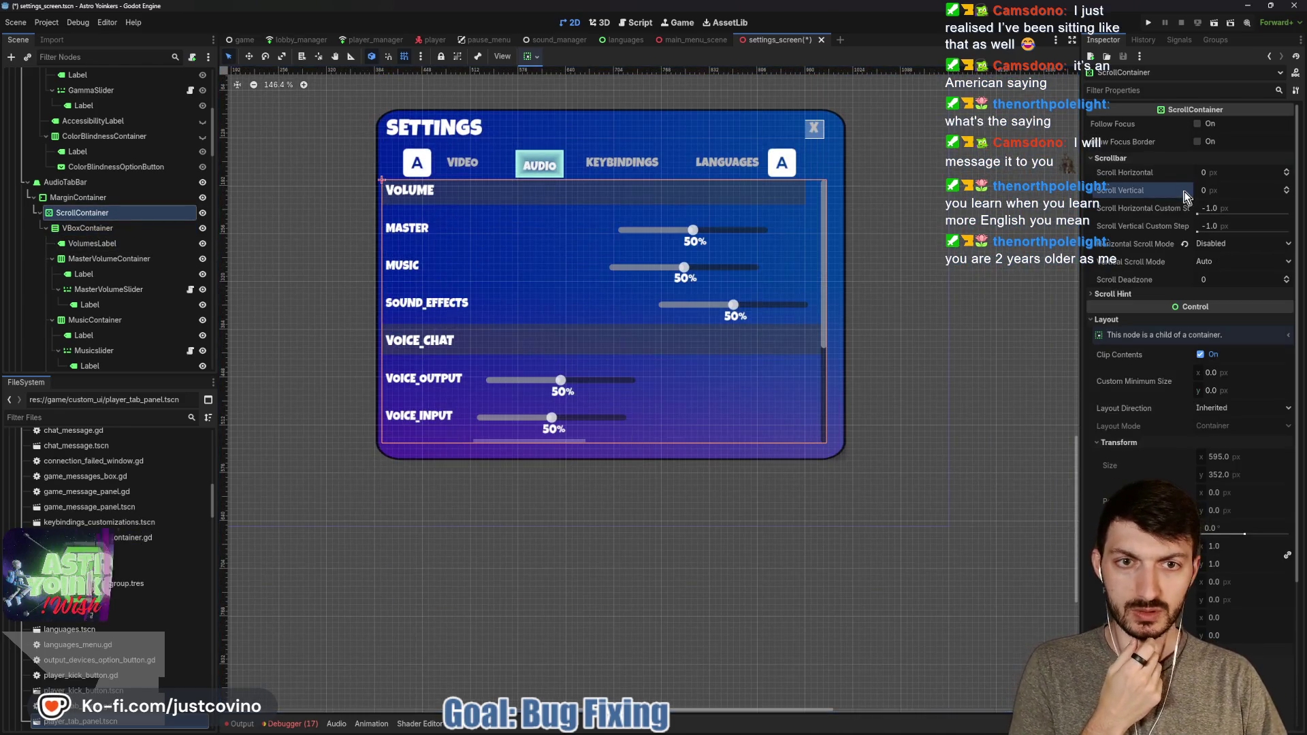
Give VolumesLabel a custom minimum width of 573 px and save the scene
click(128, 239)
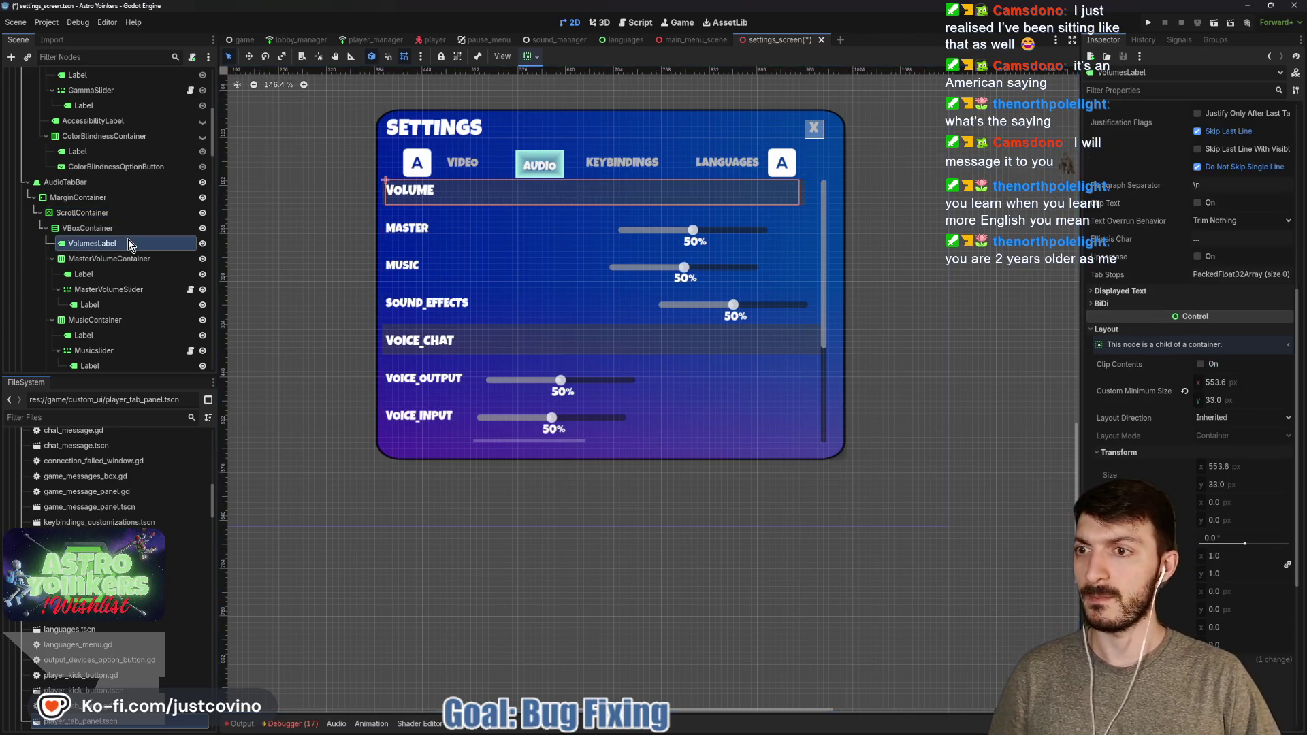
click(1226, 469)
drag(1305, 472, 1306, 472)
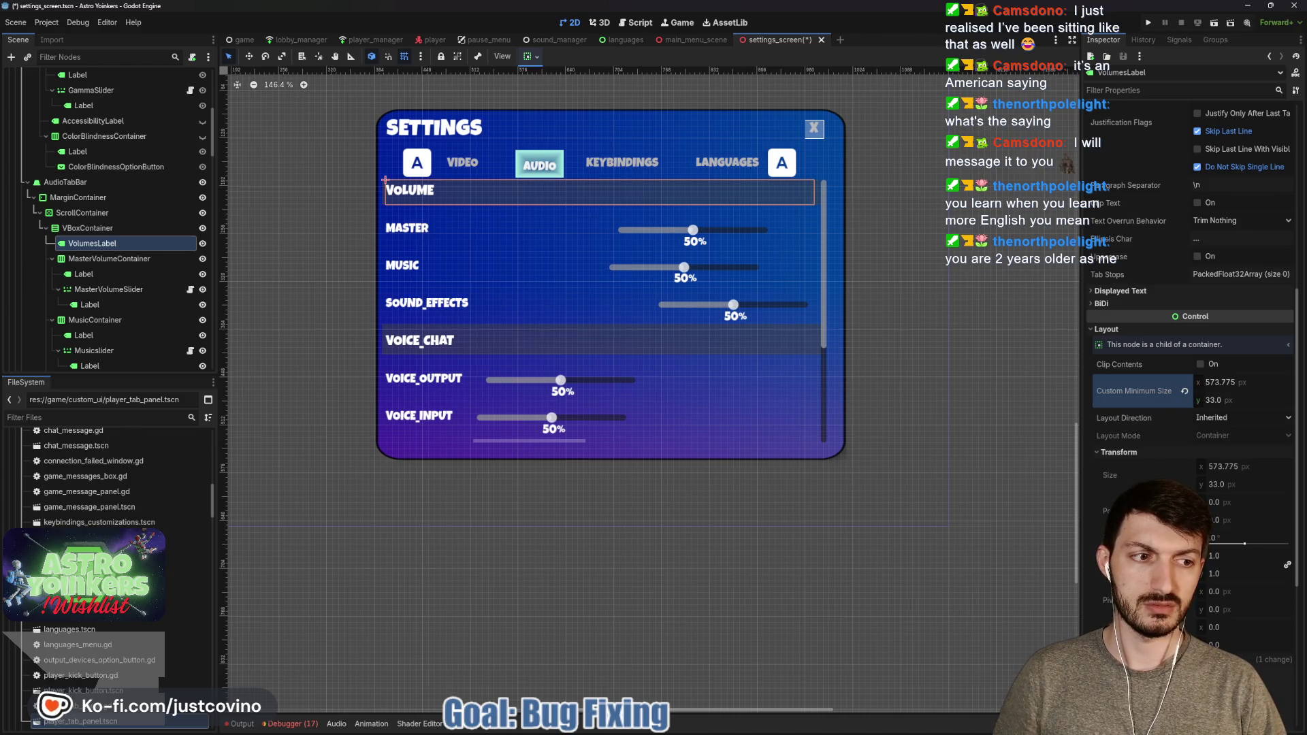
click(1222, 382)
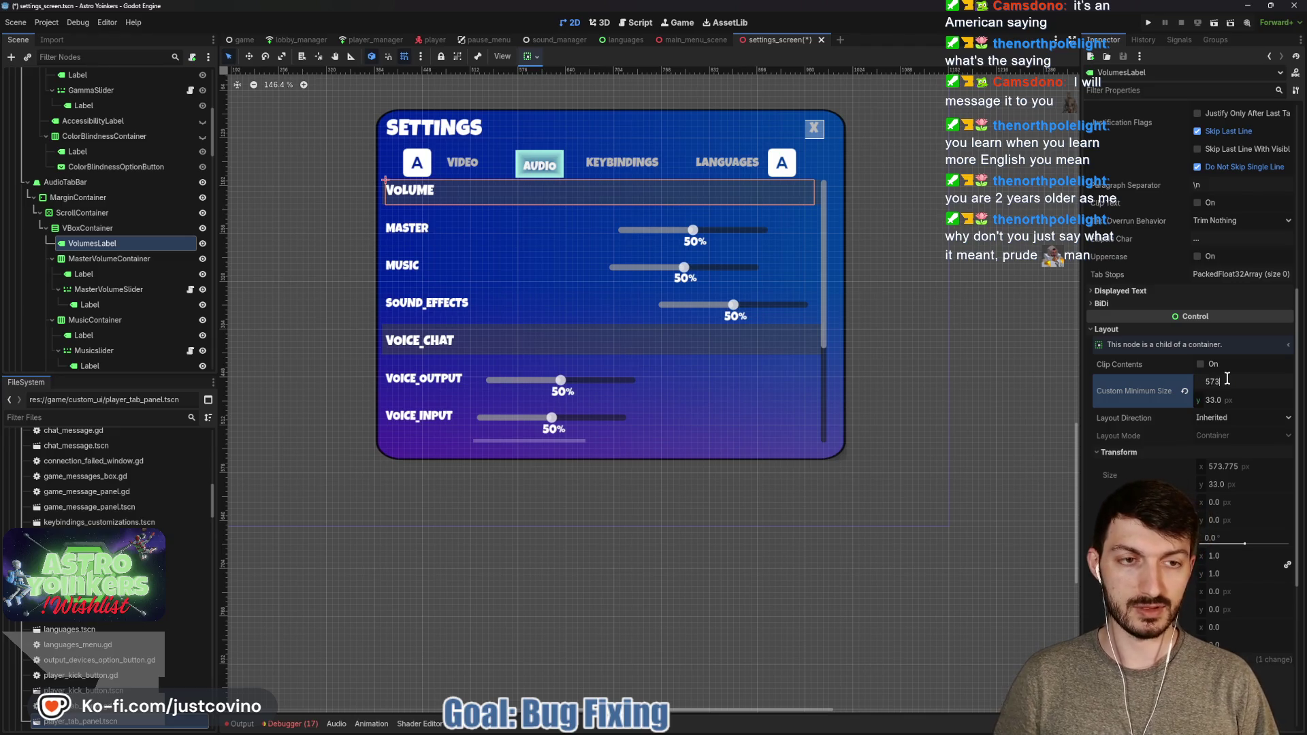
key(ctrl+s)
scroll(620, 264, up, 3)
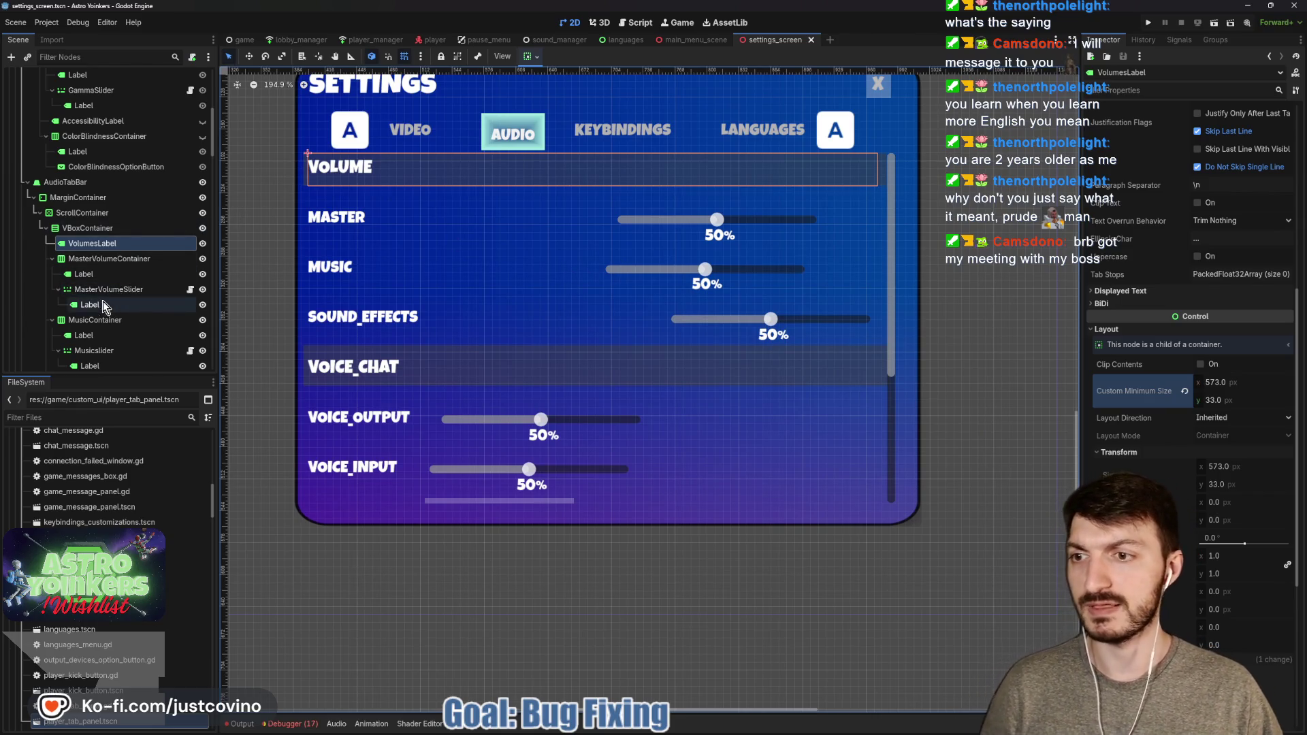
scroll(109, 318, down, 3)
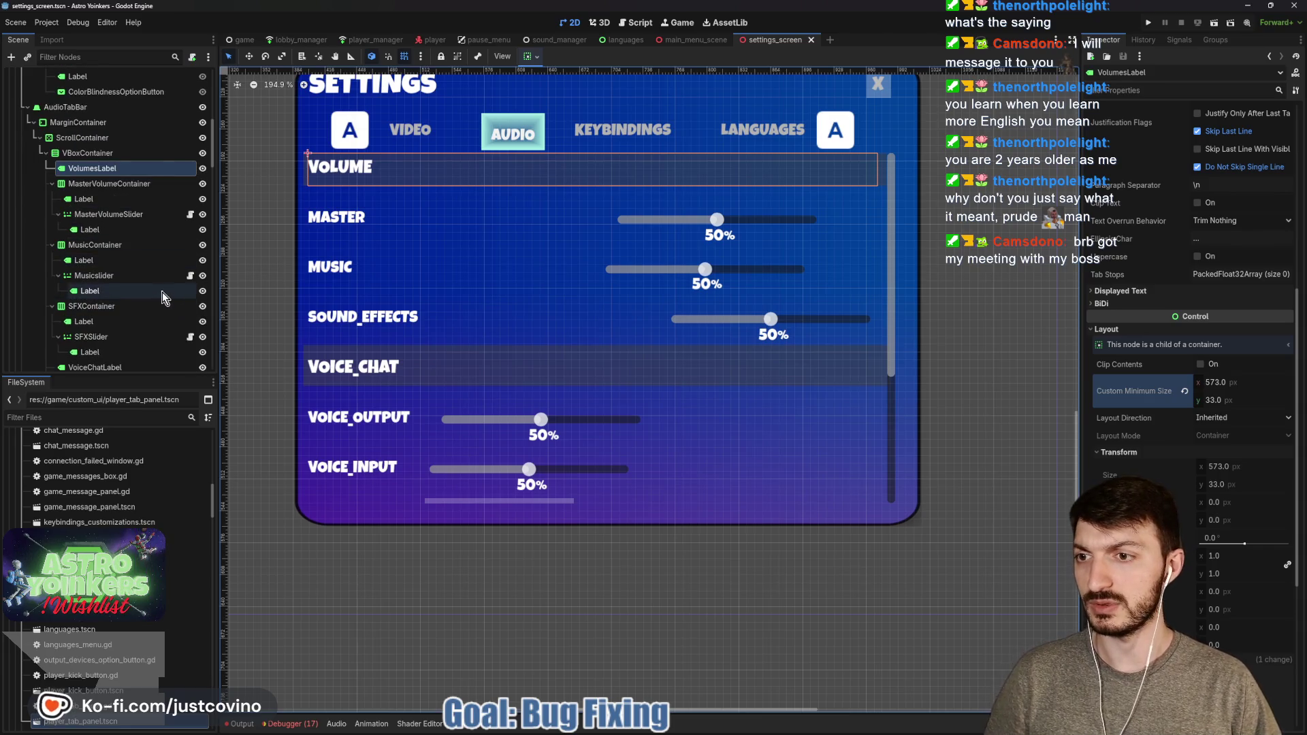
scroll(129, 327, down, 1)
click(95, 329)
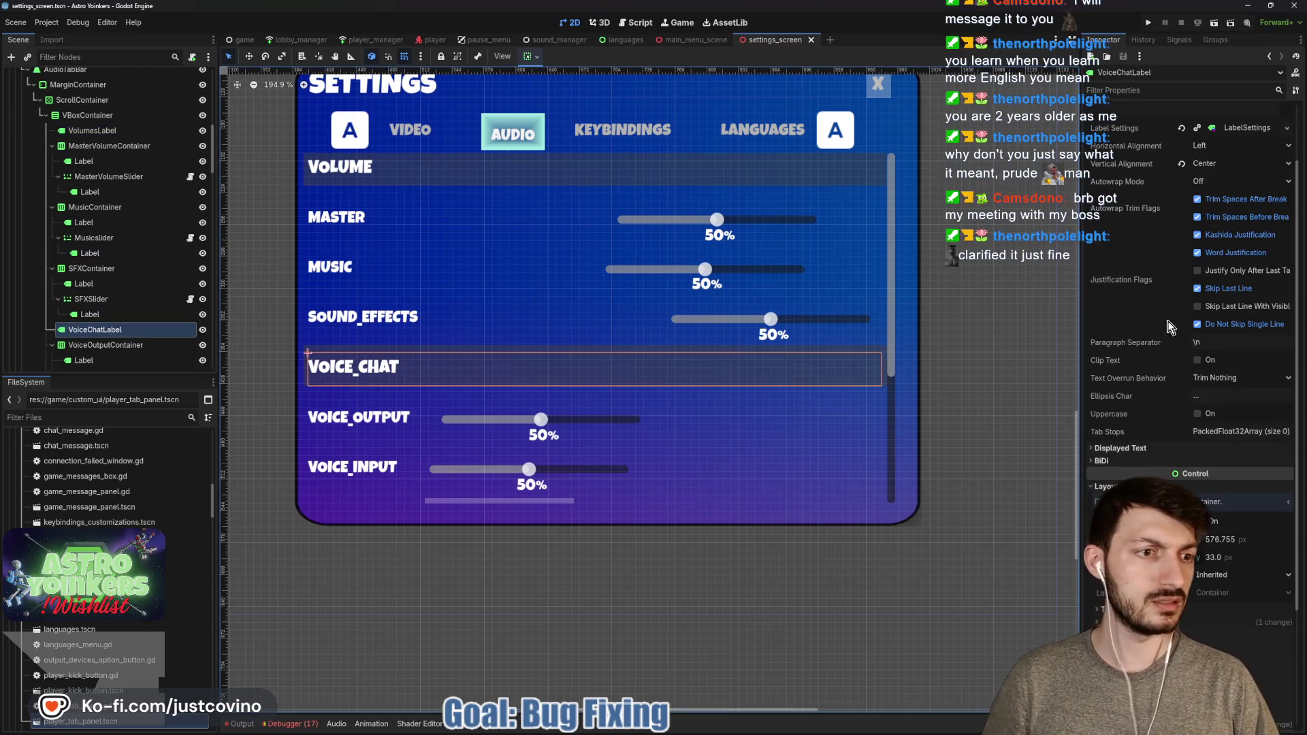
scroll(1171, 328, down, 4)
click(1234, 382)
text(573)
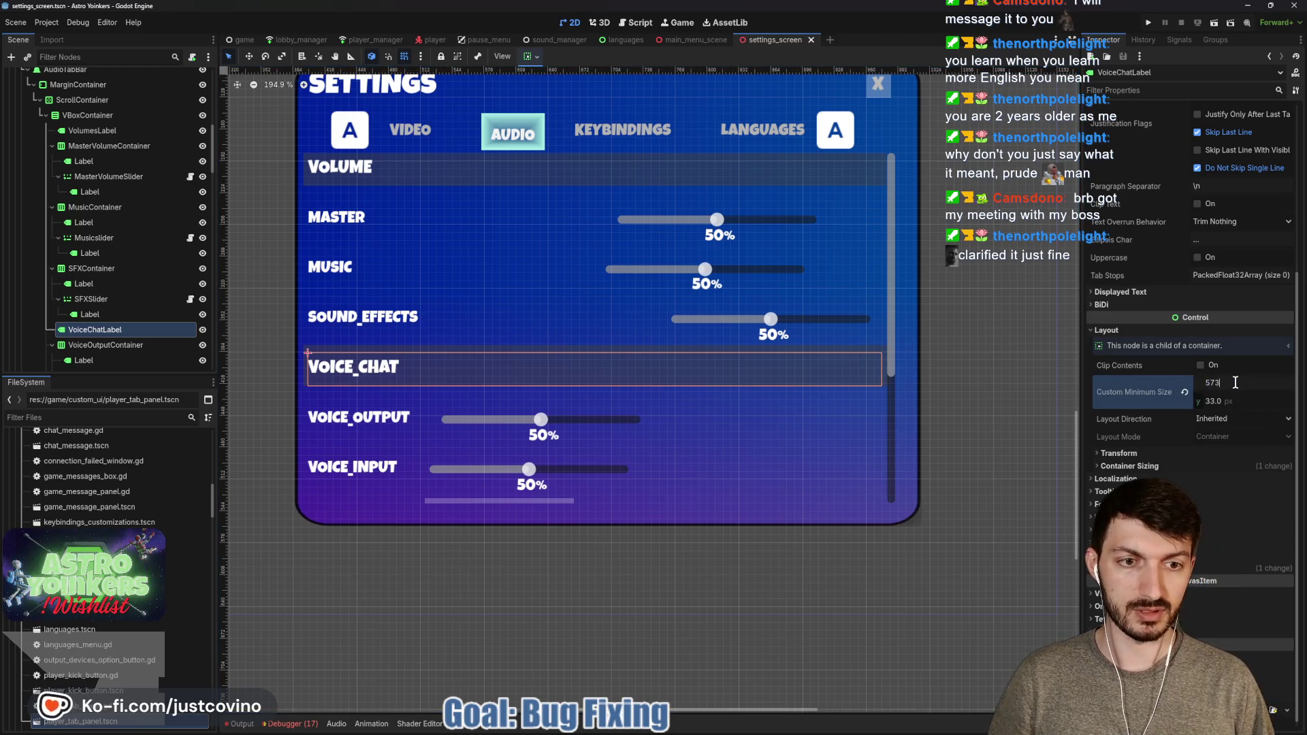
key(Return)
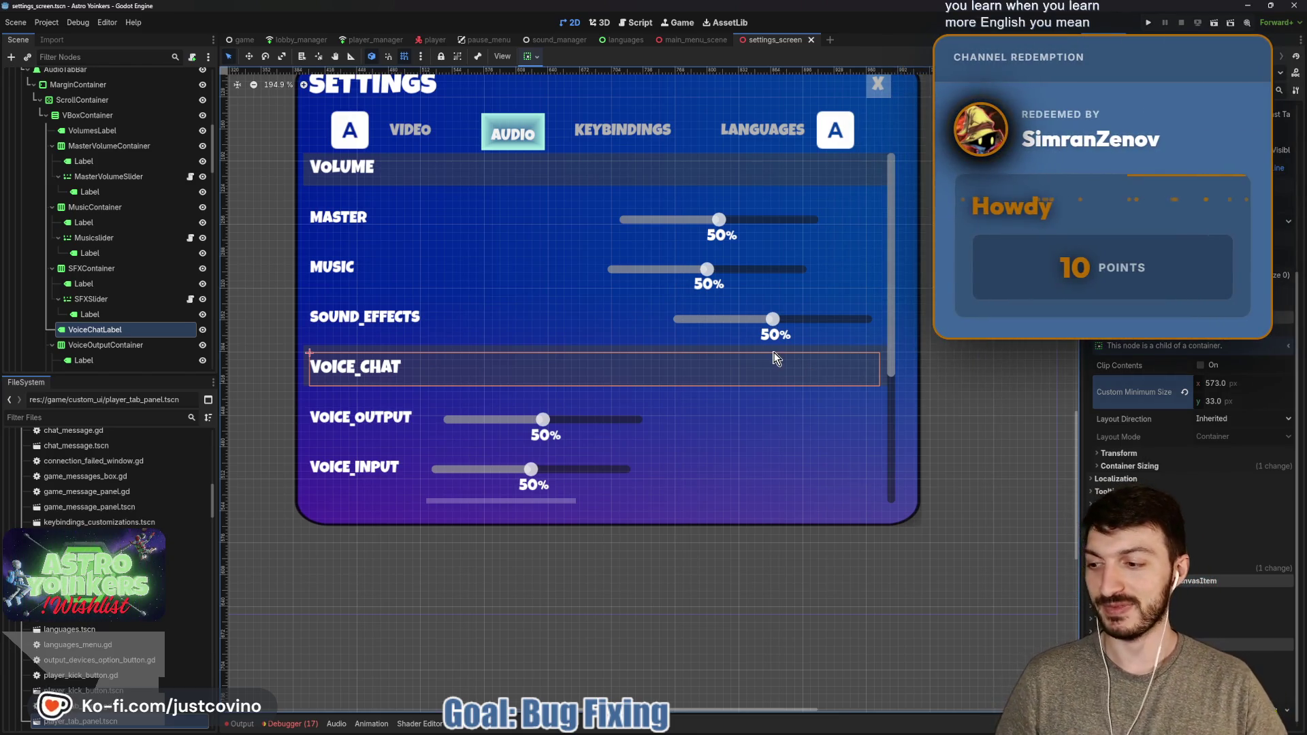
click(106, 346)
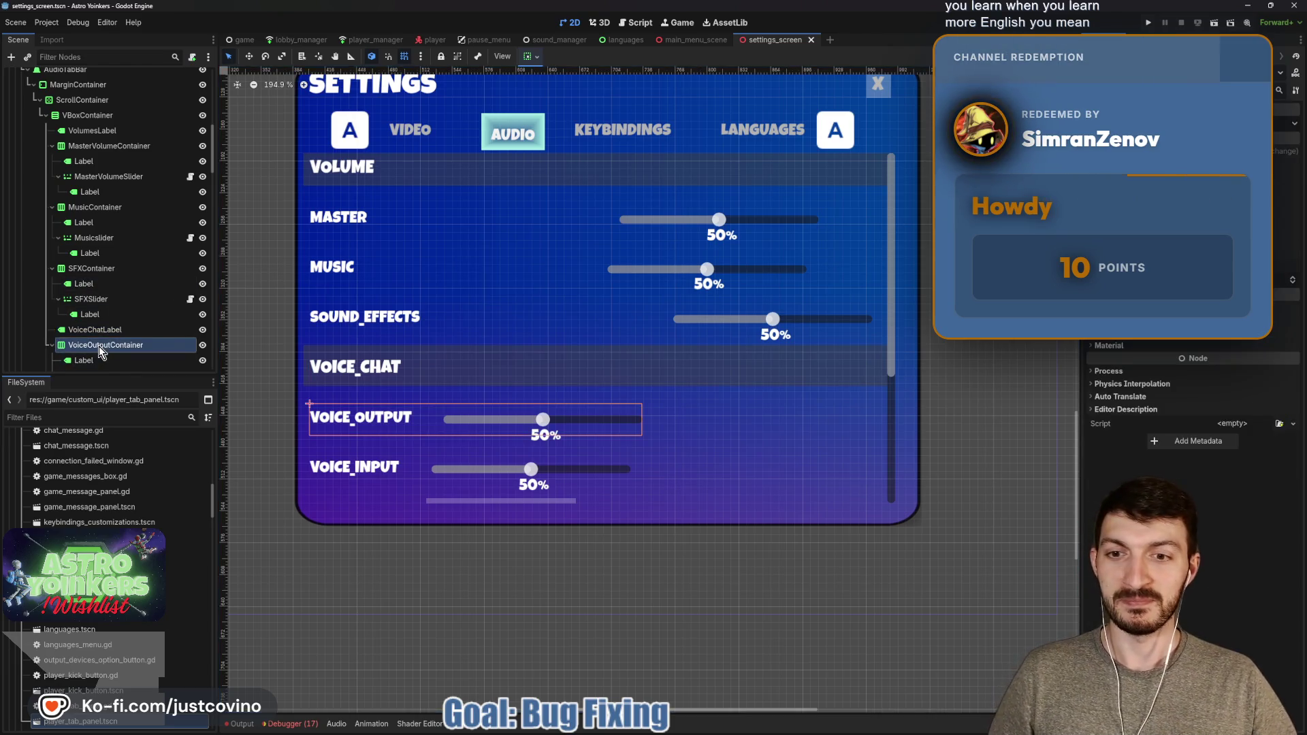
scroll(104, 312, up, 2)
click(85, 199)
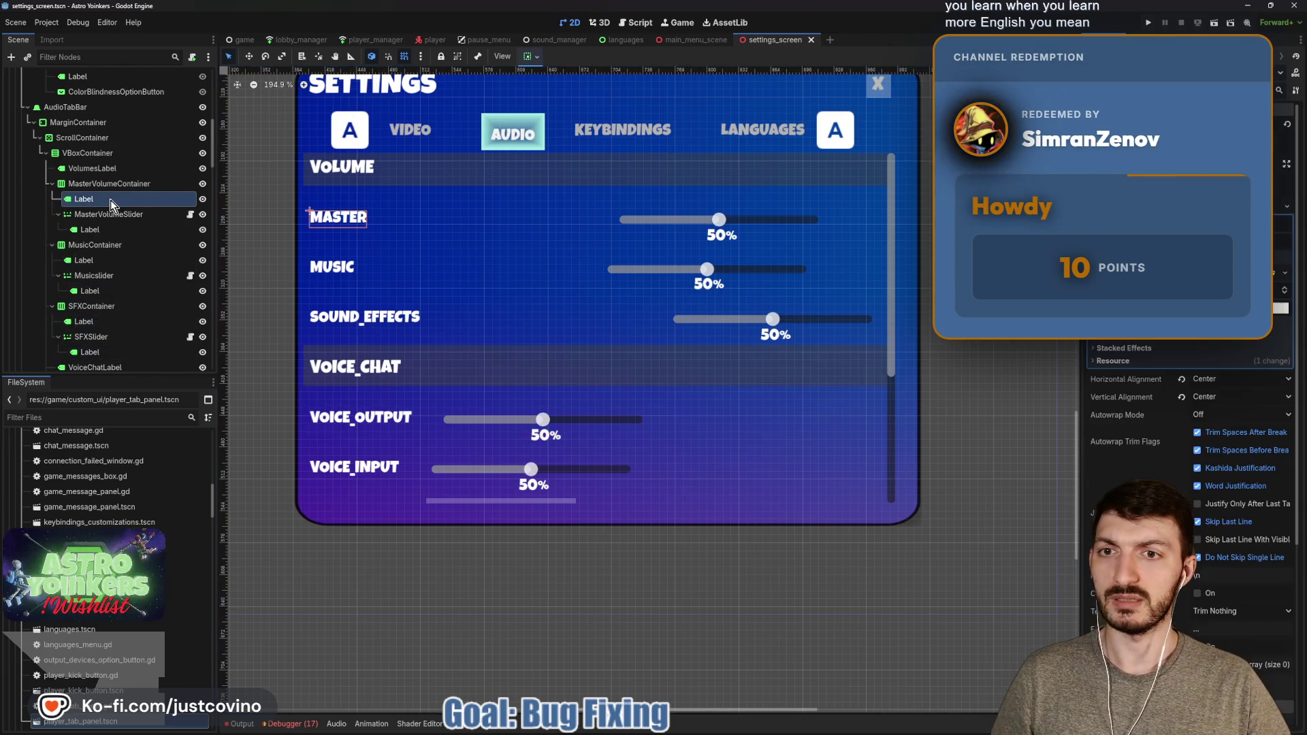
scroll(109, 257, down, 4)
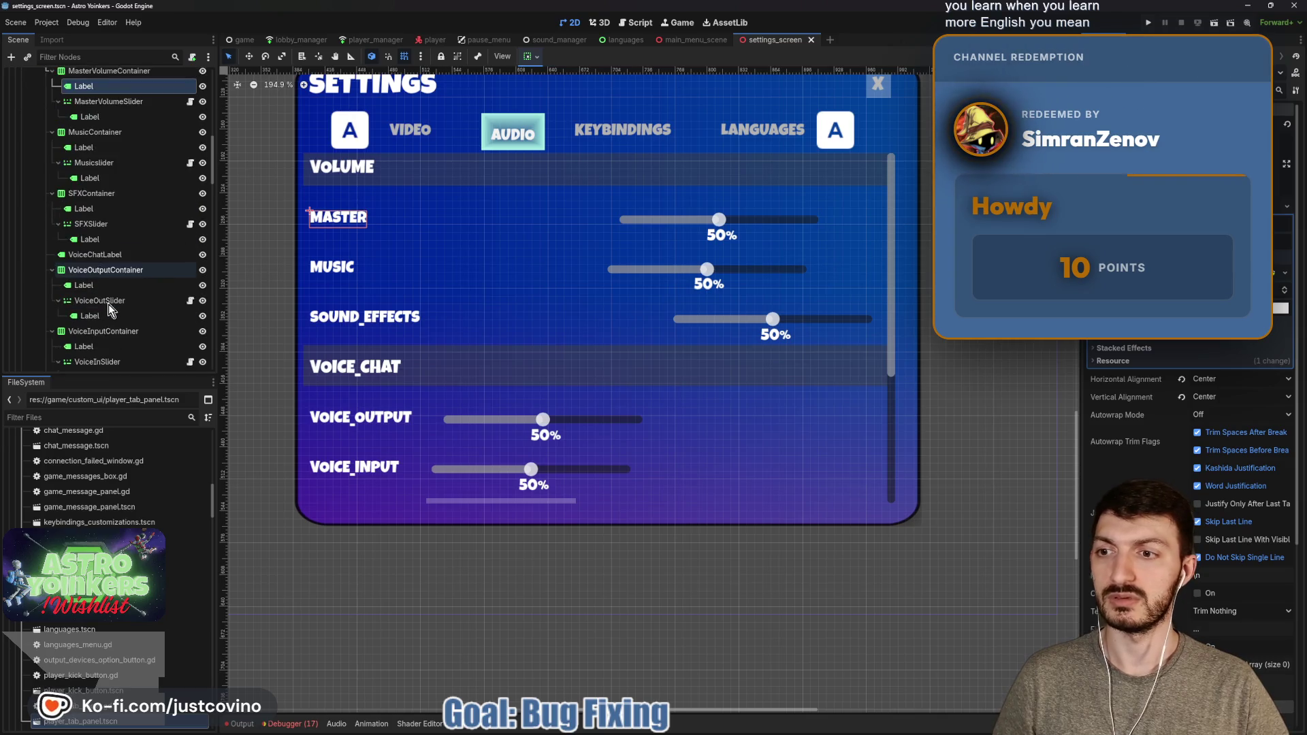
click(100, 259)
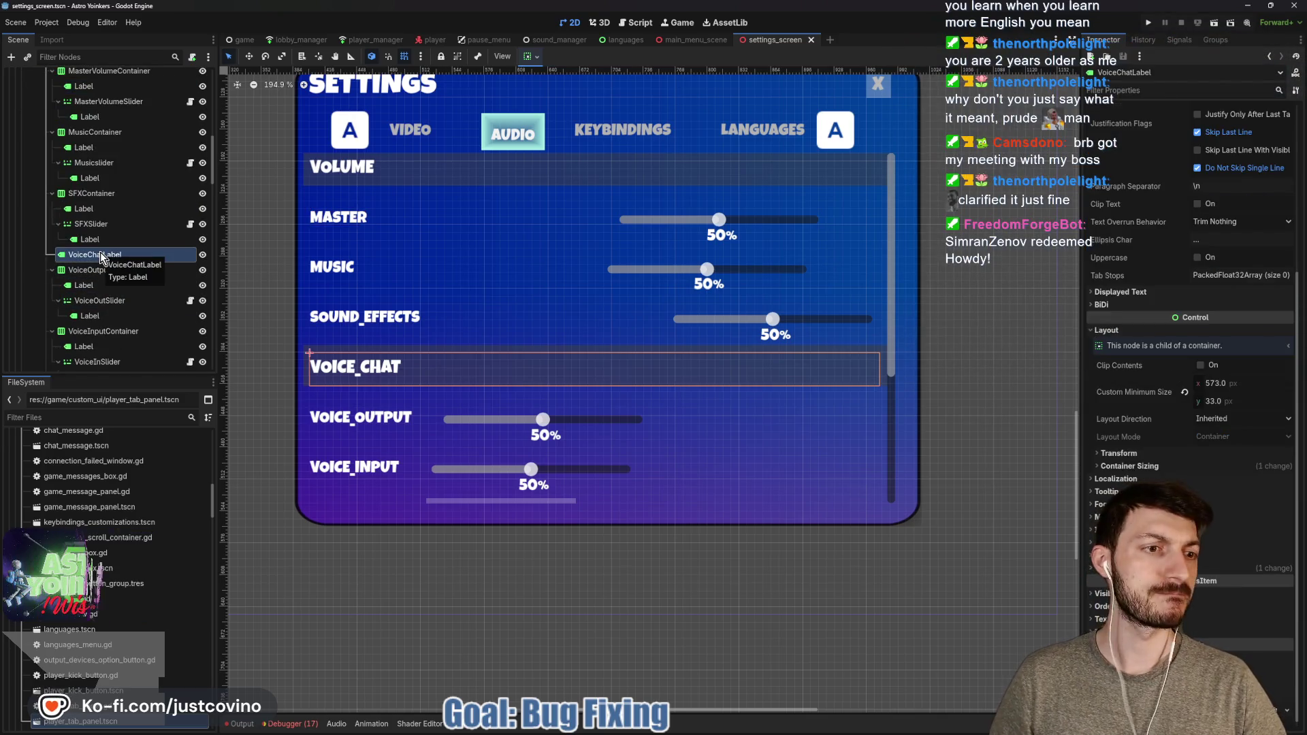
scroll(100, 258, down, 2)
scroll(102, 262, down, 4)
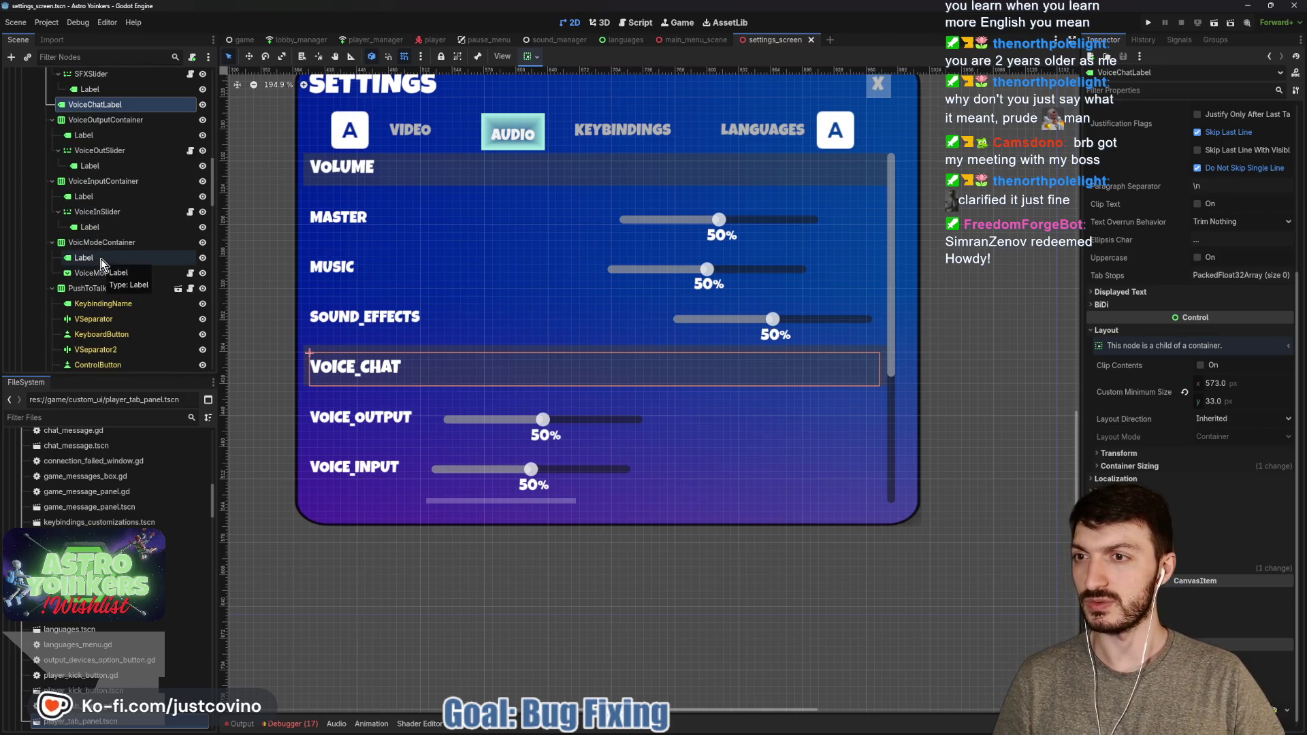
scroll(109, 276, down, 5)
Set DeviceLabel's Custom Minimum Size x to 573 px
click(89, 306)
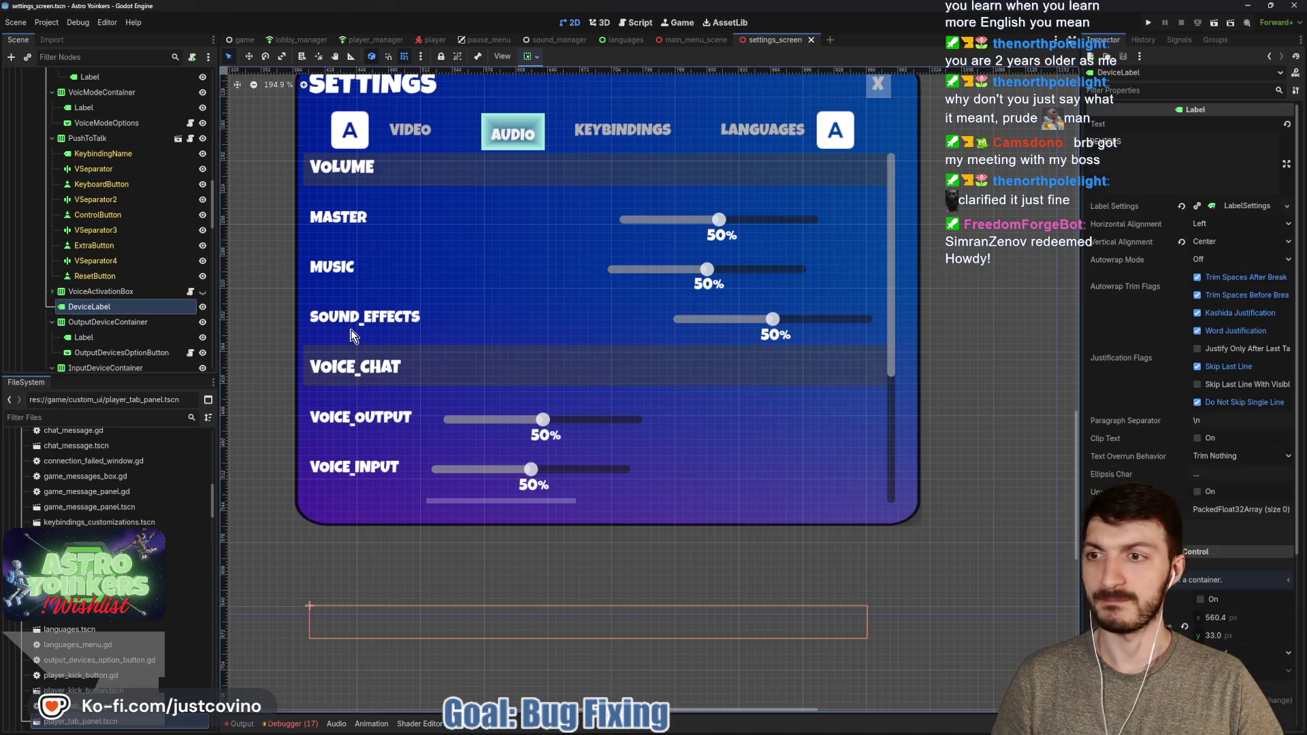
scroll(1253, 356, down, 5)
click(1216, 383)
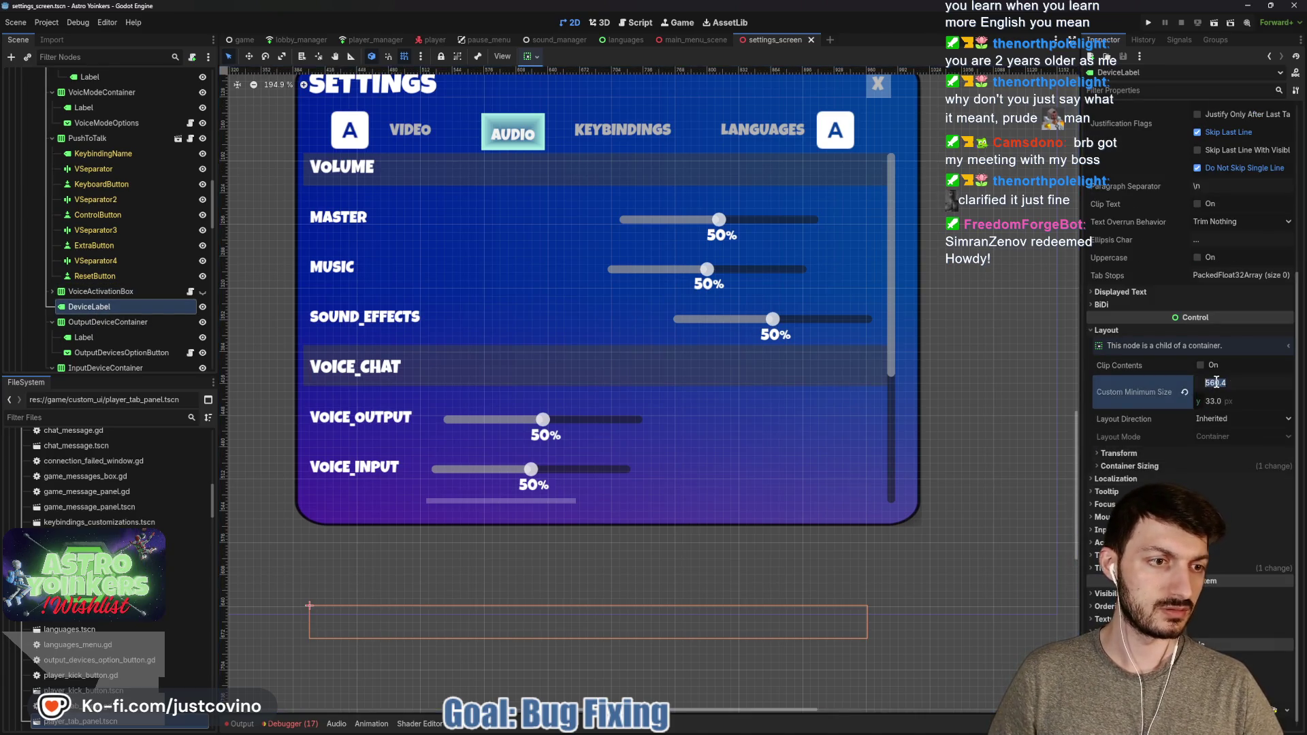
text(573)
key(Return)
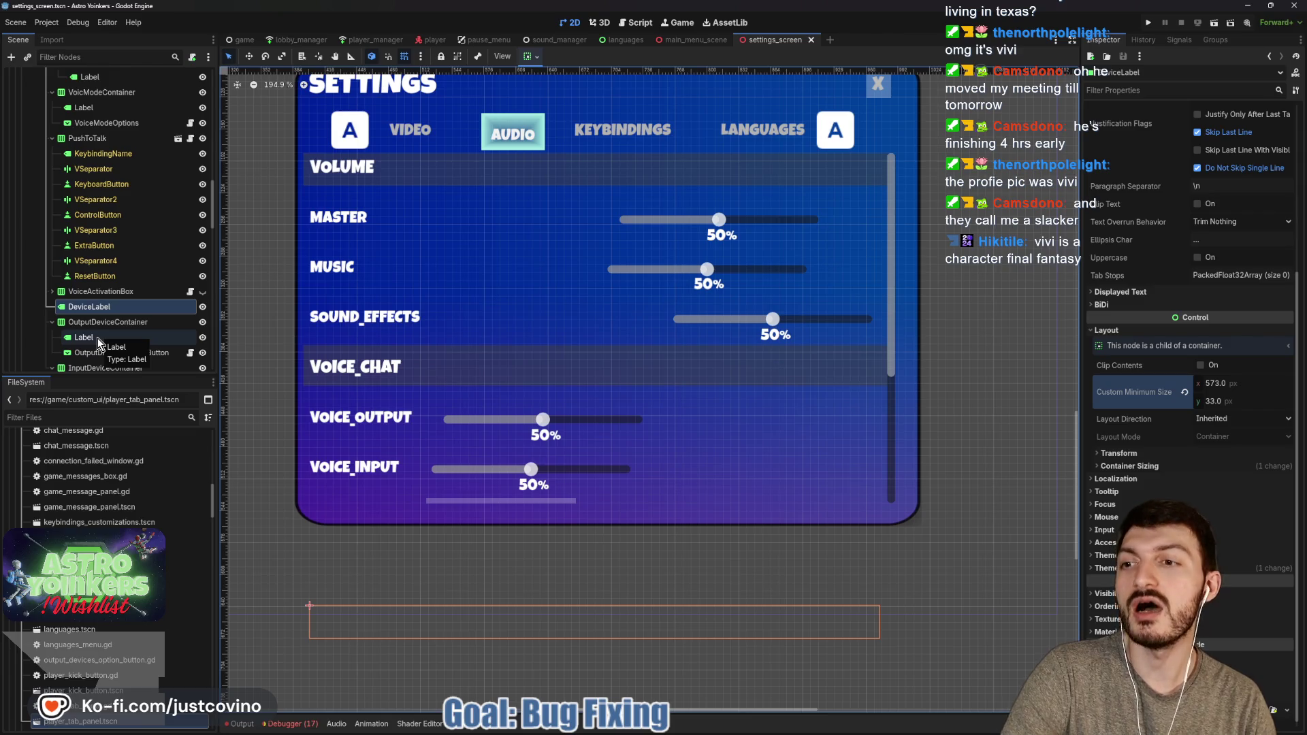
scroll(109, 325, down, 1)
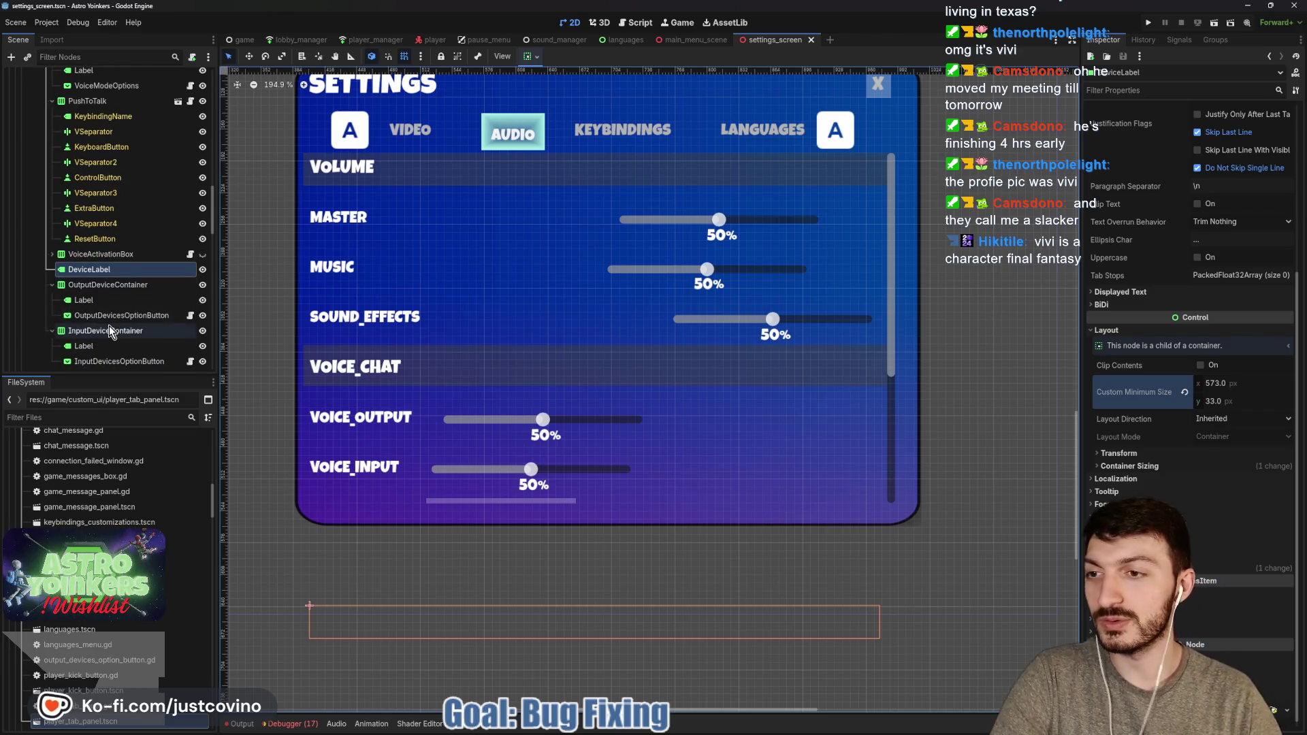
scroll(113, 338, down, 1)
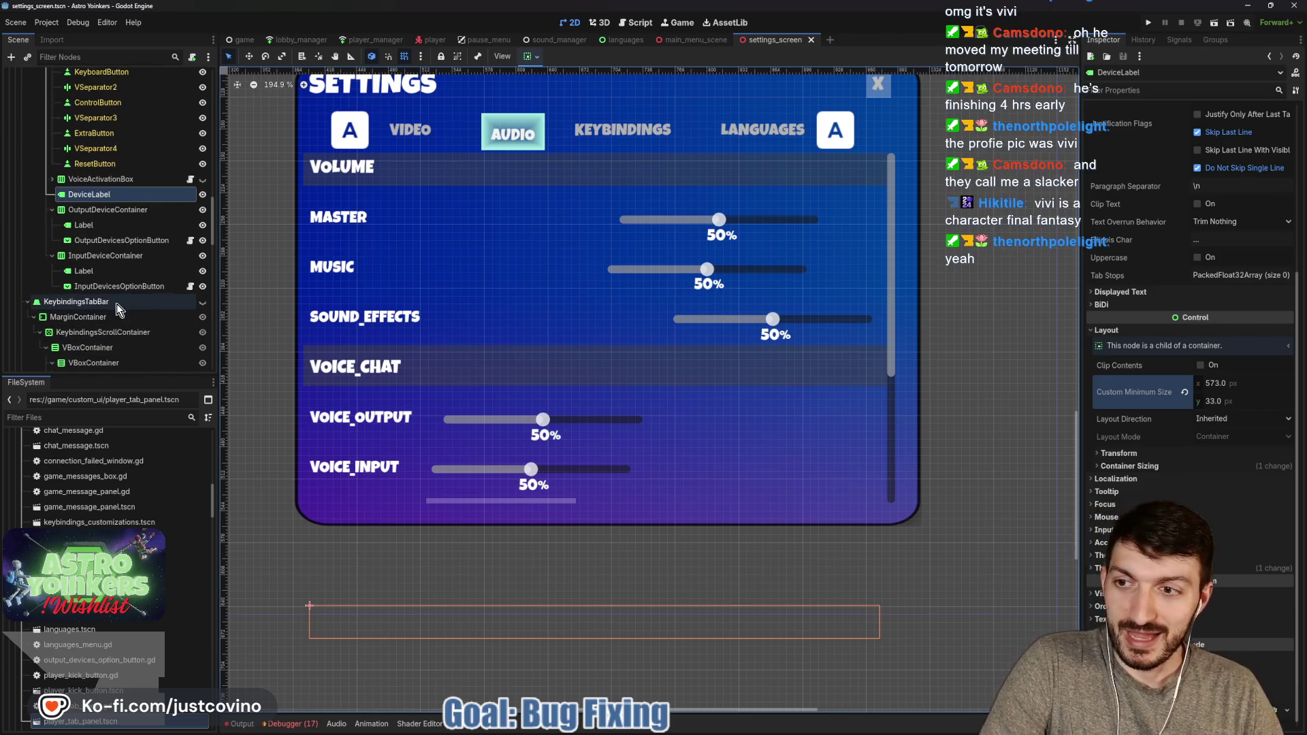
scroll(116, 302, down, 1)
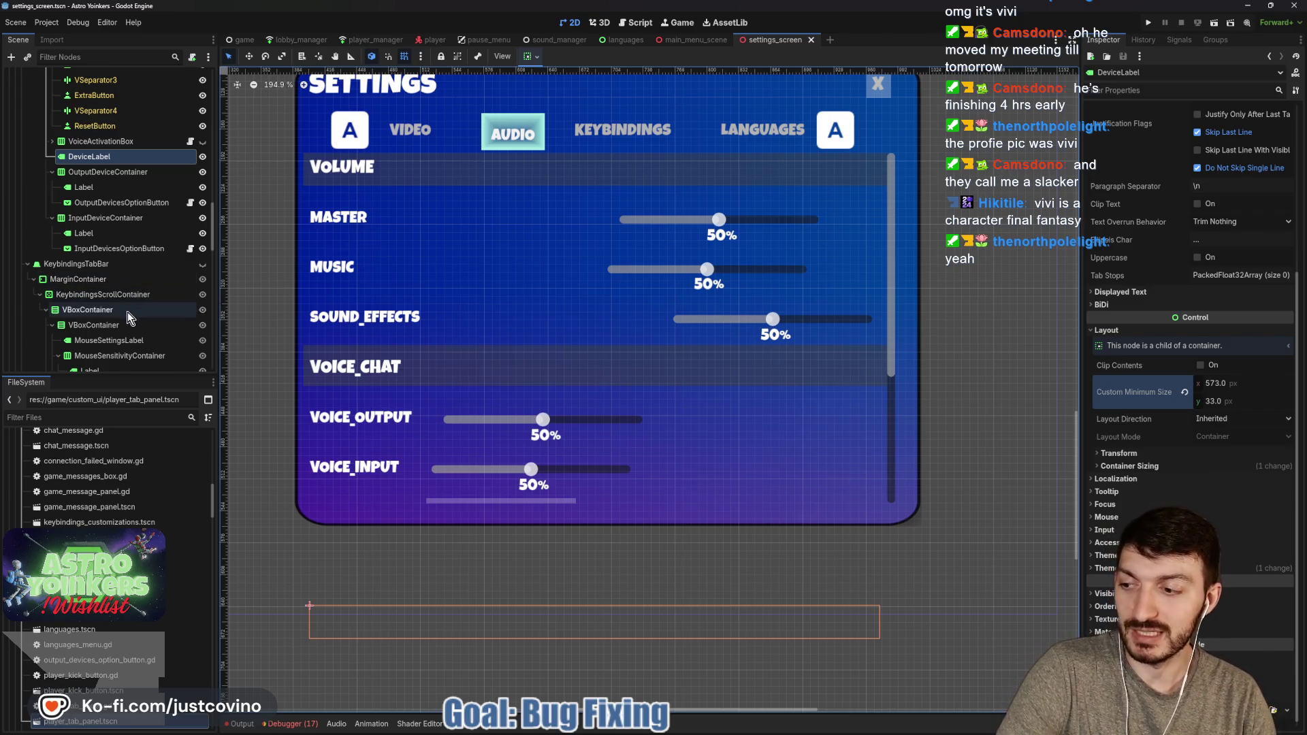
scroll(128, 312, up, 4)
scroll(128, 312, up, 9)
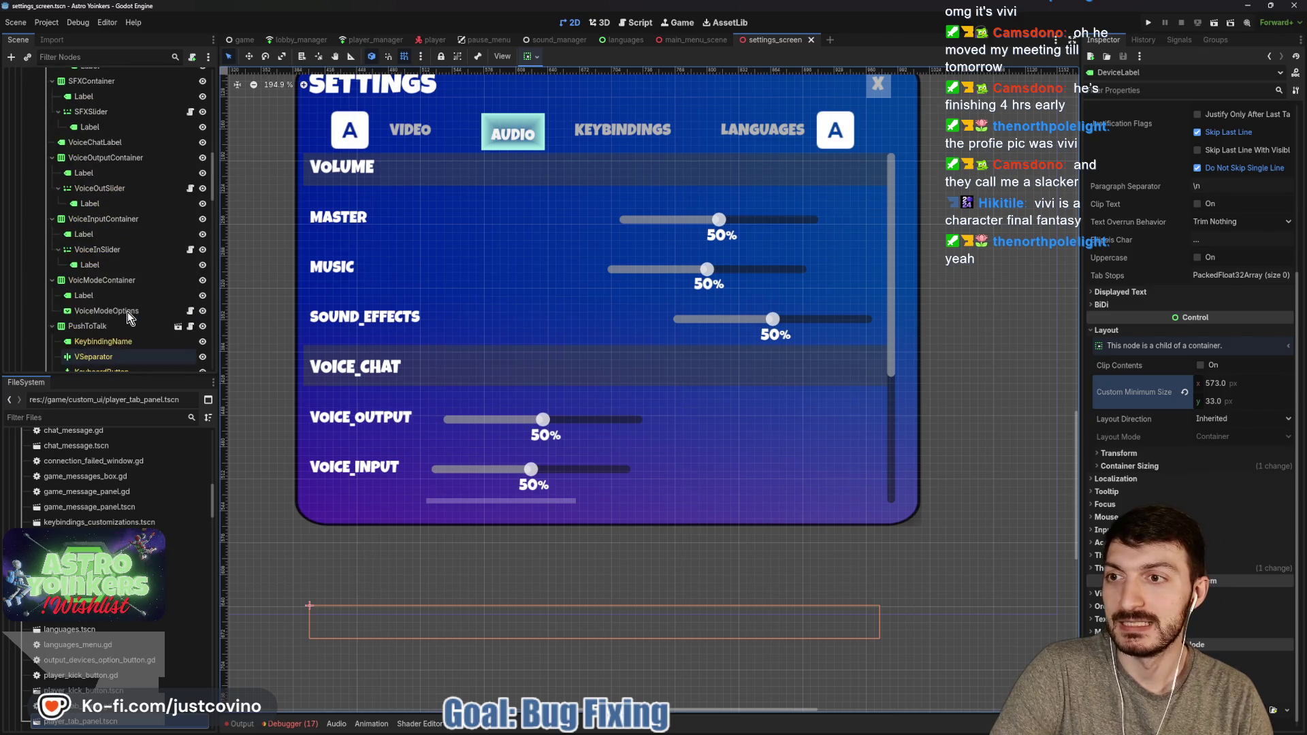
Widen the MasterVolumeContainer's separation to stretch the MASTER row
scroll(125, 312, up, 5)
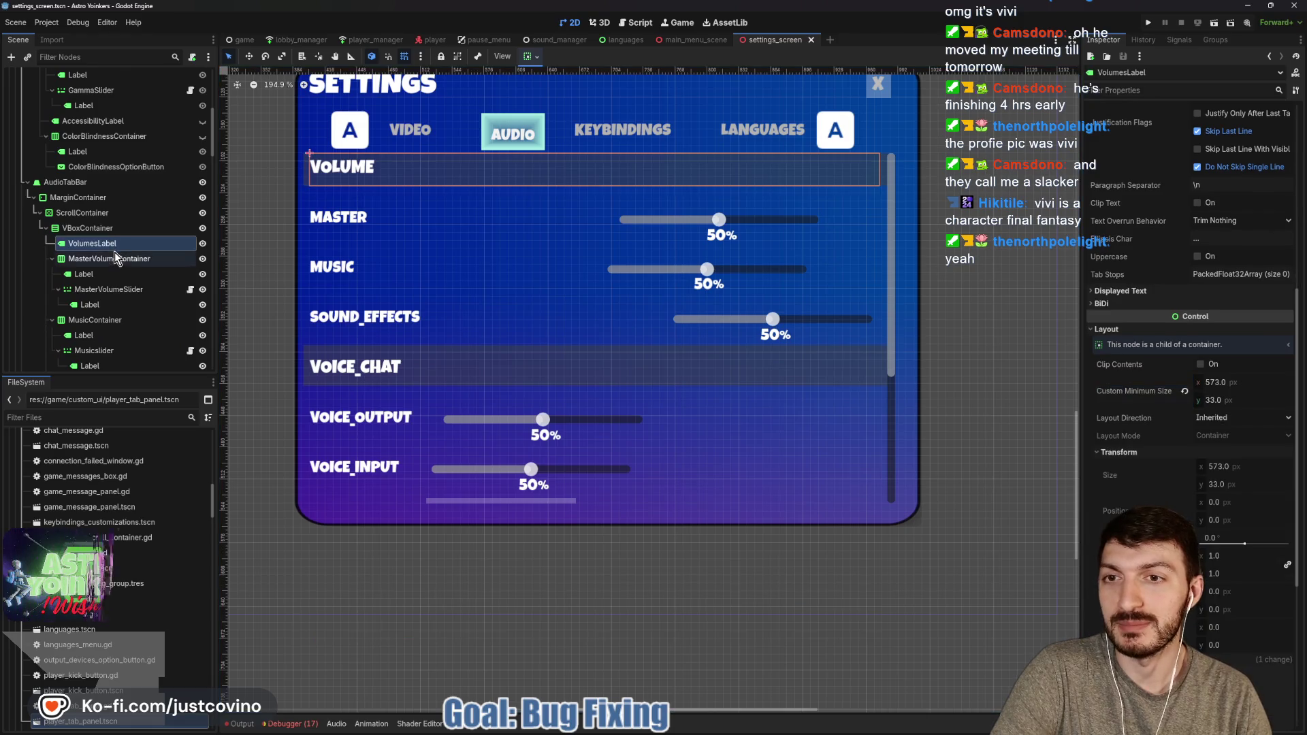
click(114, 256)
click(106, 274)
click(108, 258)
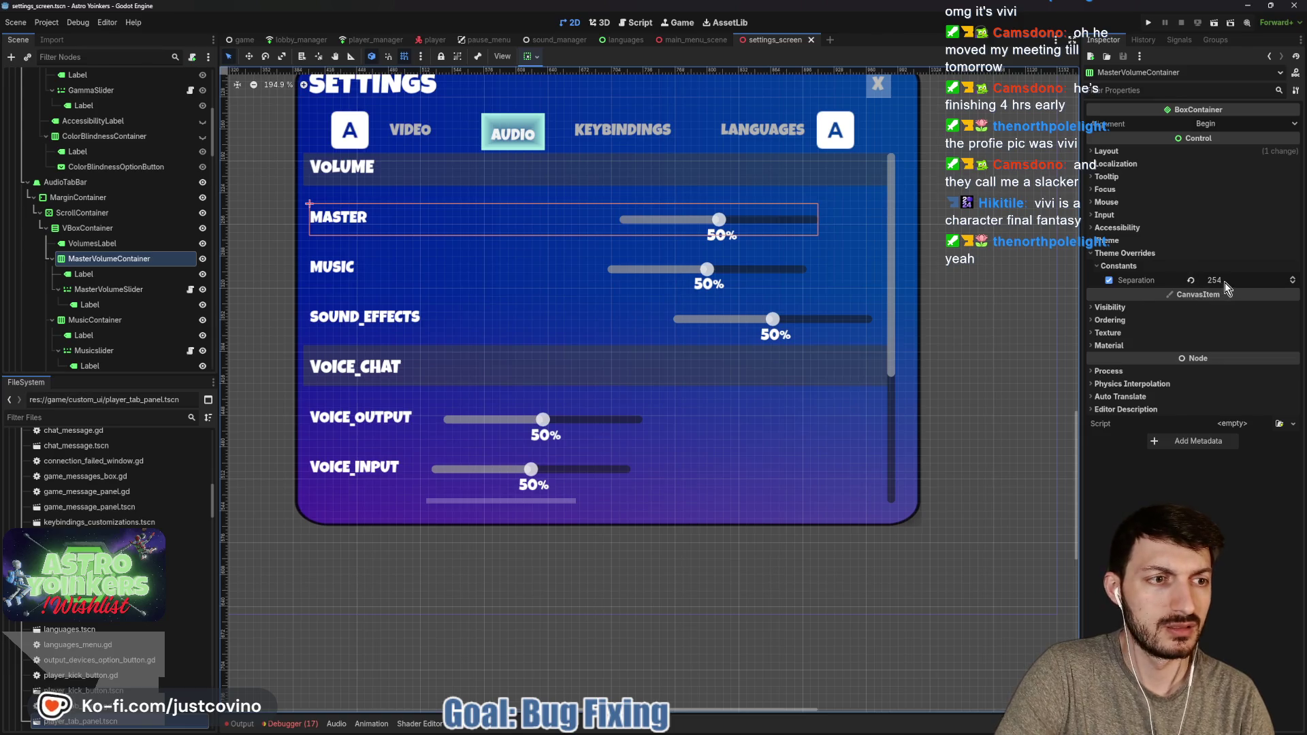
drag(1215, 280, 1262, 280)
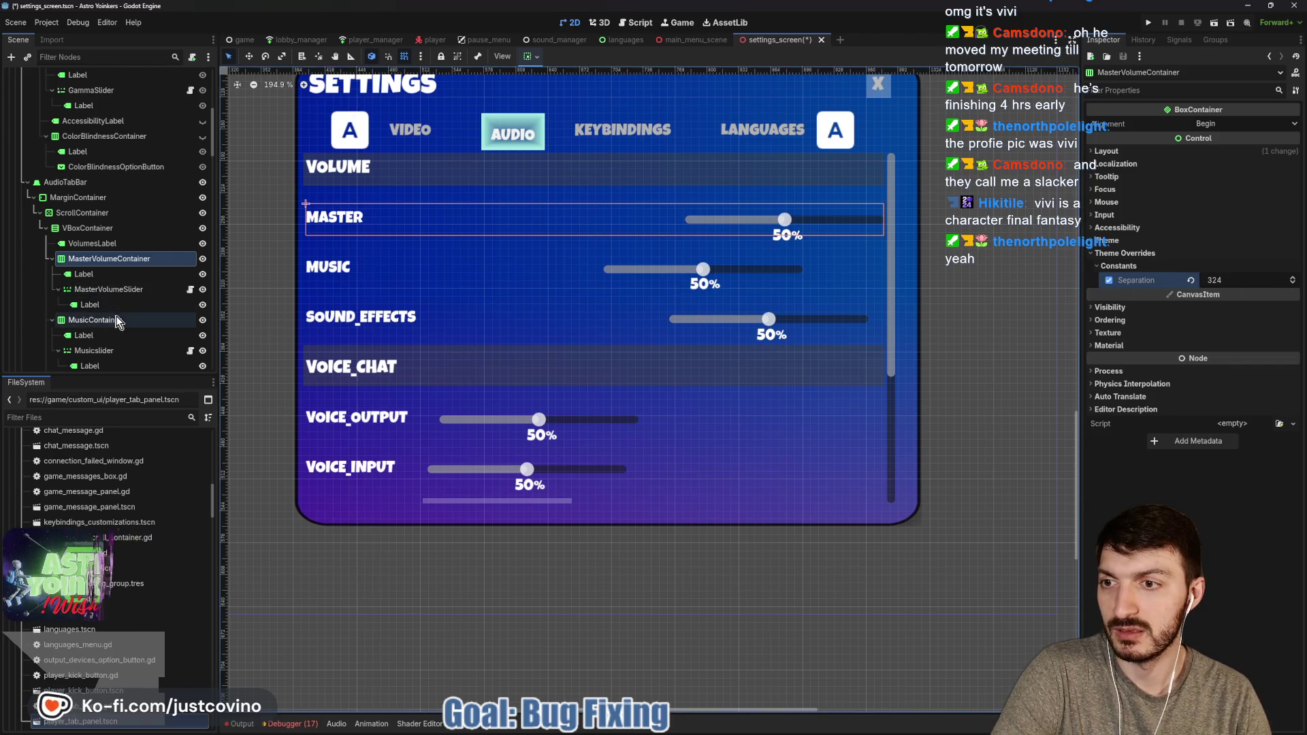
Set MusicContainer's separation to 333 and trim MASTER's to 321
click(96, 320)
drag(1218, 280, 1254, 280)
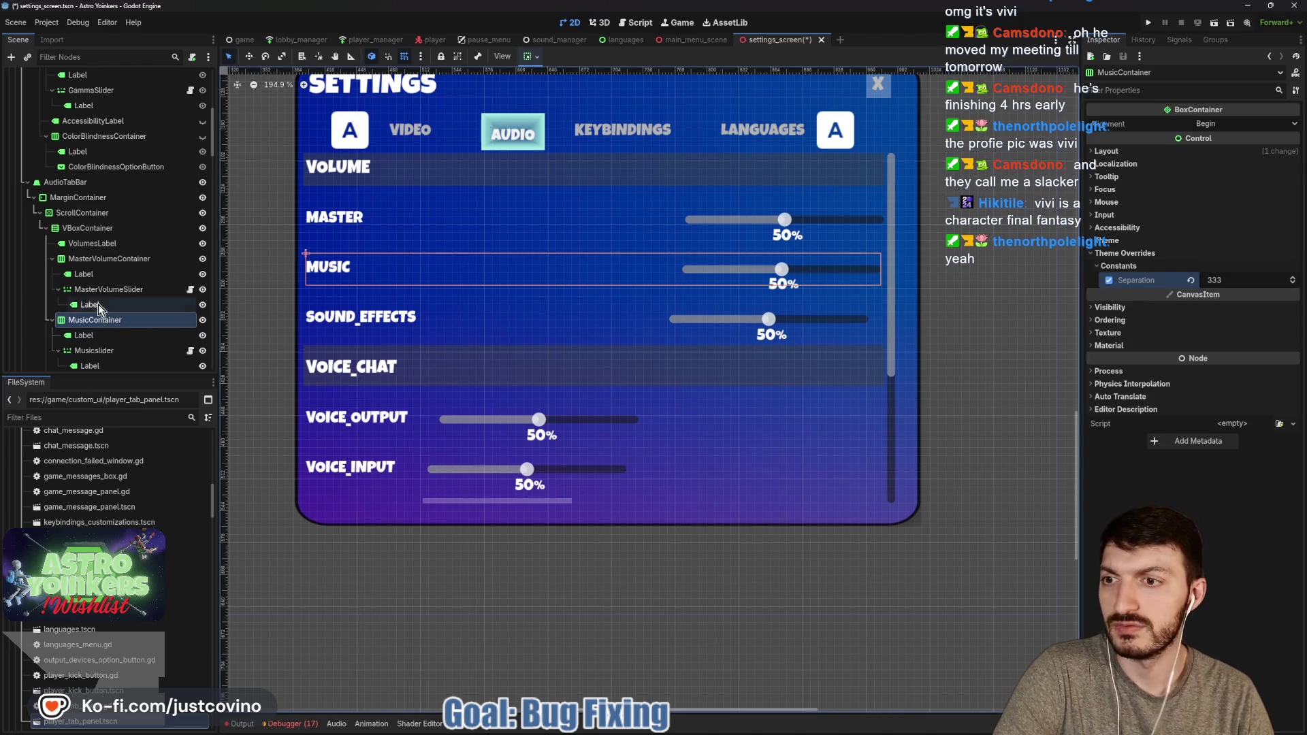
click(109, 259)
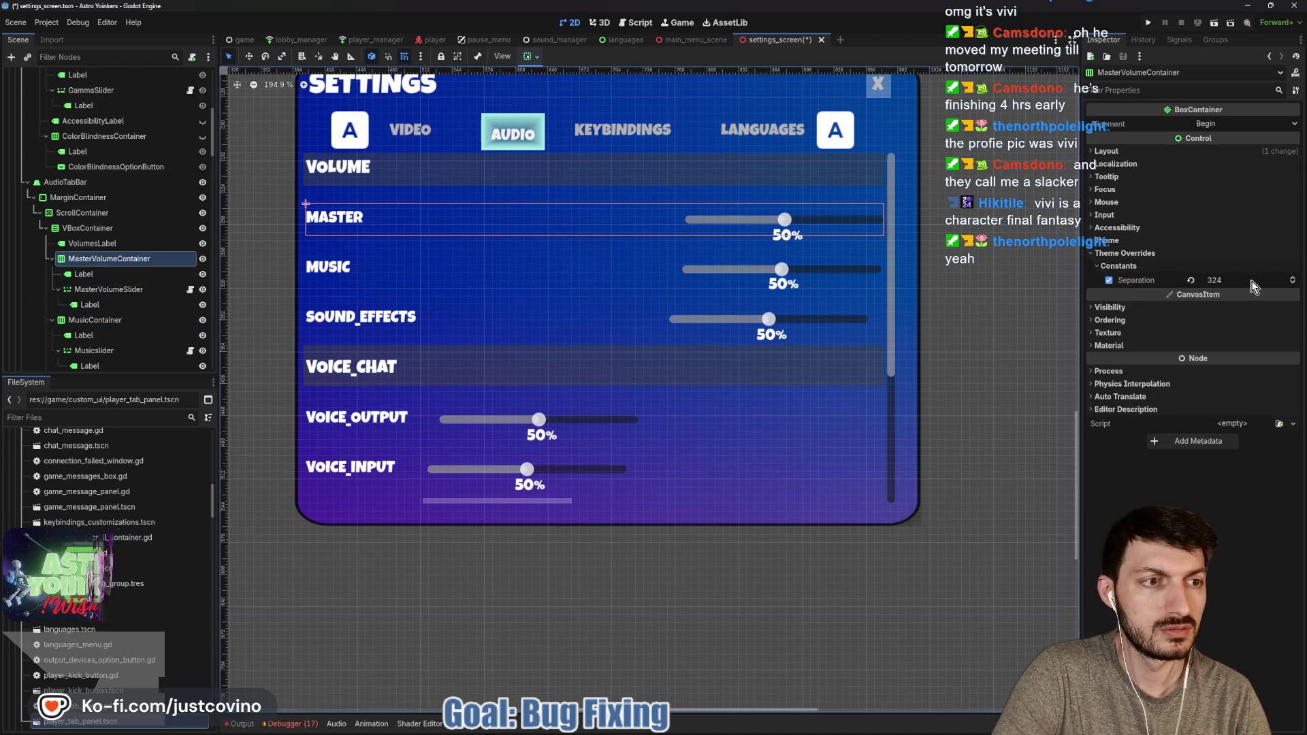
drag(1219, 280, 1218, 280)
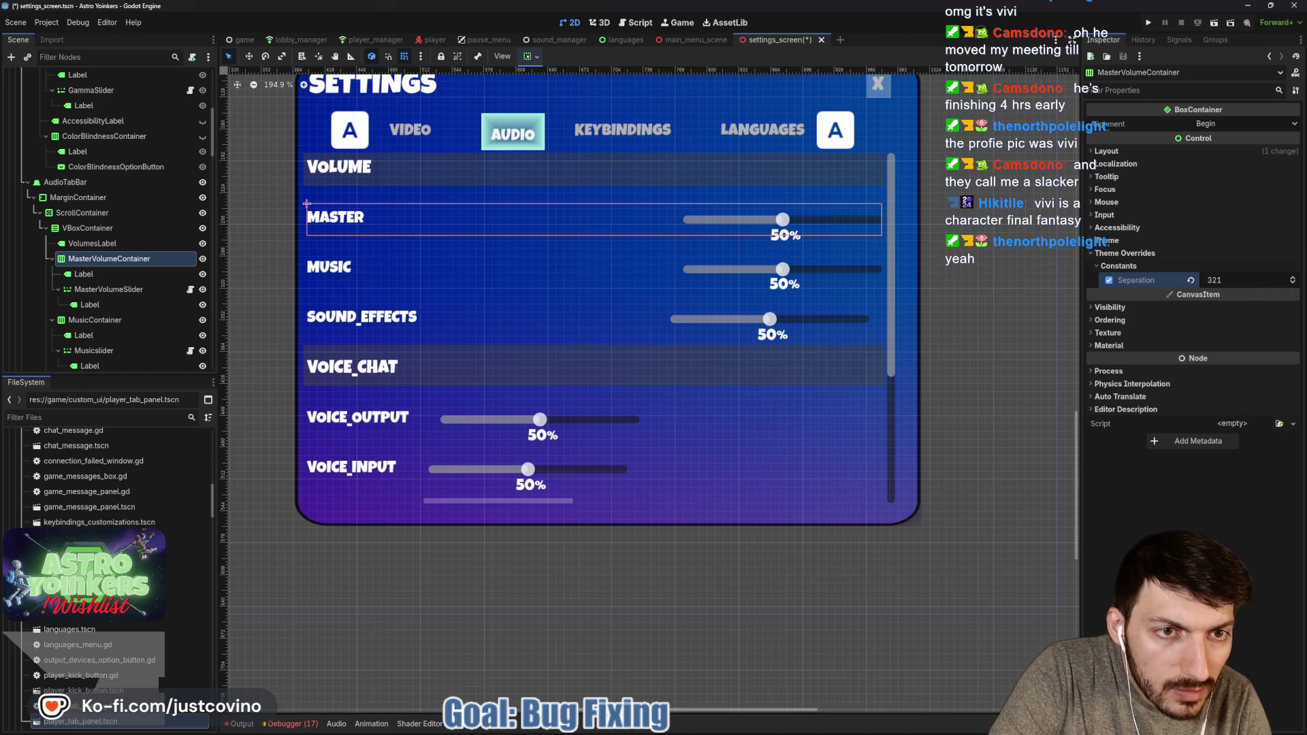
scroll(768, 316, up, 1)
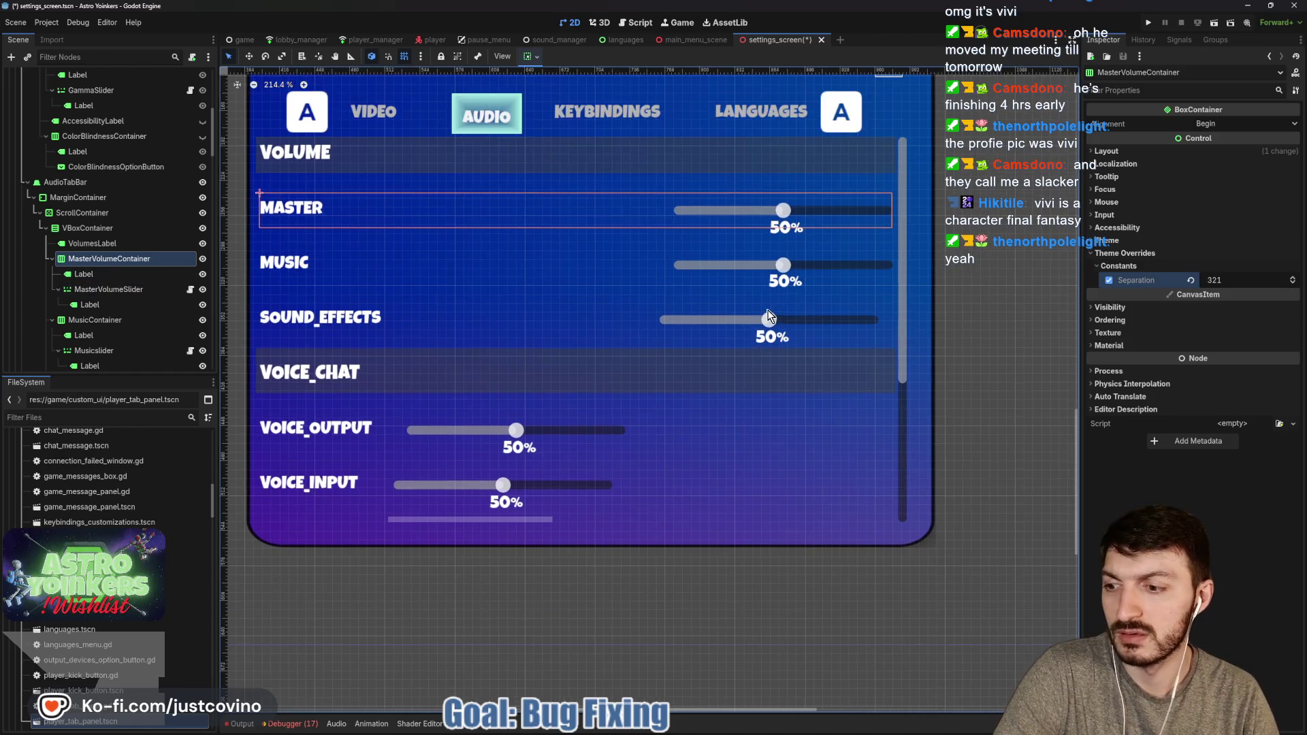
click(124, 324)
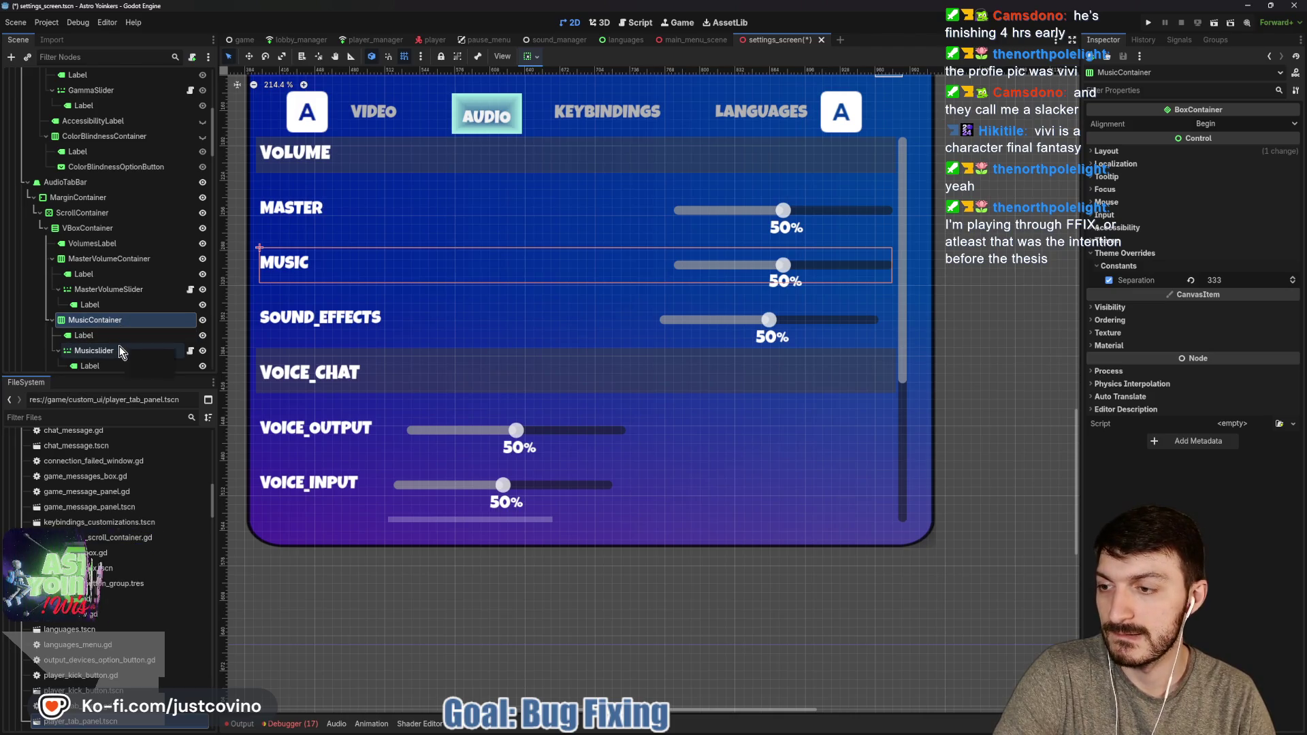
scroll(120, 351, down, 3)
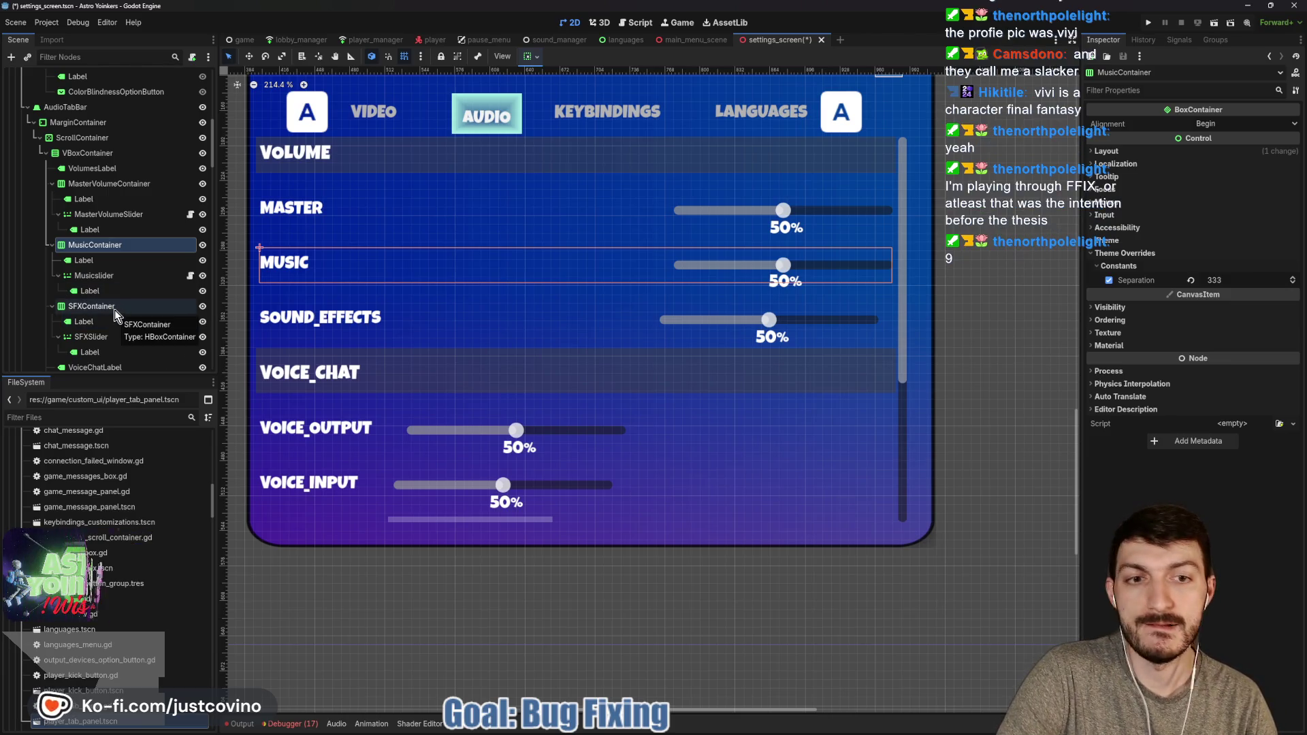
Raise SFXContainer's separation to 267 to align the SOUND_EFFECTS slider
click(116, 313)
drag(1230, 286, 1236, 286)
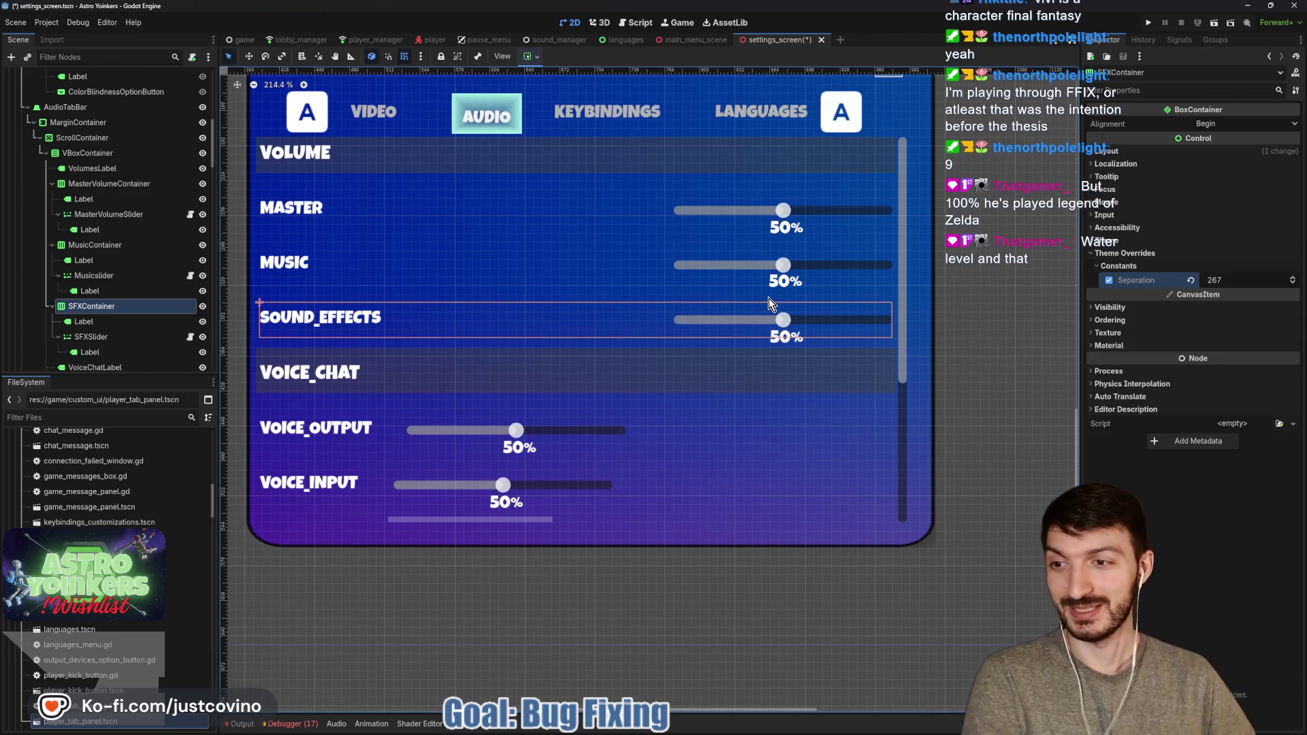
scroll(109, 272, down, 3)
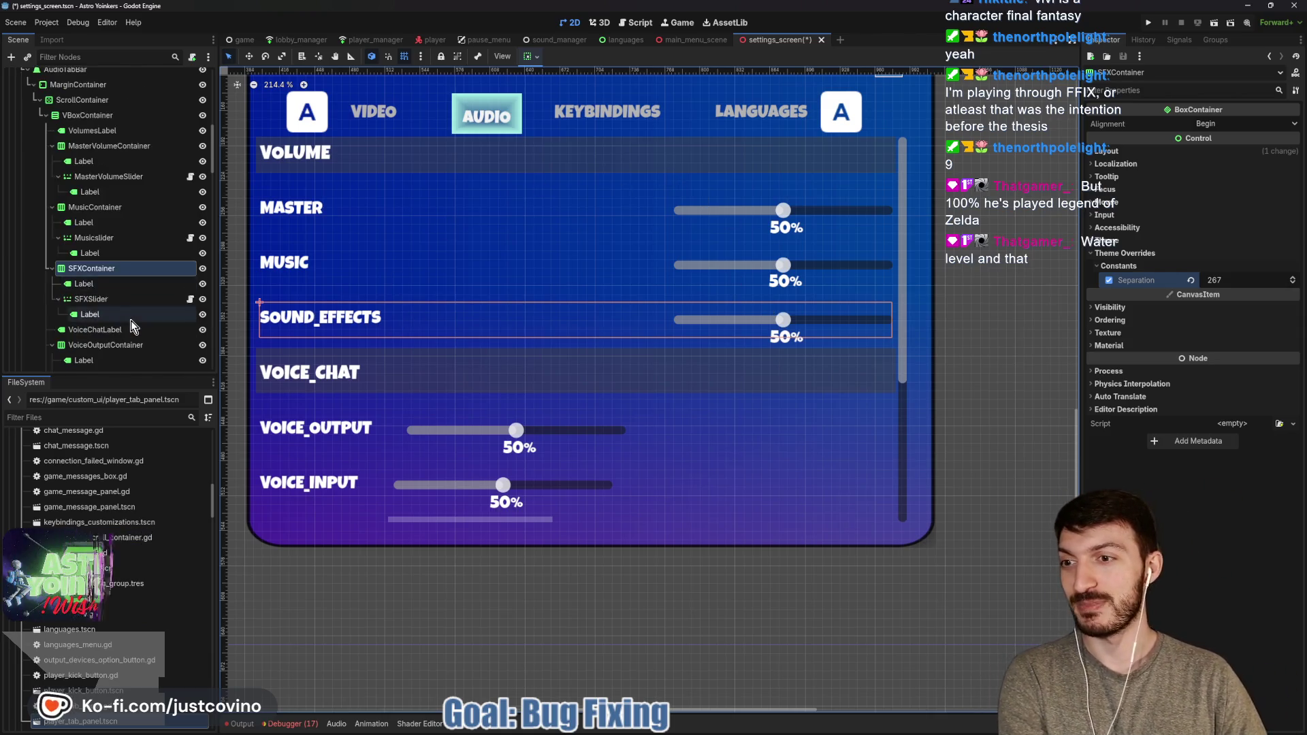
click(120, 293)
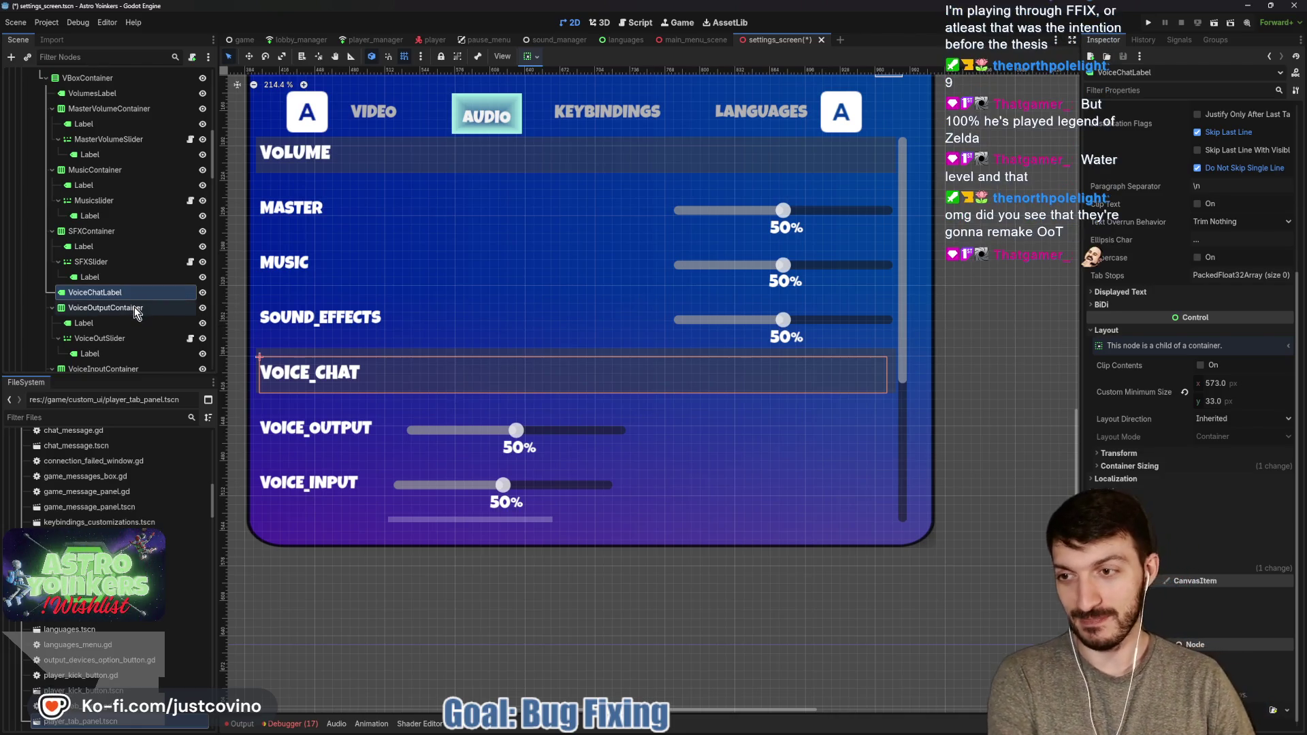
Set VoiceOutputContainer's separation to 276
click(136, 309)
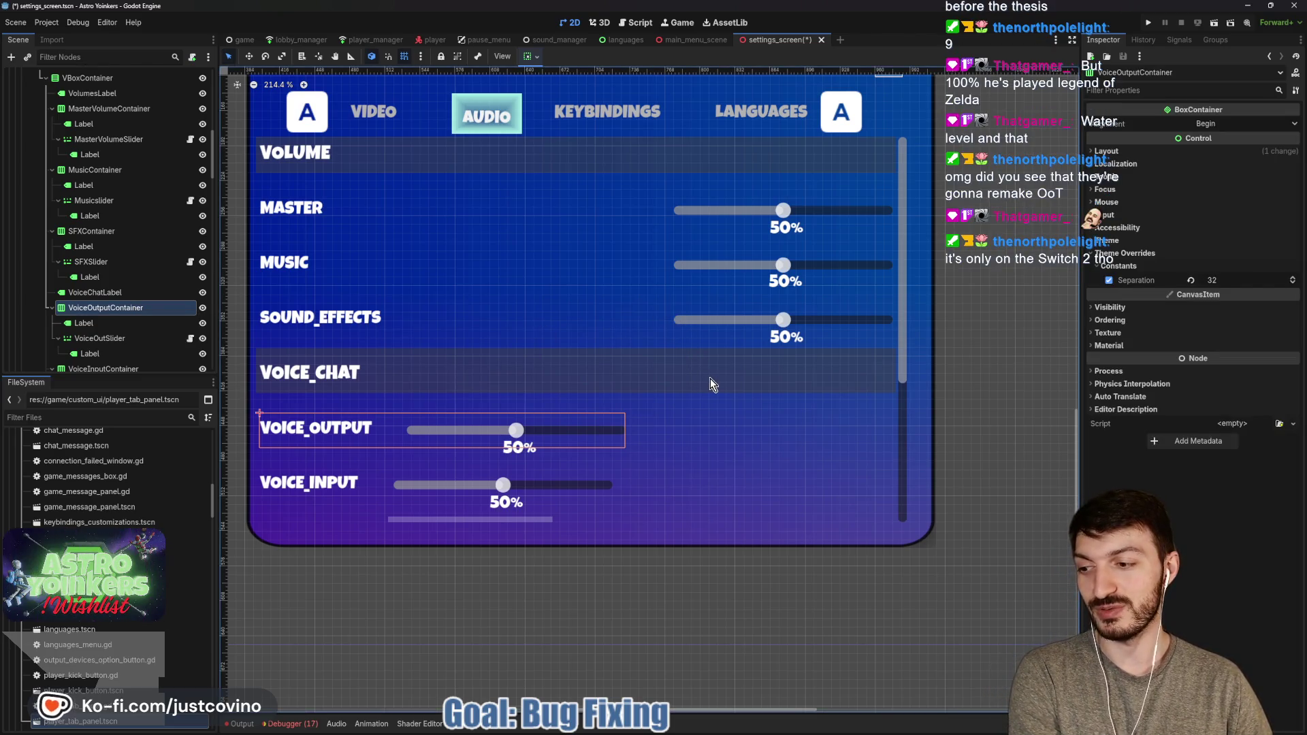
drag(1230, 286, 1292, 286)
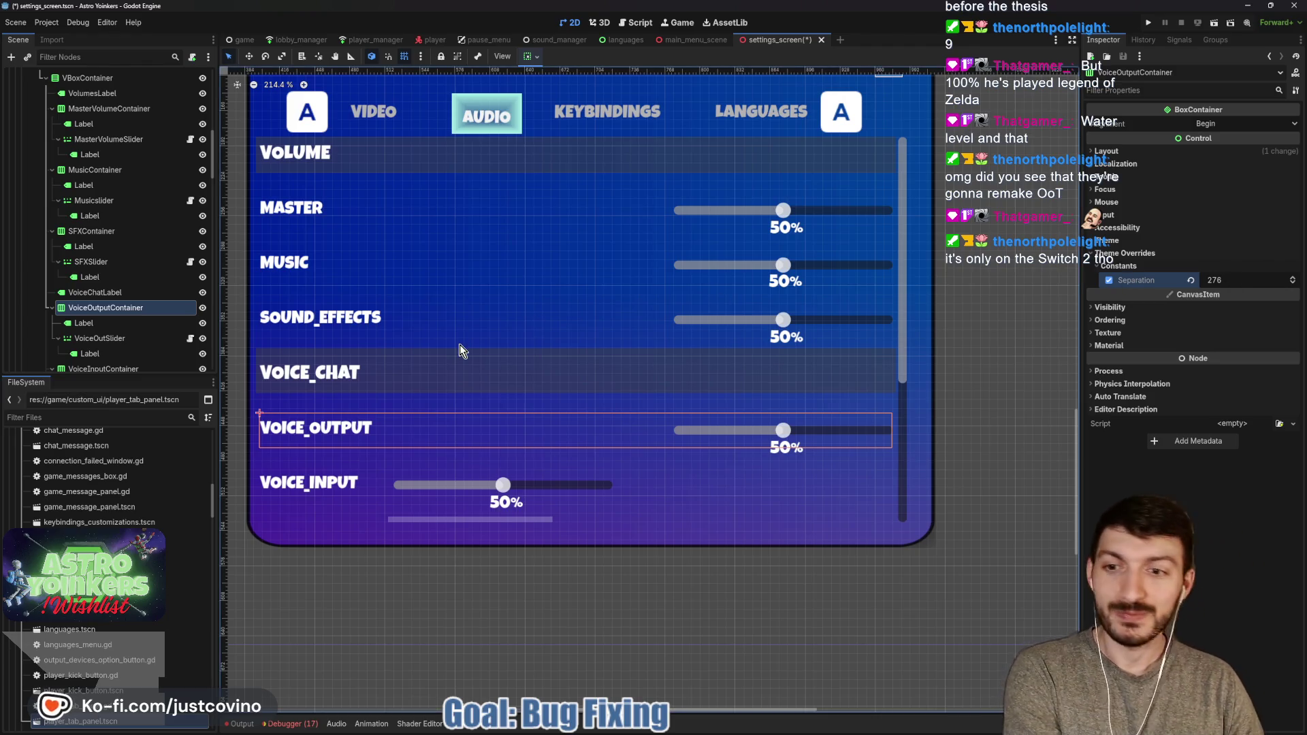
click(127, 338)
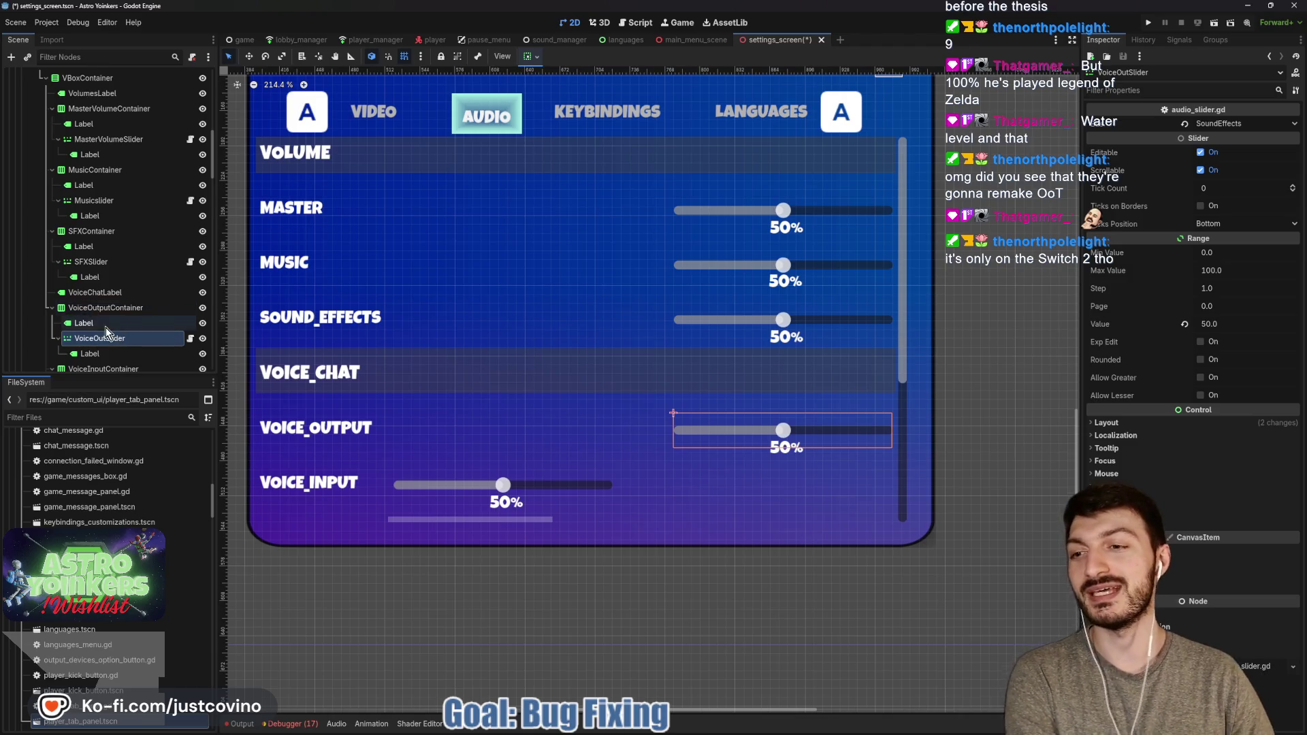
scroll(111, 327, down, 2)
Set VoiceInputContainer's separation to 288 and save the scene
click(111, 329)
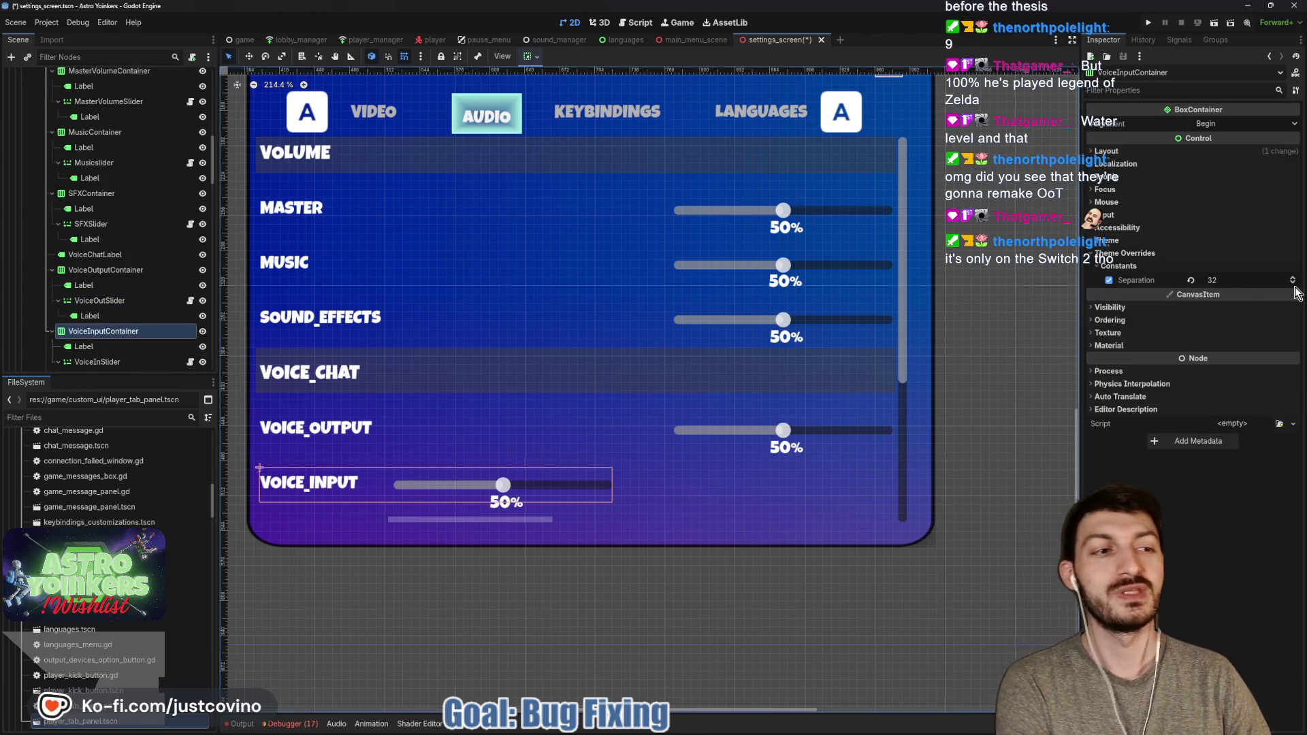
drag(1229, 283, 1293, 282)
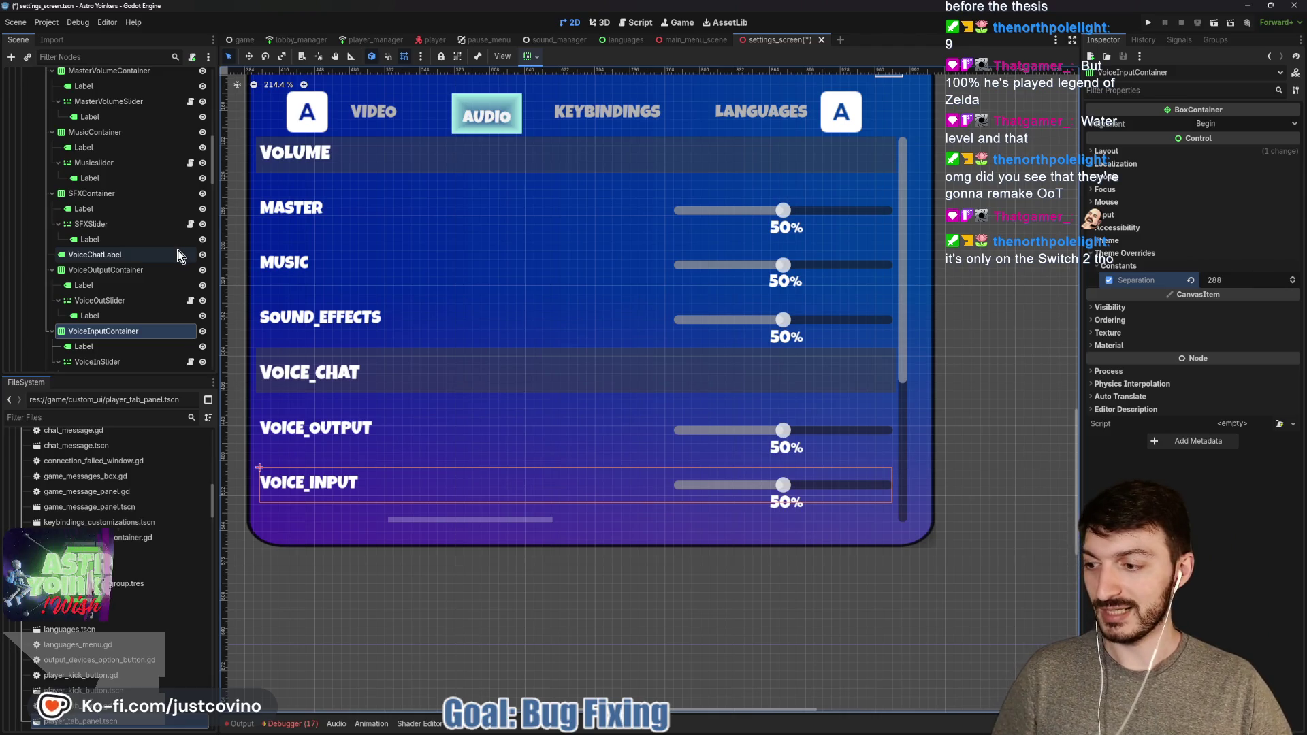
key(ctrl+s)
scroll(77, 259, up, 5)
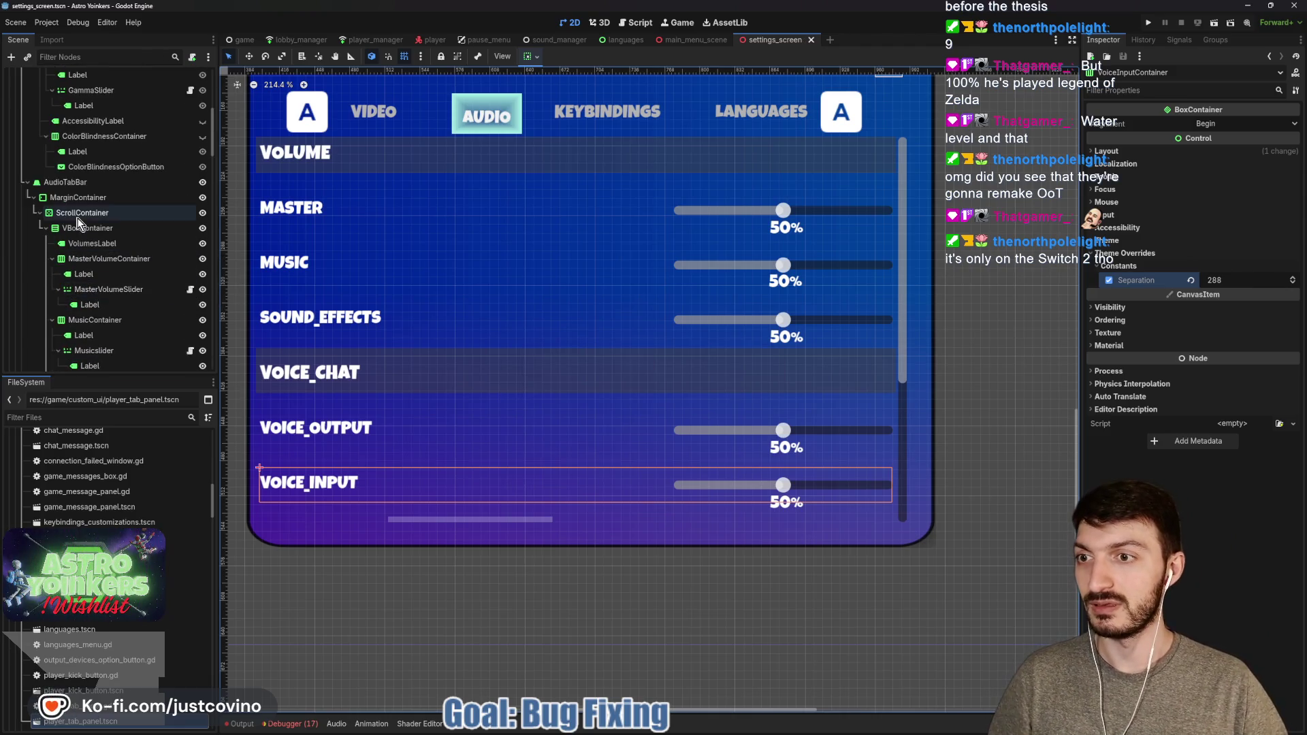
Switch from the Godot editor to GitHub Desktop's list of 6 changed files
click(76, 212)
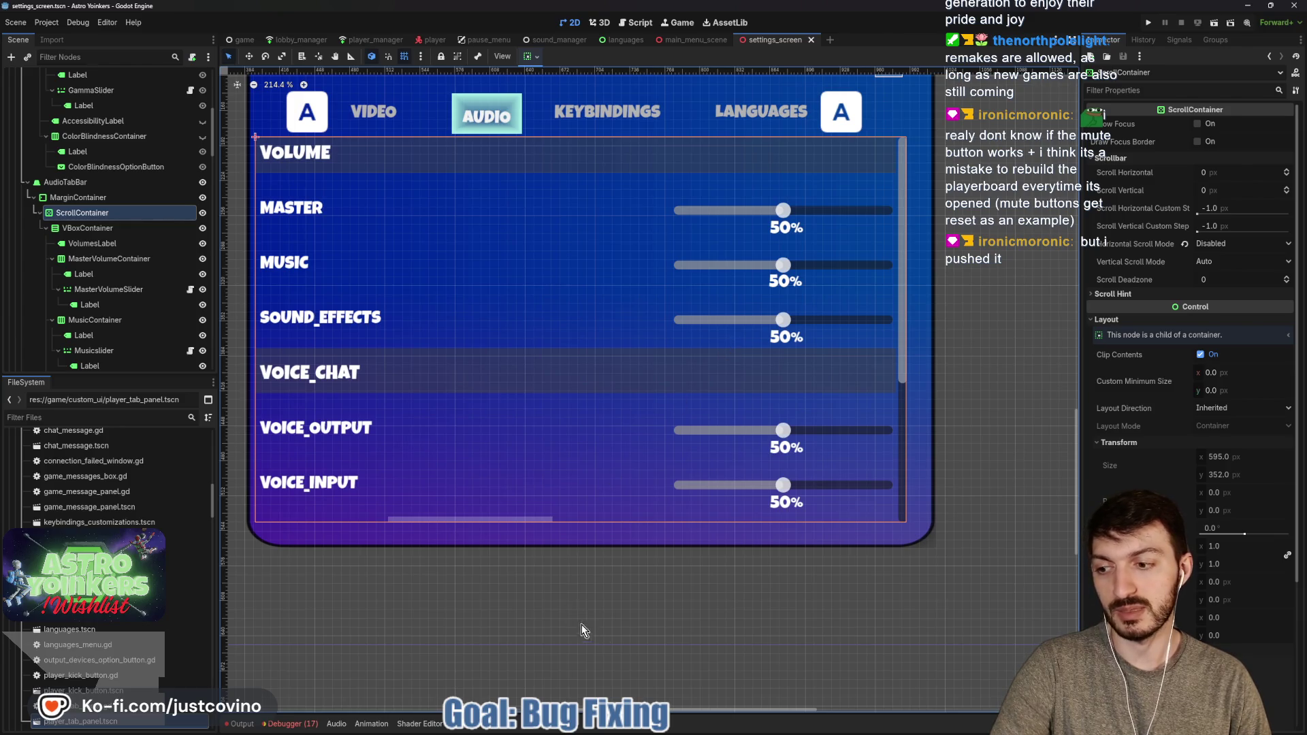
key(alt+Tab)
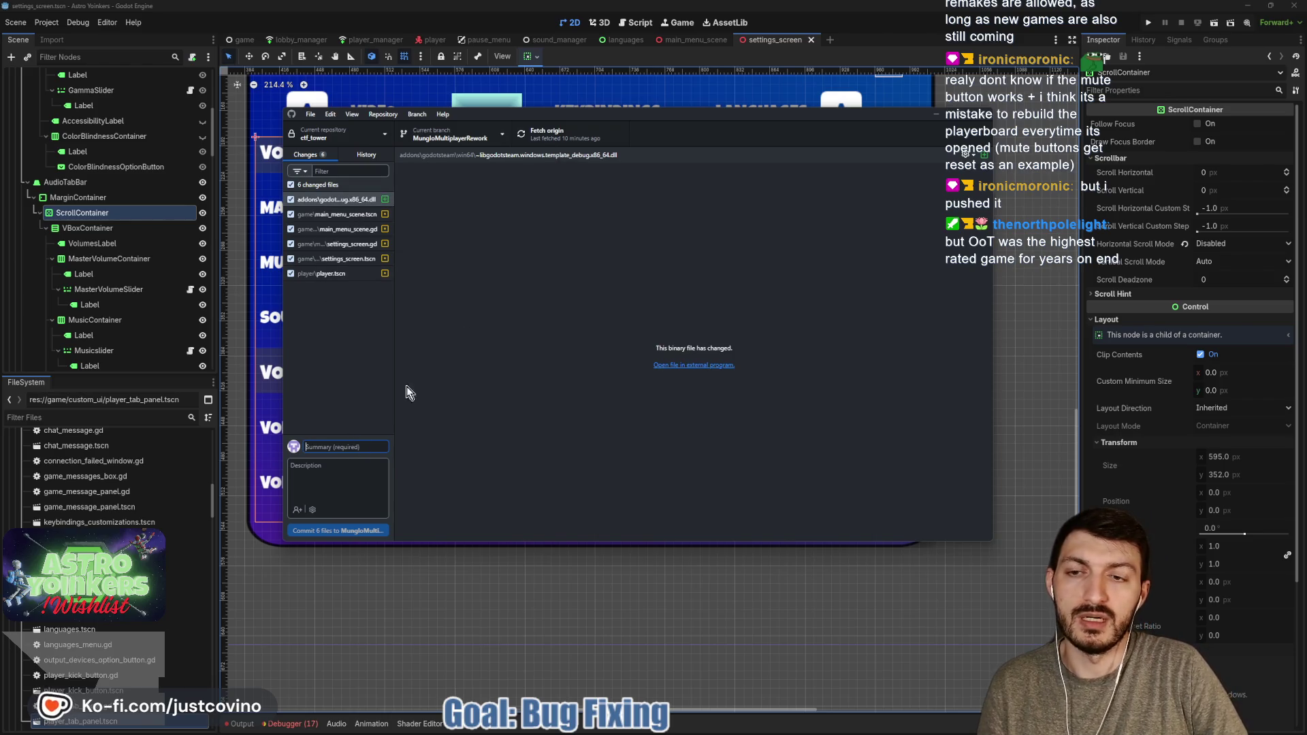
Start discarding the addons dll file's changes, then cancel
click(328, 201)
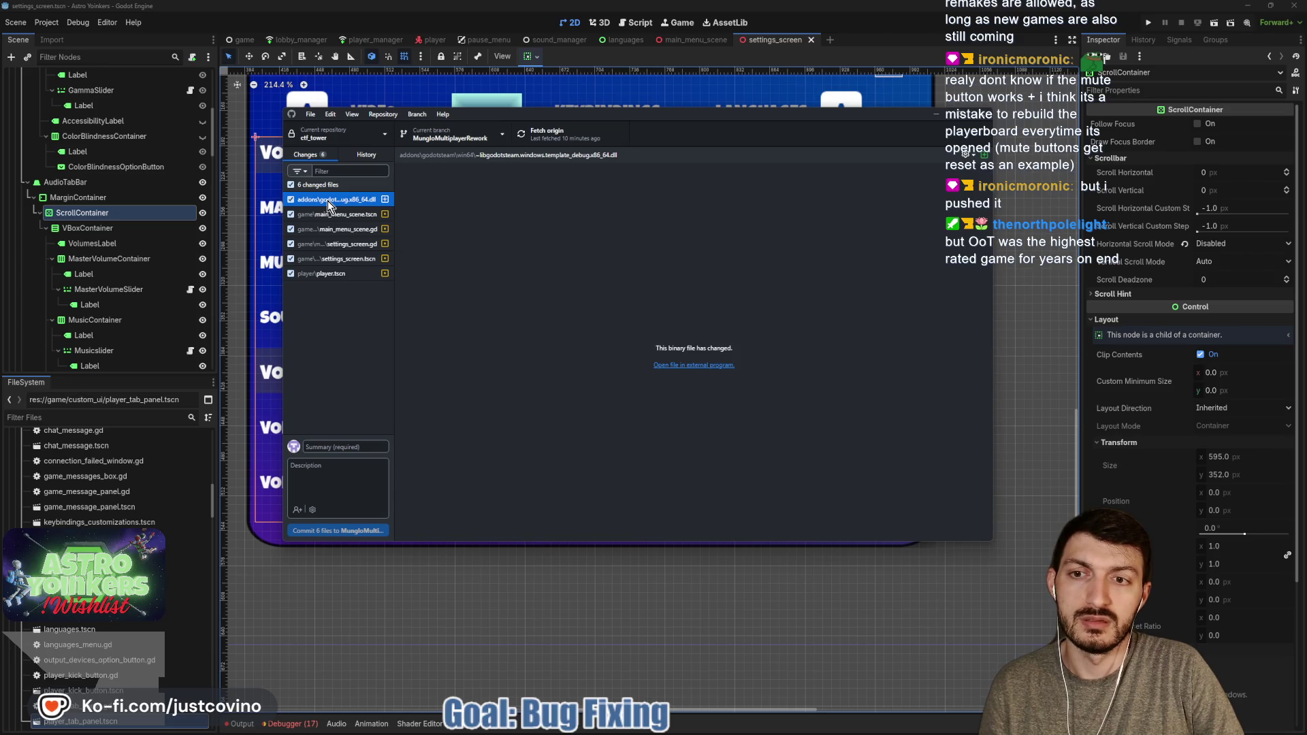
right_click(328, 200)
click(333, 214)
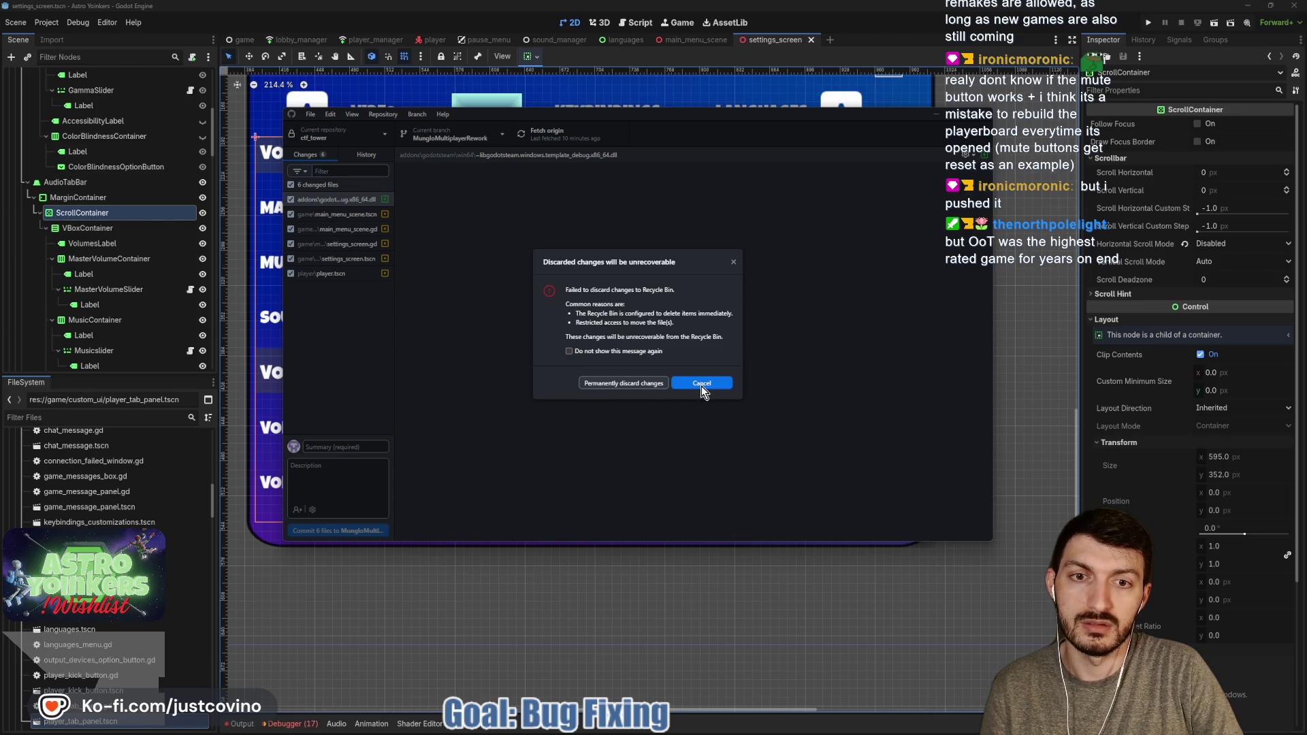
click(701, 383)
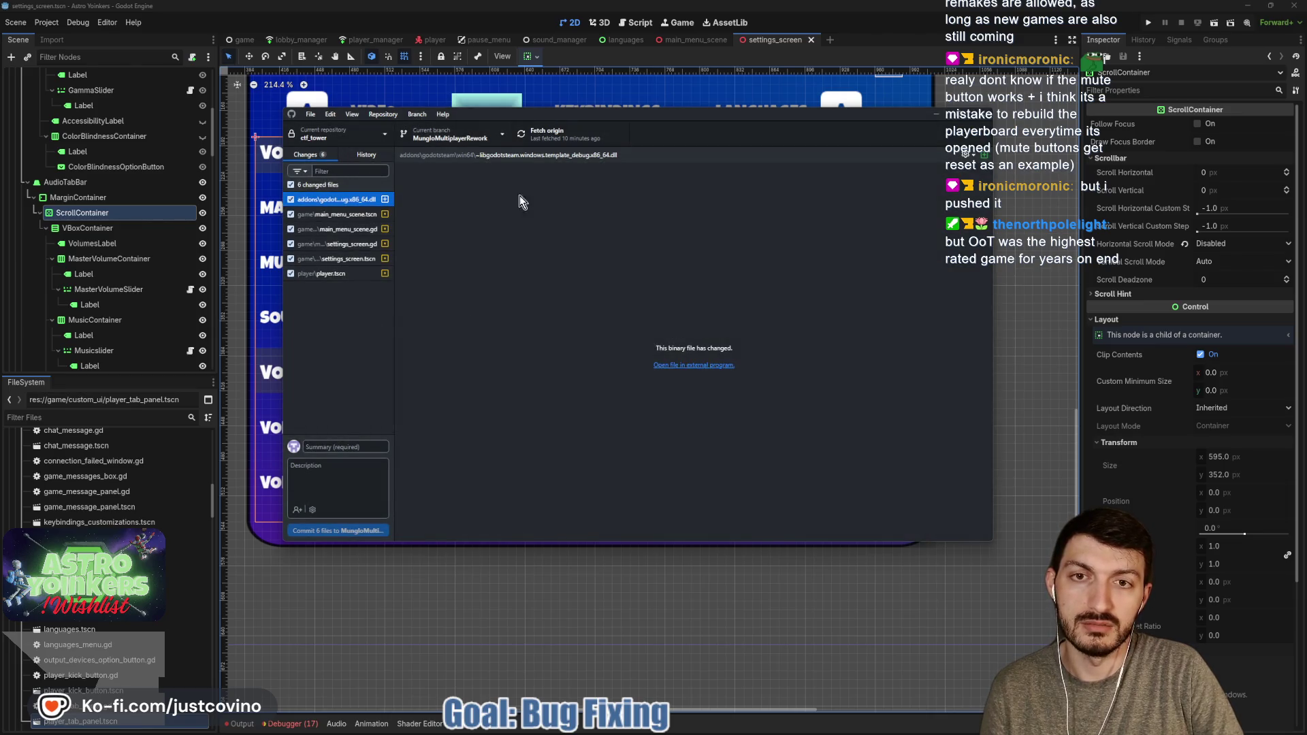
Fetch origin, attempt a pull, dismiss the error, and view player.tscn's diff
click(593, 144)
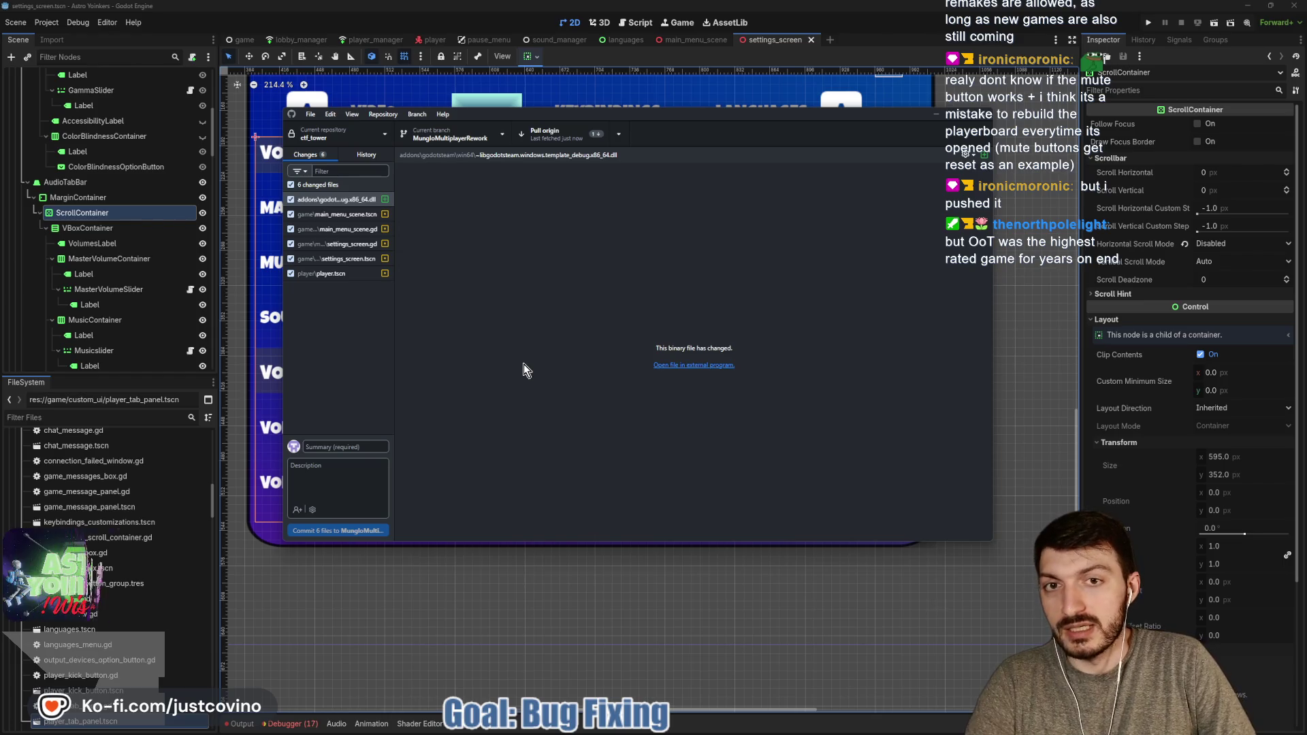
click(552, 134)
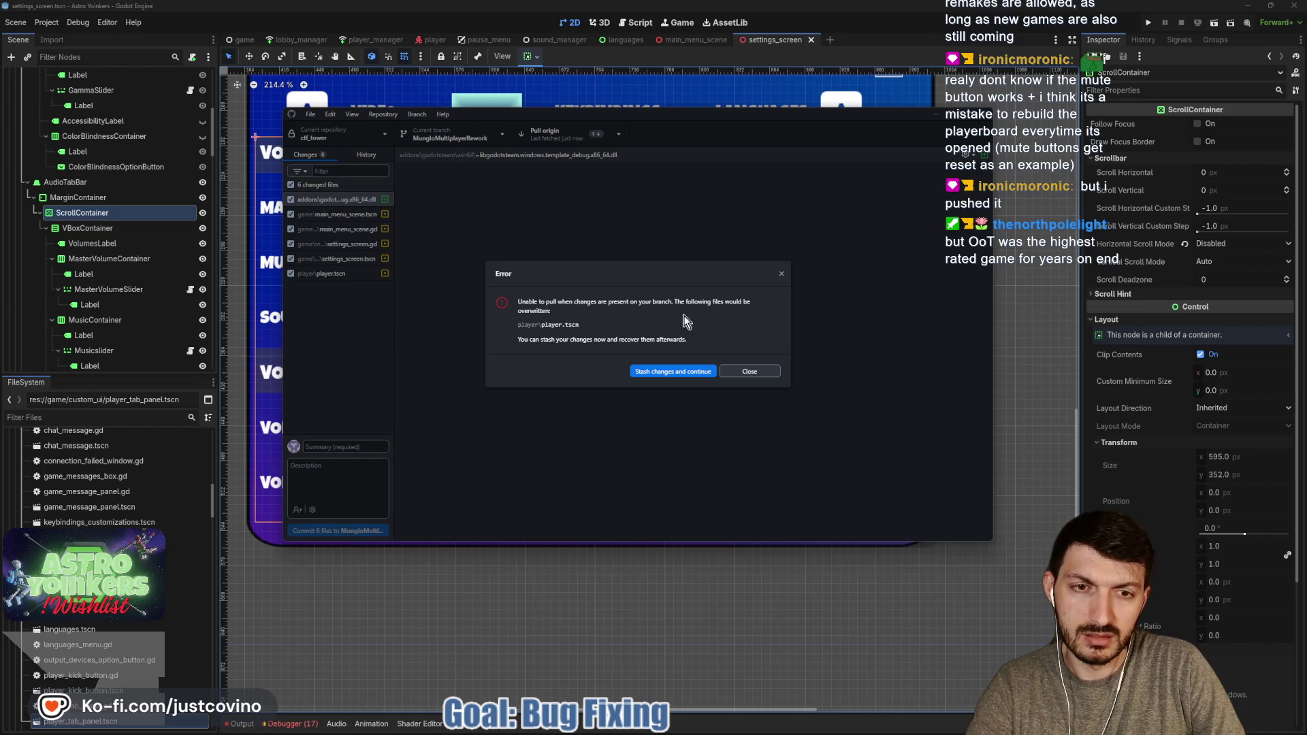
click(749, 371)
click(343, 274)
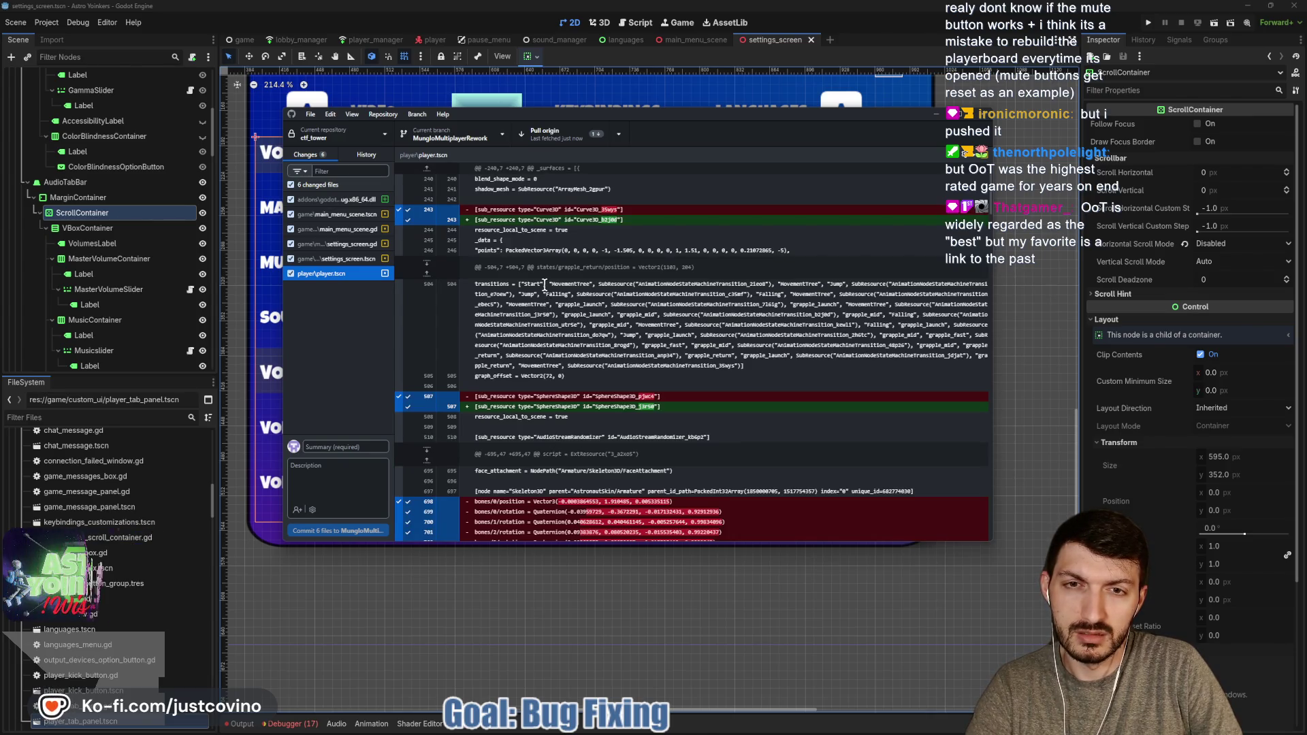
Discard player.tscn's local changes and retry the pull, which the untracked godotsteam dll blocks
click(291, 273)
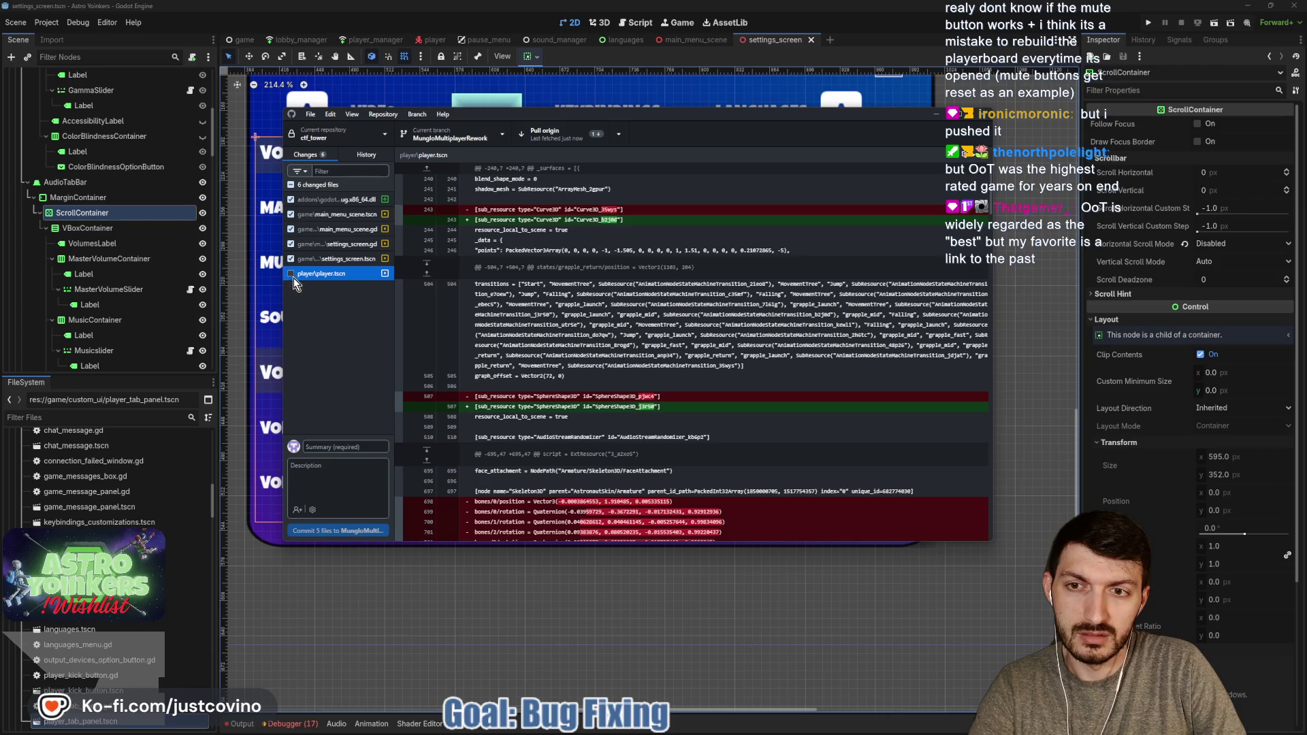
right_click(320, 275)
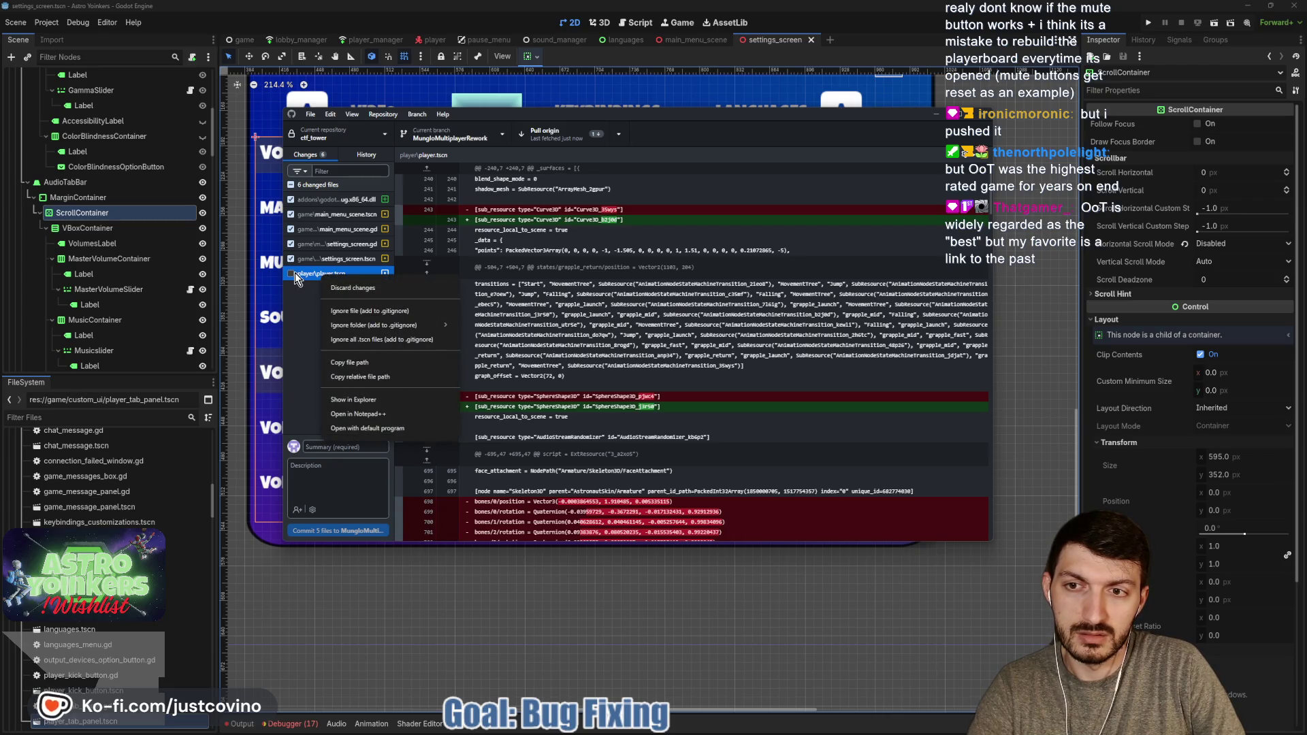
click(288, 276)
click(291, 273)
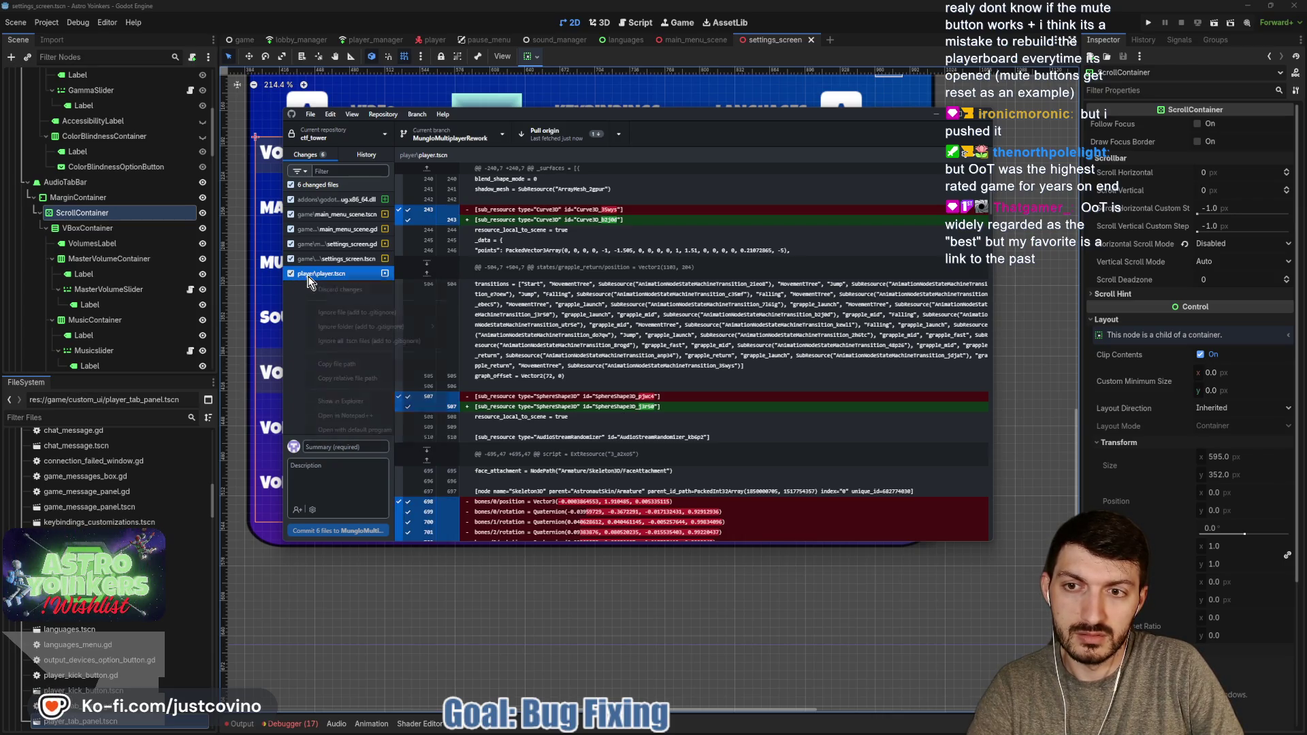
right_click(314, 276)
click(331, 290)
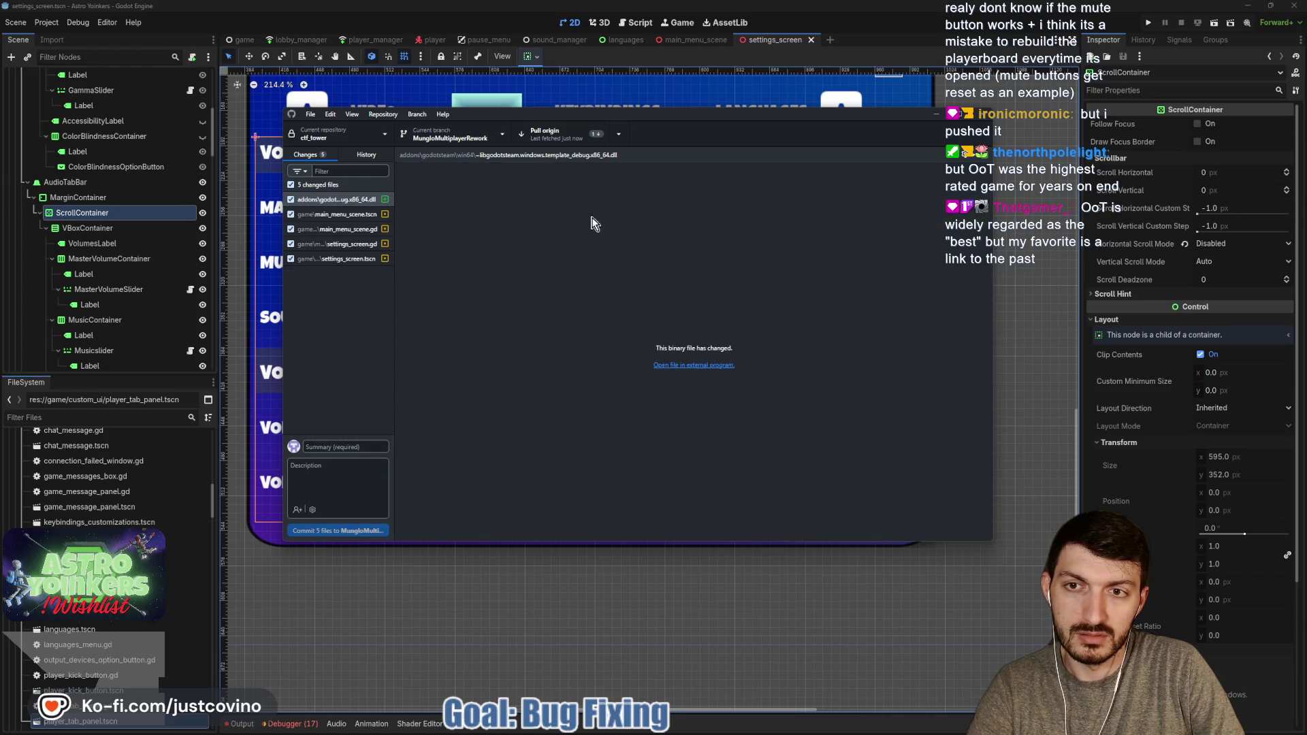
click(582, 136)
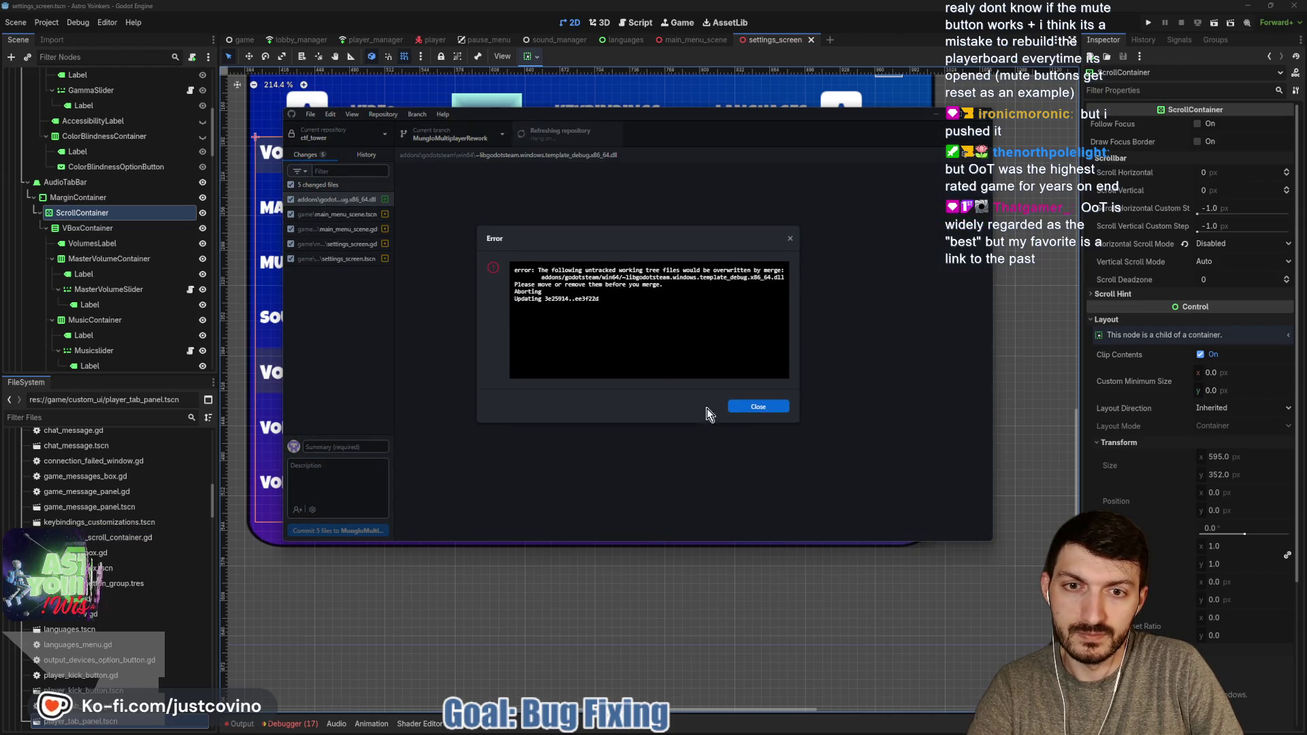
click(754, 408)
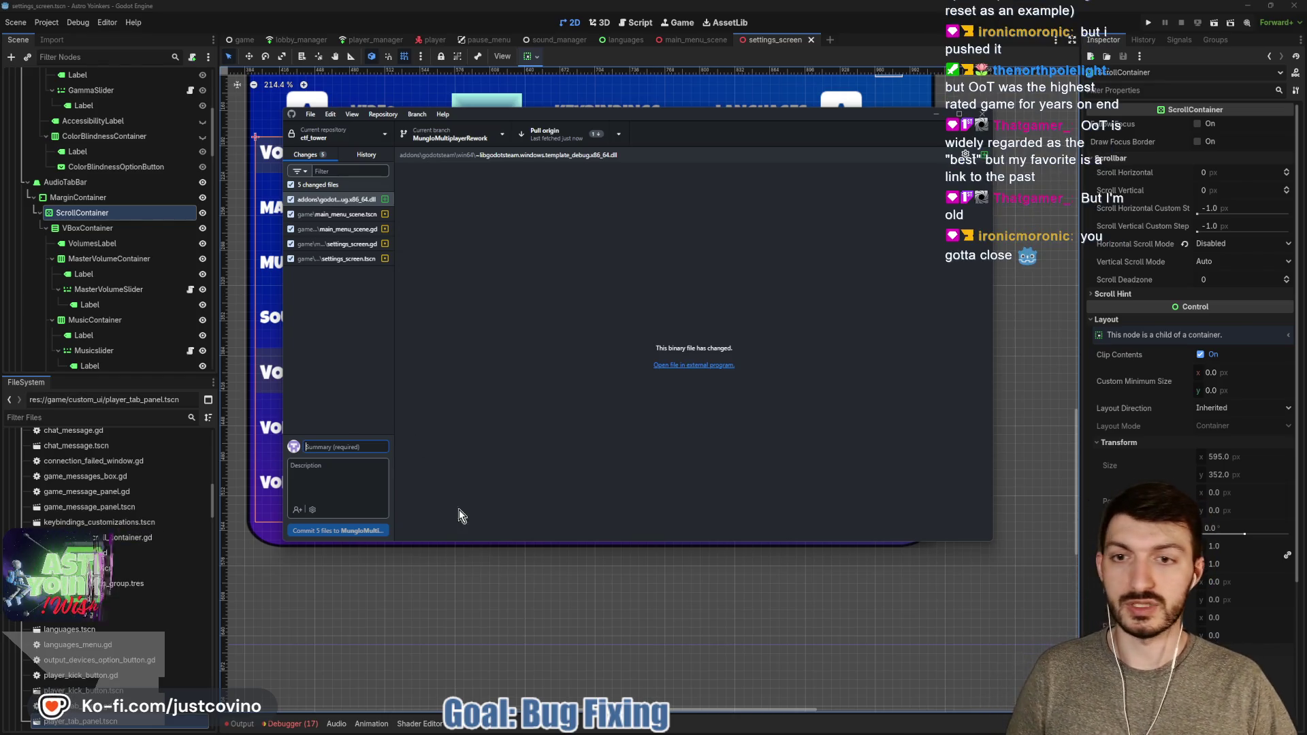
Reload the externally modified player.tscn from disk, save the scene, and close Godot
click(542, 544)
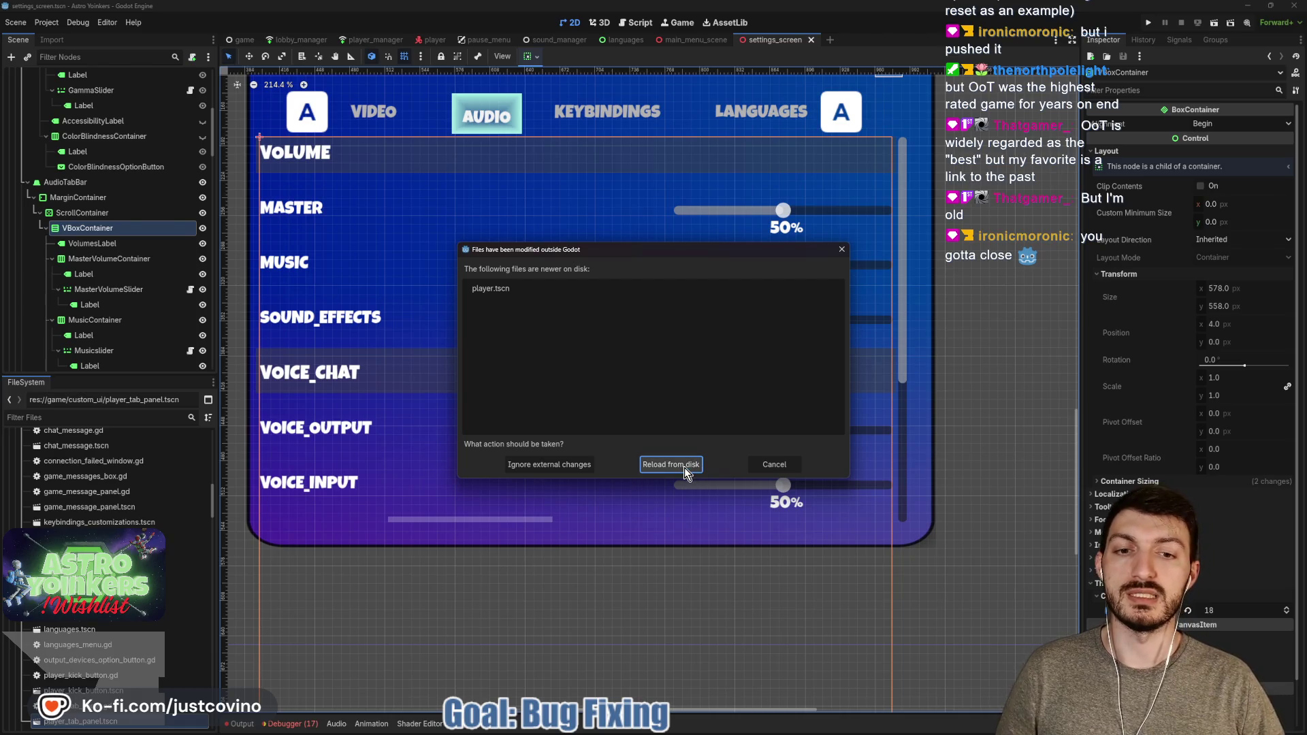
click(671, 465)
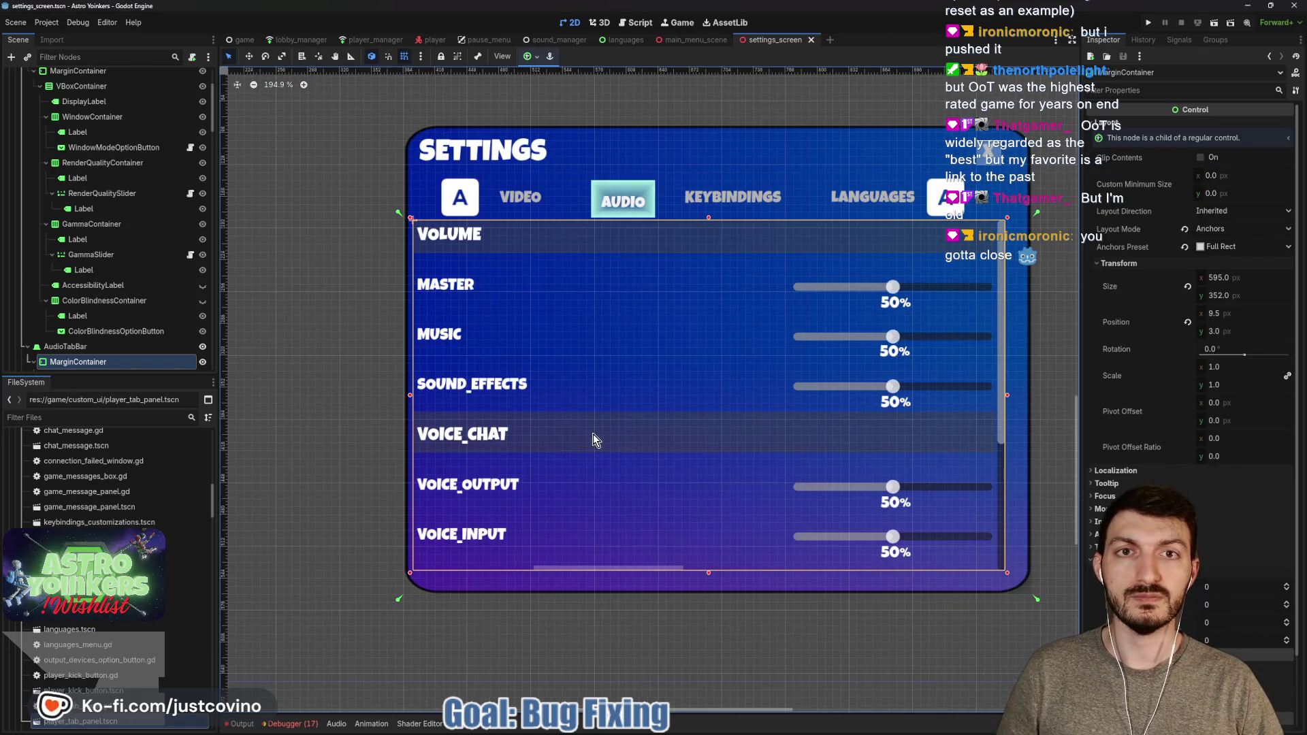
key(ctrl+s)
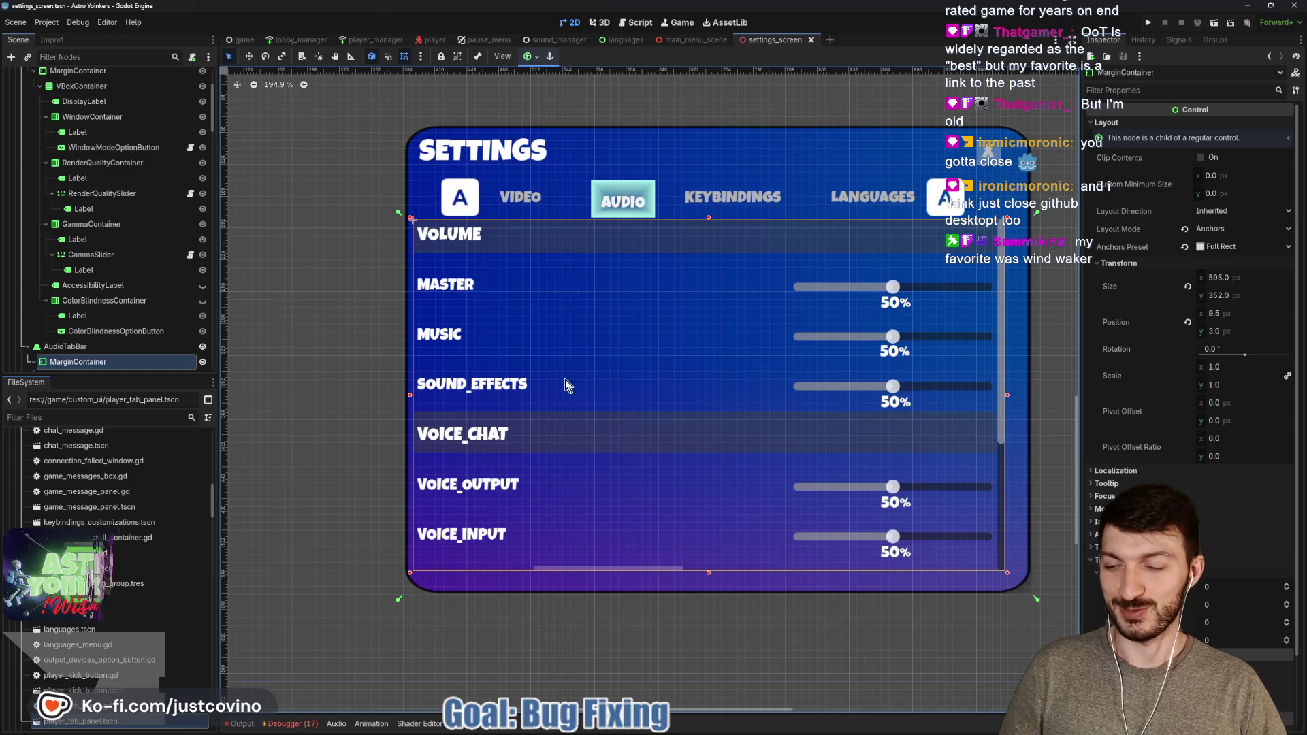
click(1293, 5)
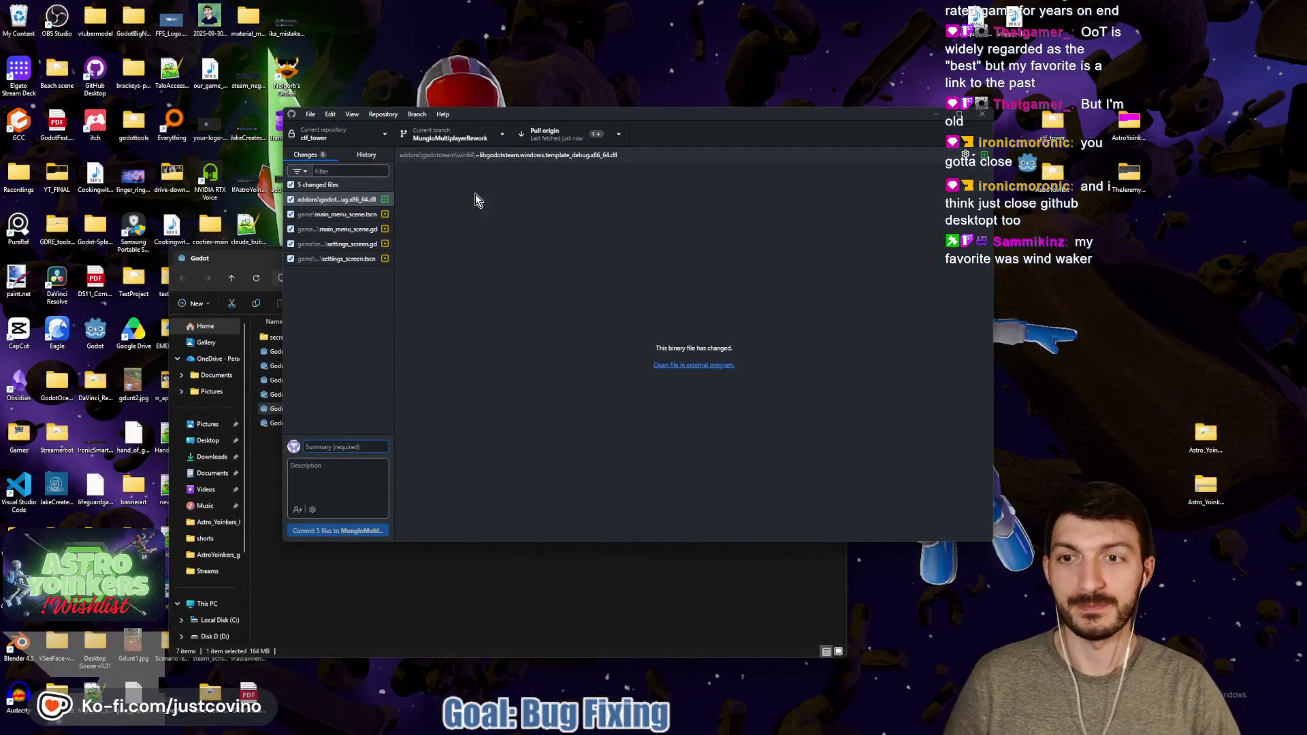
Pull origin, commit the 4 files as 'settings menu work', and push them
click(562, 129)
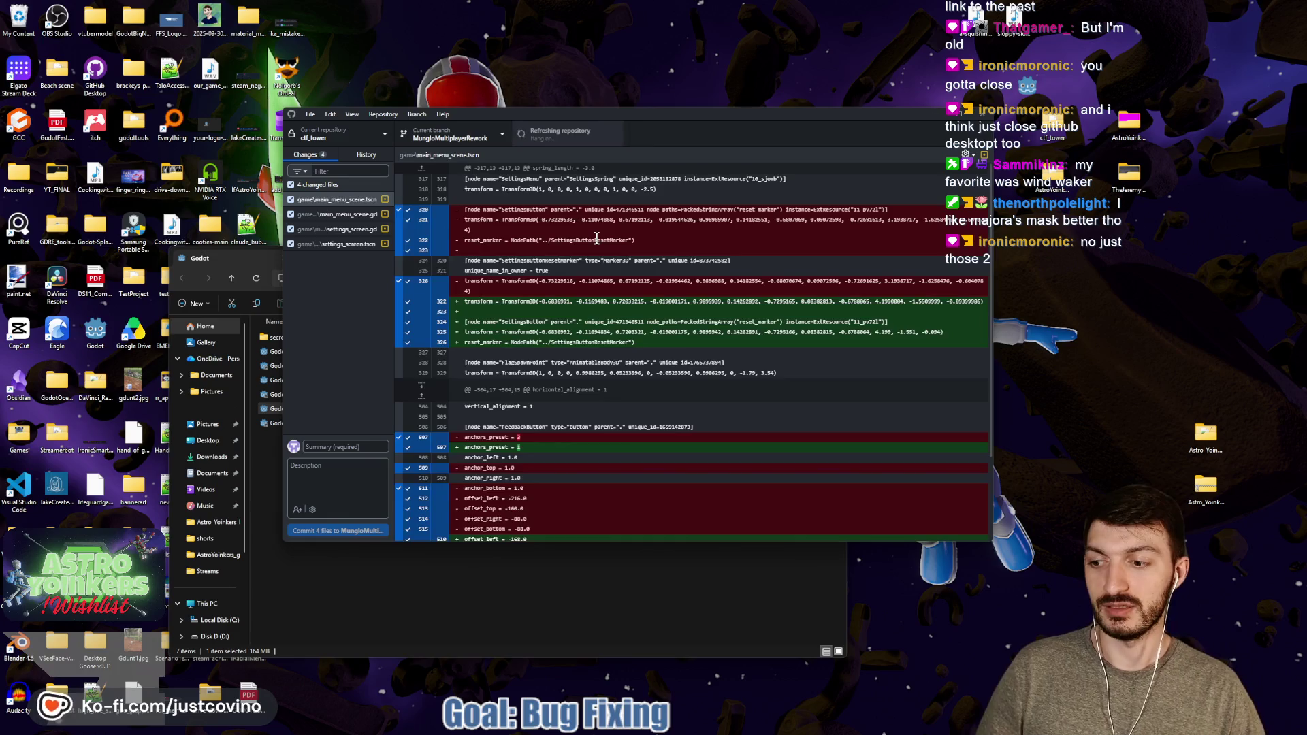
click(349, 441)
text(settings menu work)
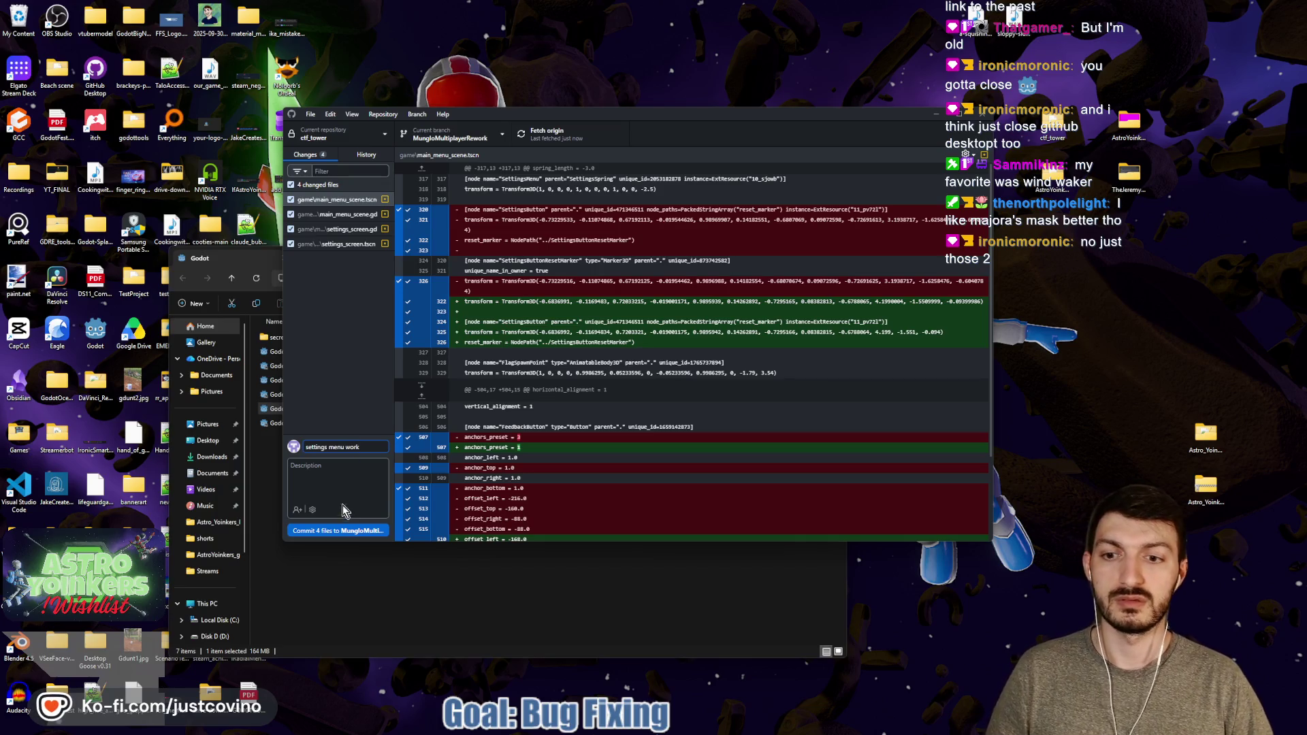
click(340, 530)
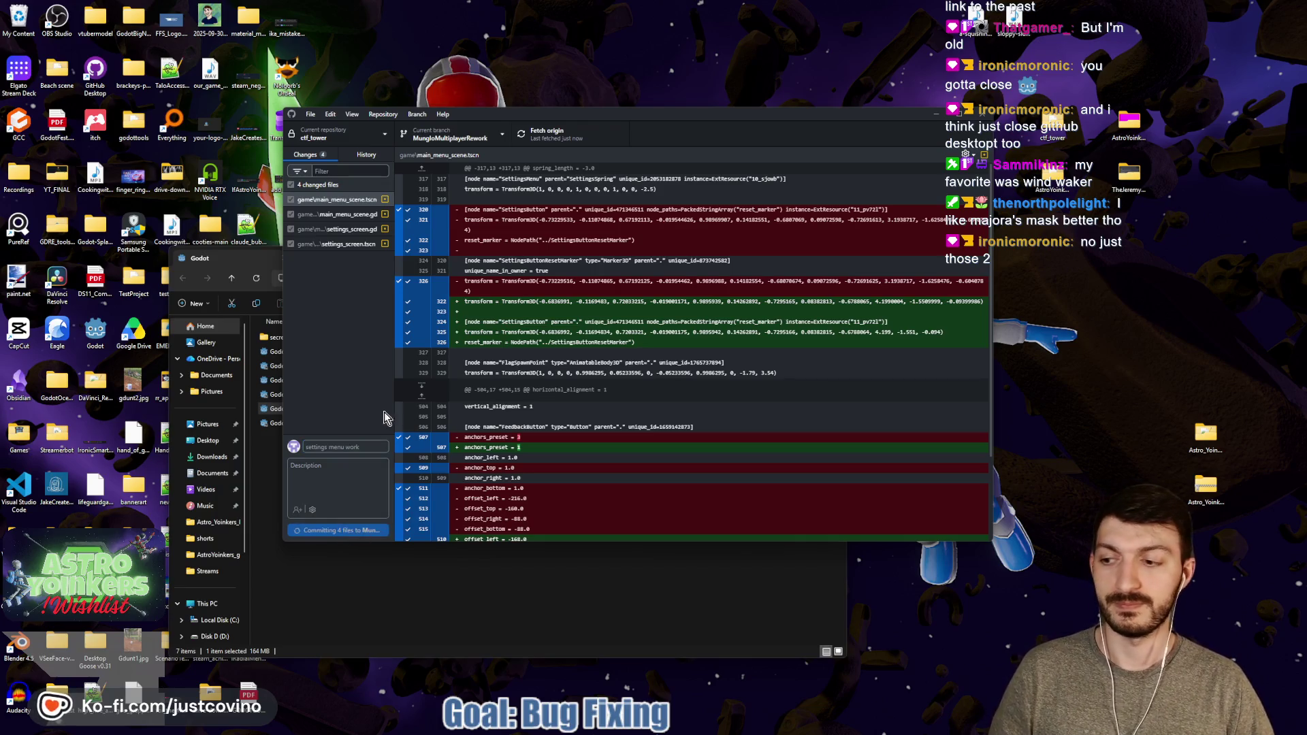
click(825, 256)
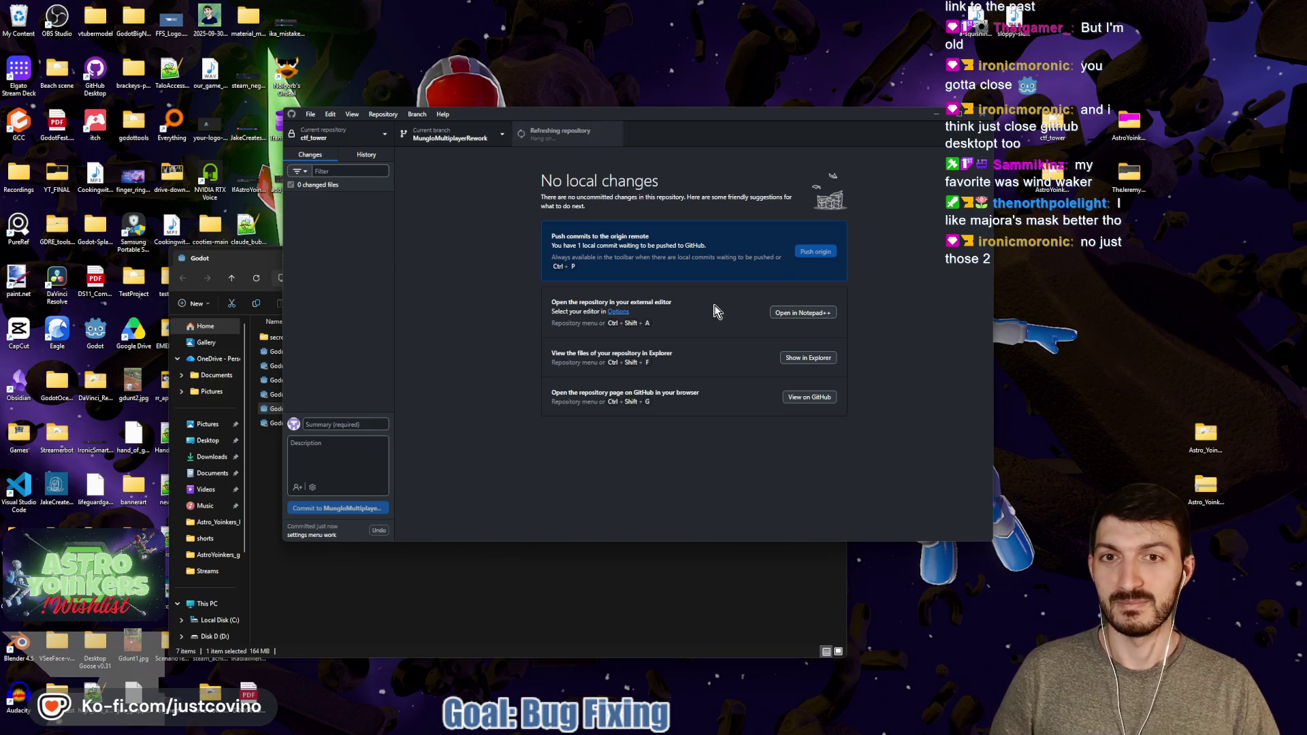
click(424, 574)
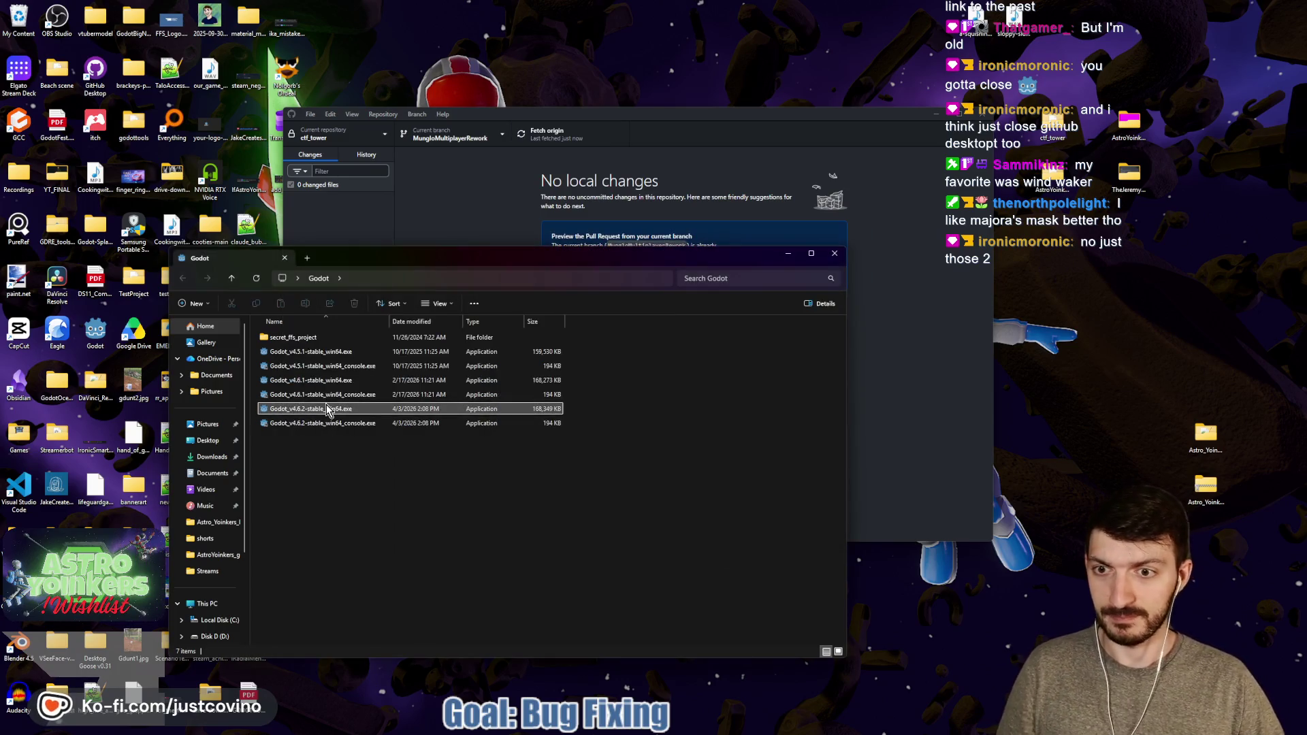
Launch Godot_v4.6.2-stable_win64.exe and open the Astro Yoinkers project
double_click(330, 409)
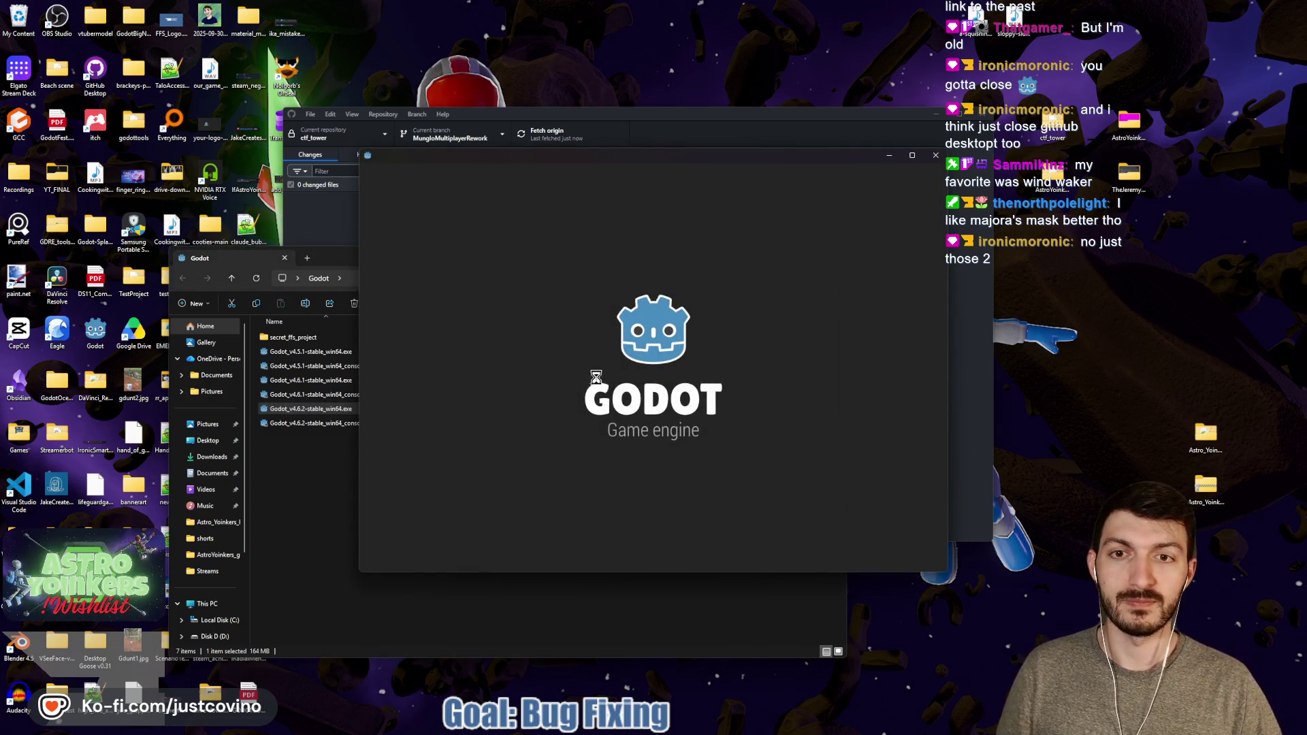
double_click(469, 235)
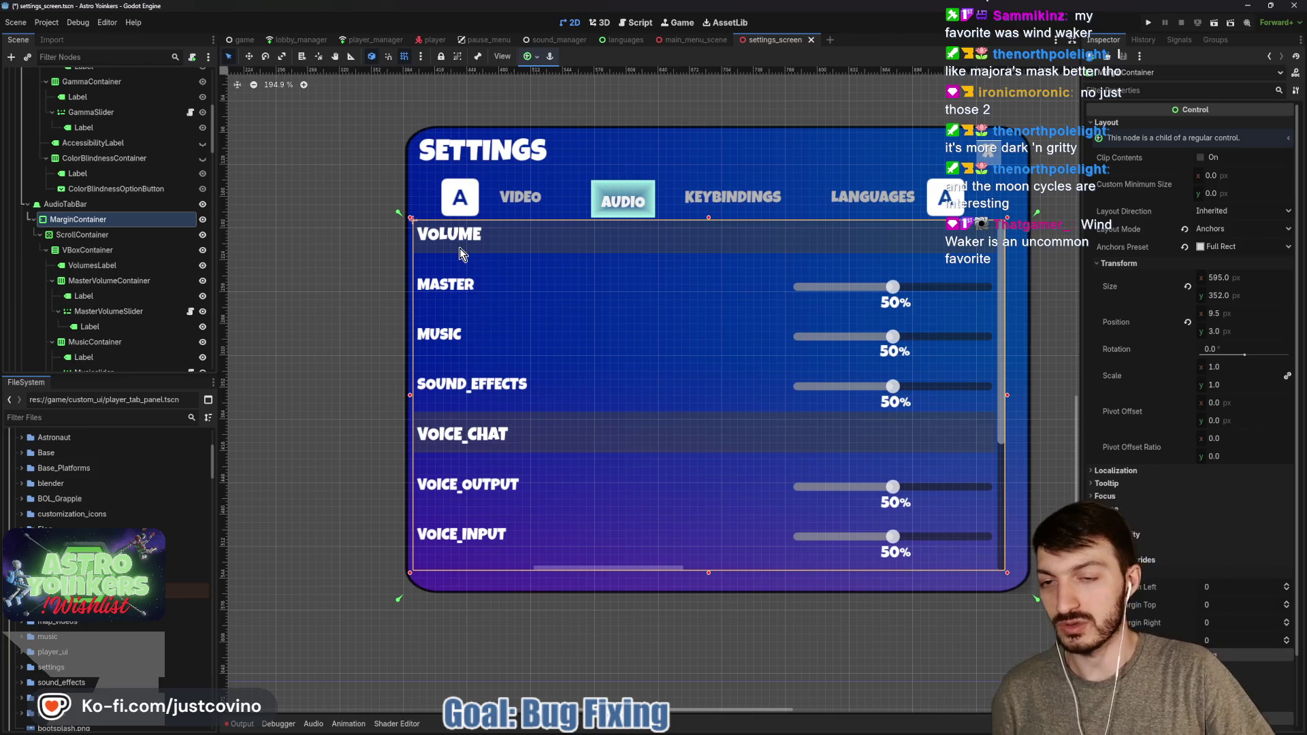
Drag the MarginContainer's left, right and bottom anchors onto its edges, then save the scene
drag(399, 216, 408, 220)
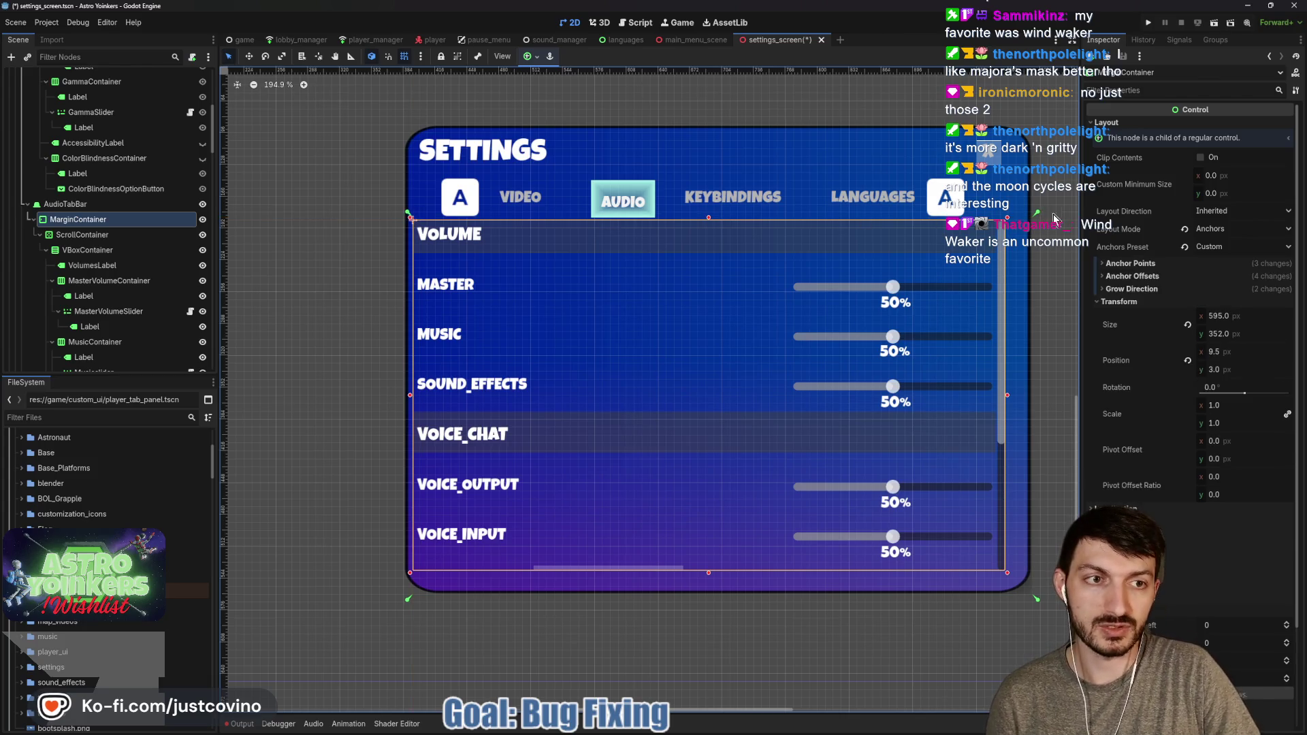
drag(1053, 218, 1009, 218)
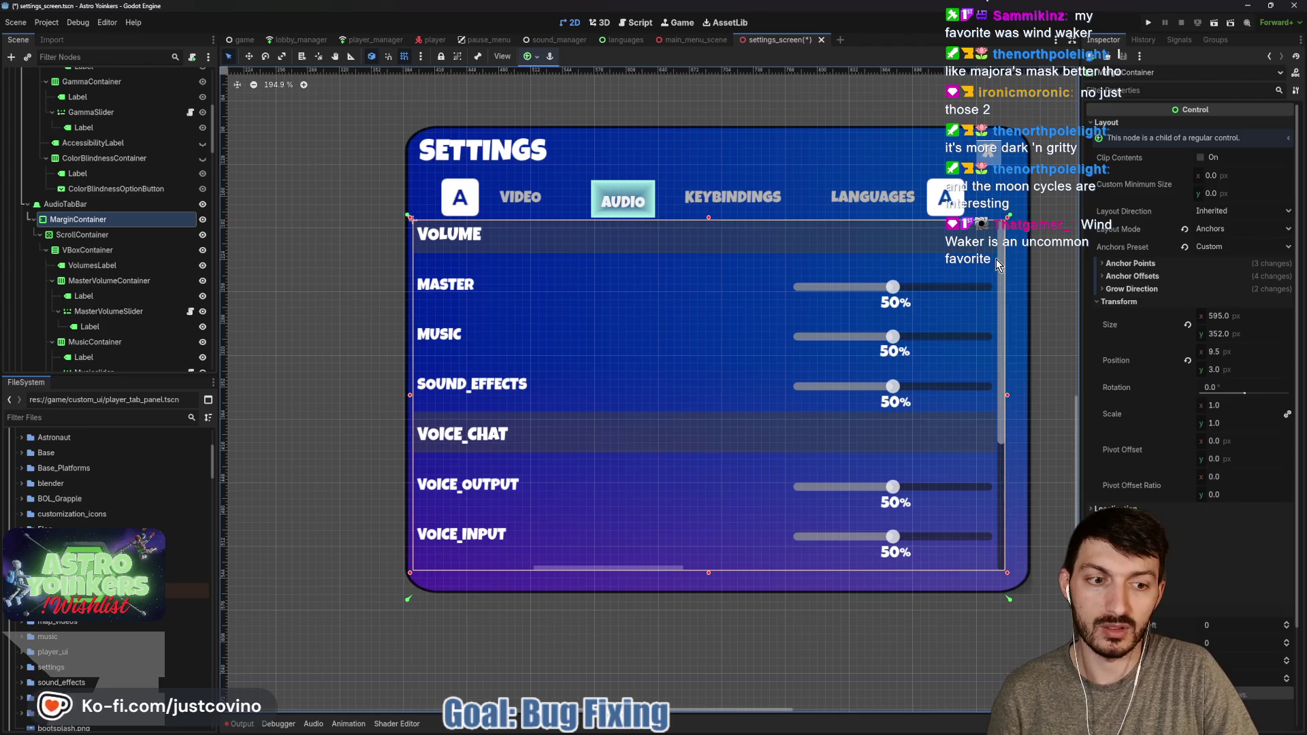
drag(1009, 603, 1008, 577)
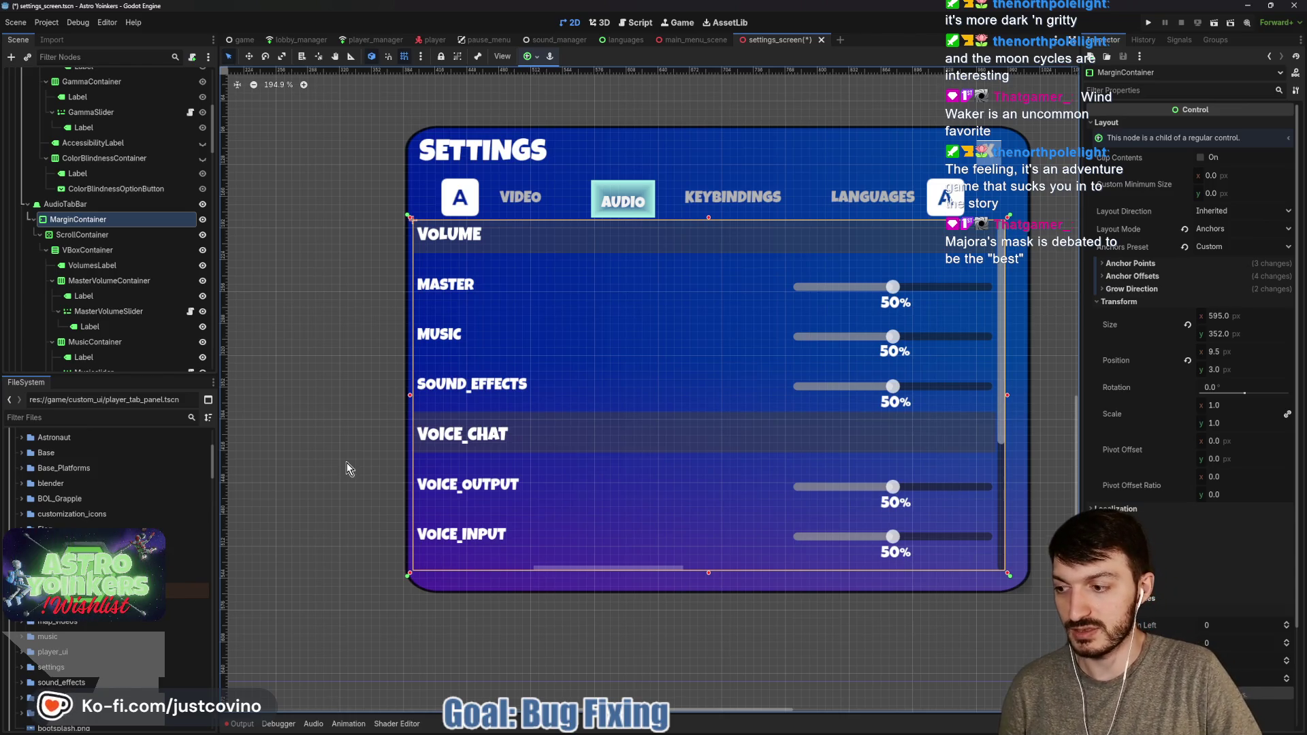
key(ctrl+s)
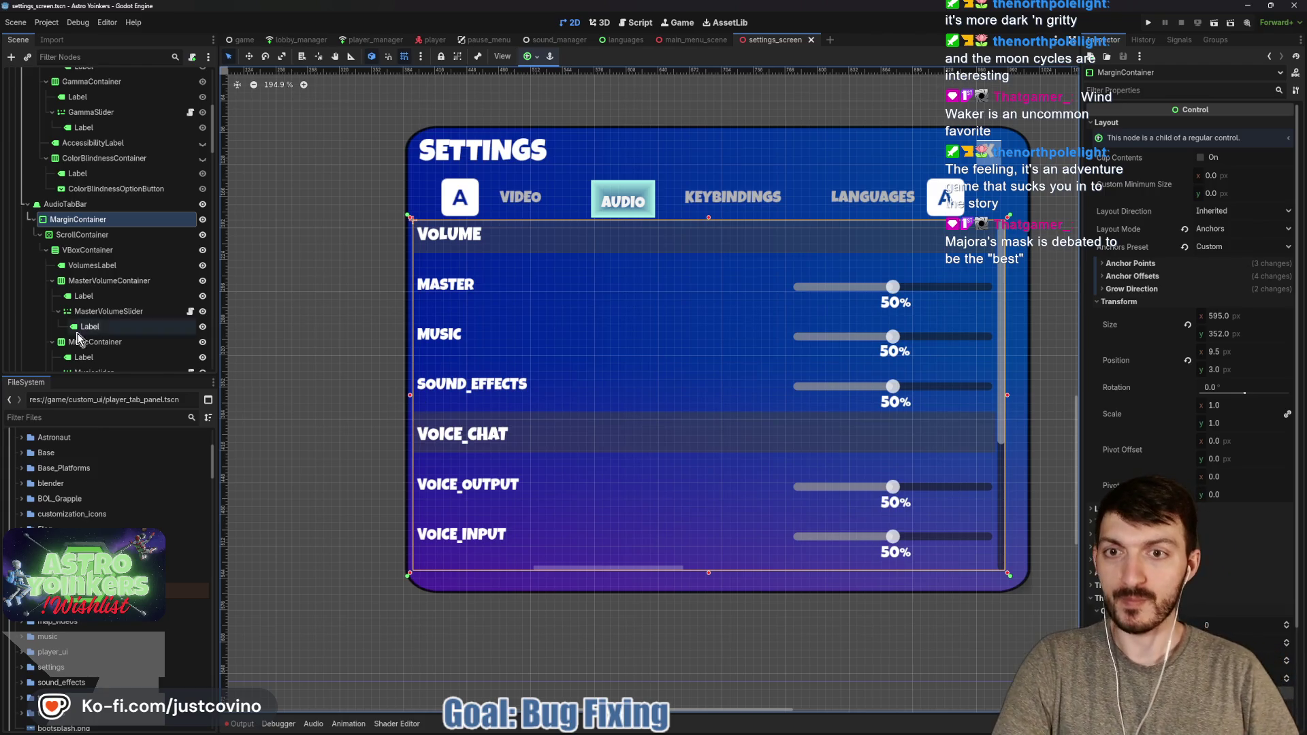
click(75, 204)
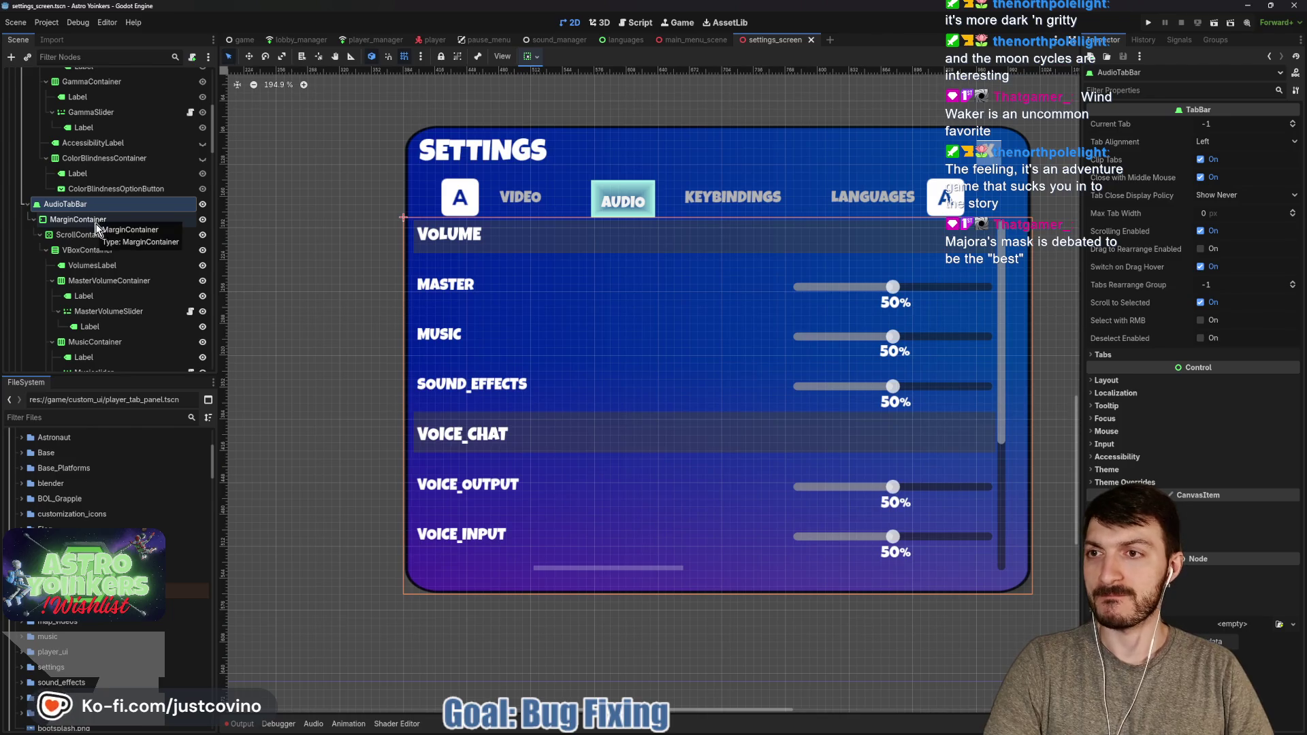
click(97, 223)
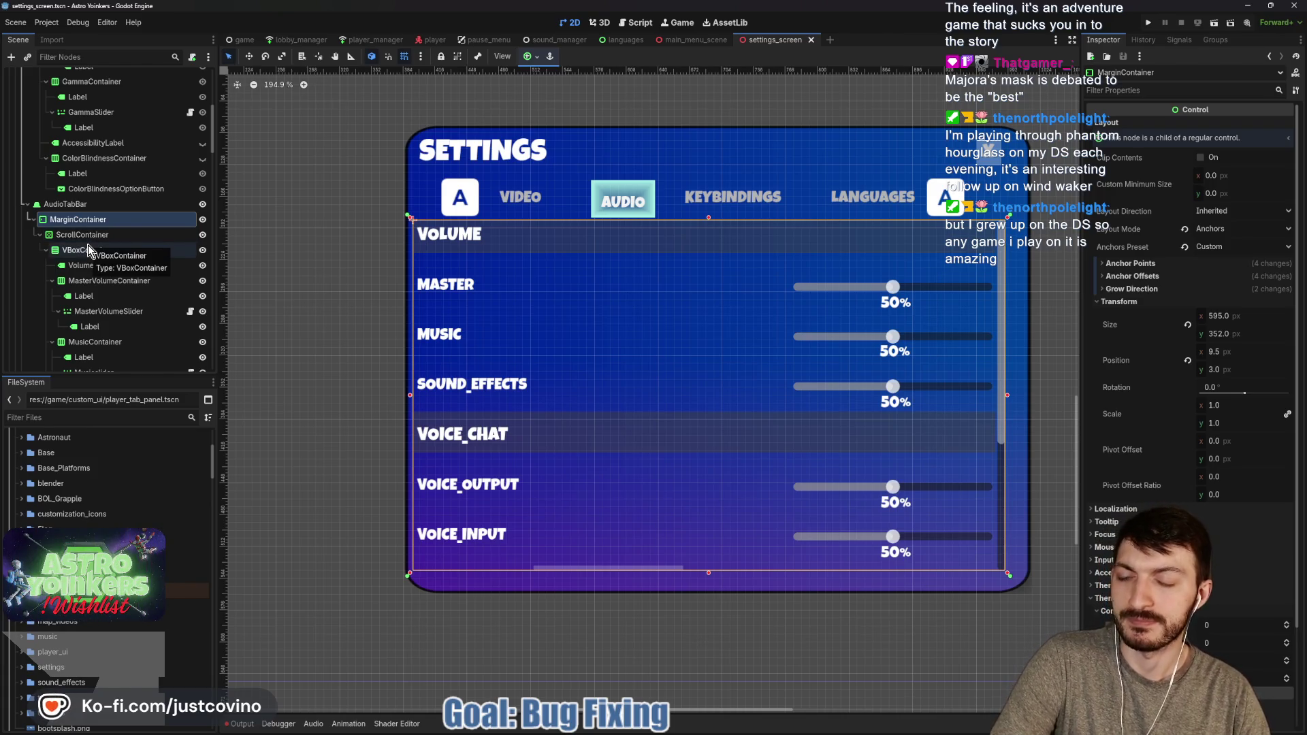
click(114, 235)
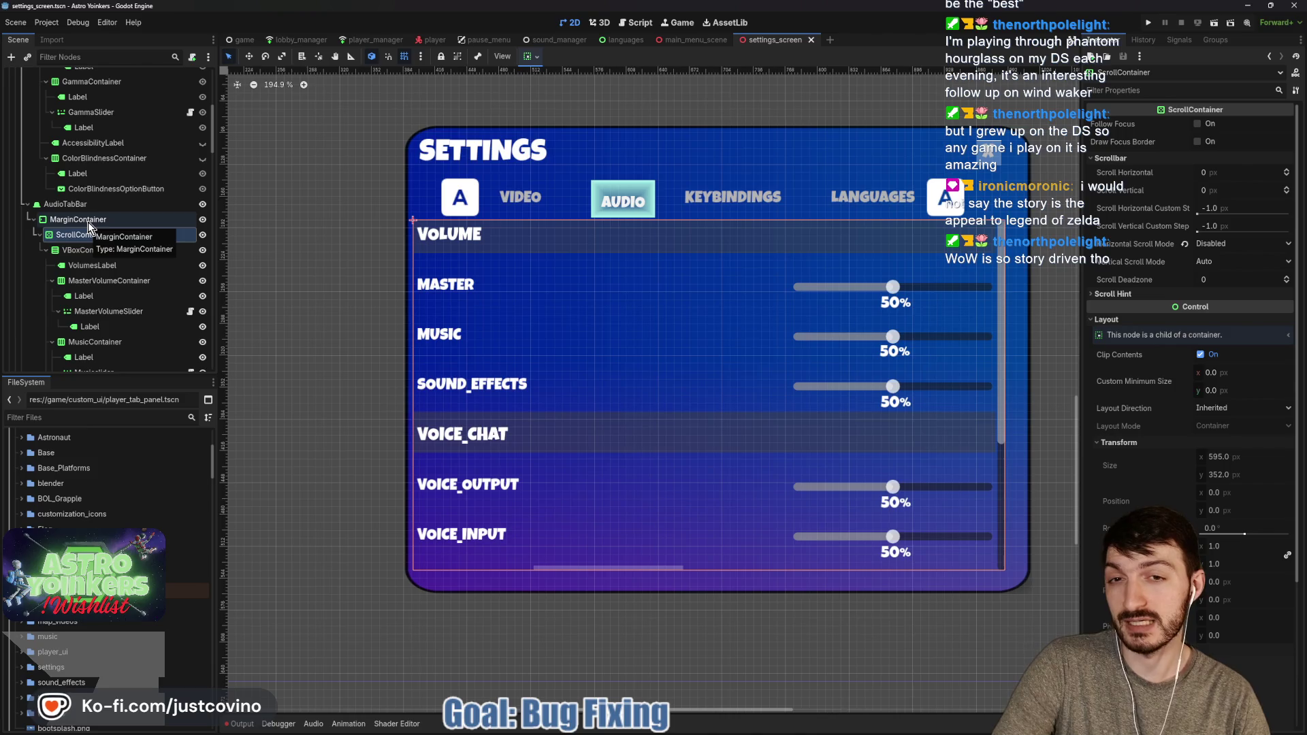
click(101, 238)
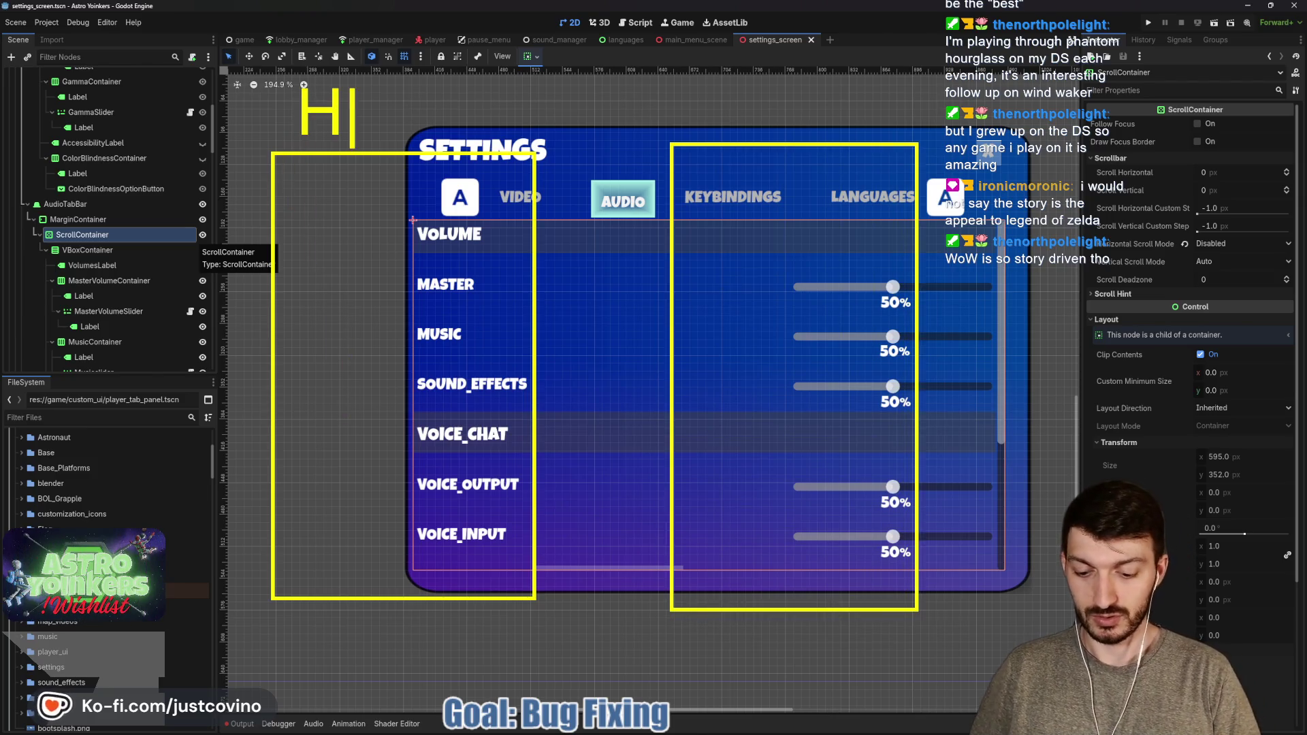
Enter the text 'orde vs Alliance', save the settings_screen scene, and select VolumesLabel
text(orde     )
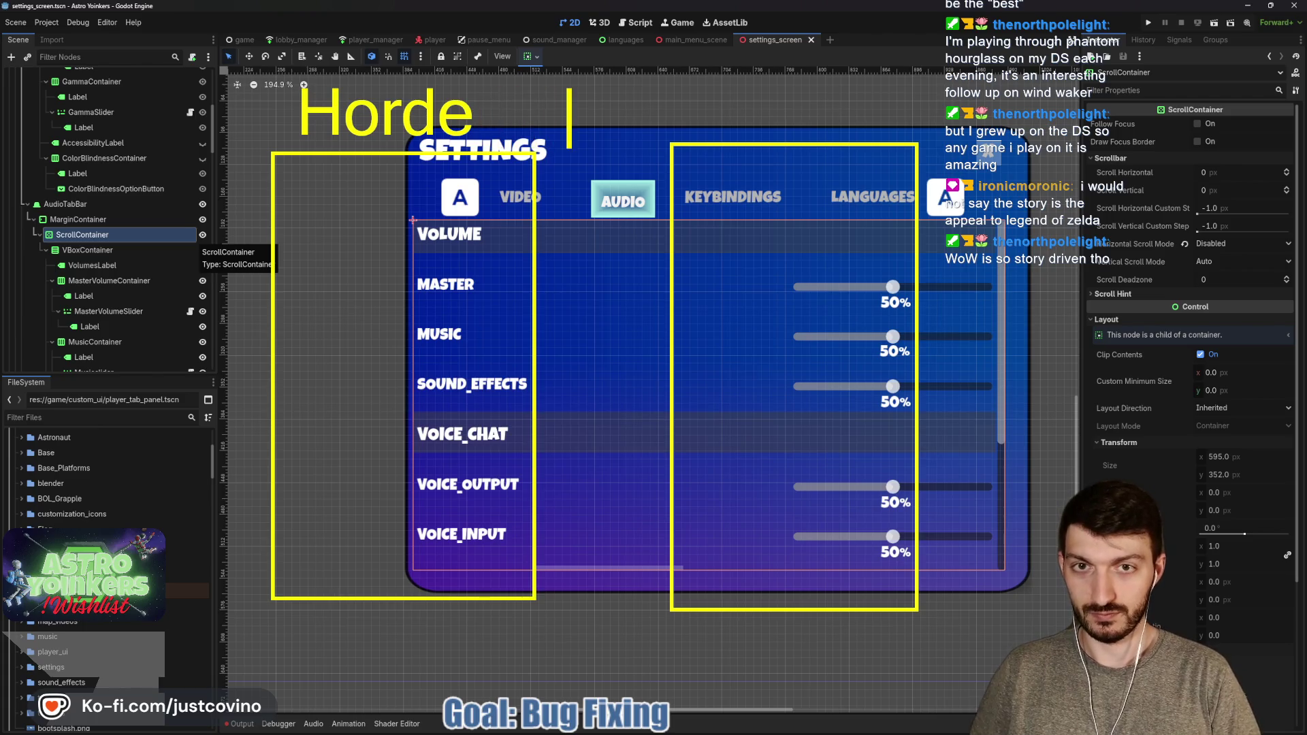
text(vs   All)
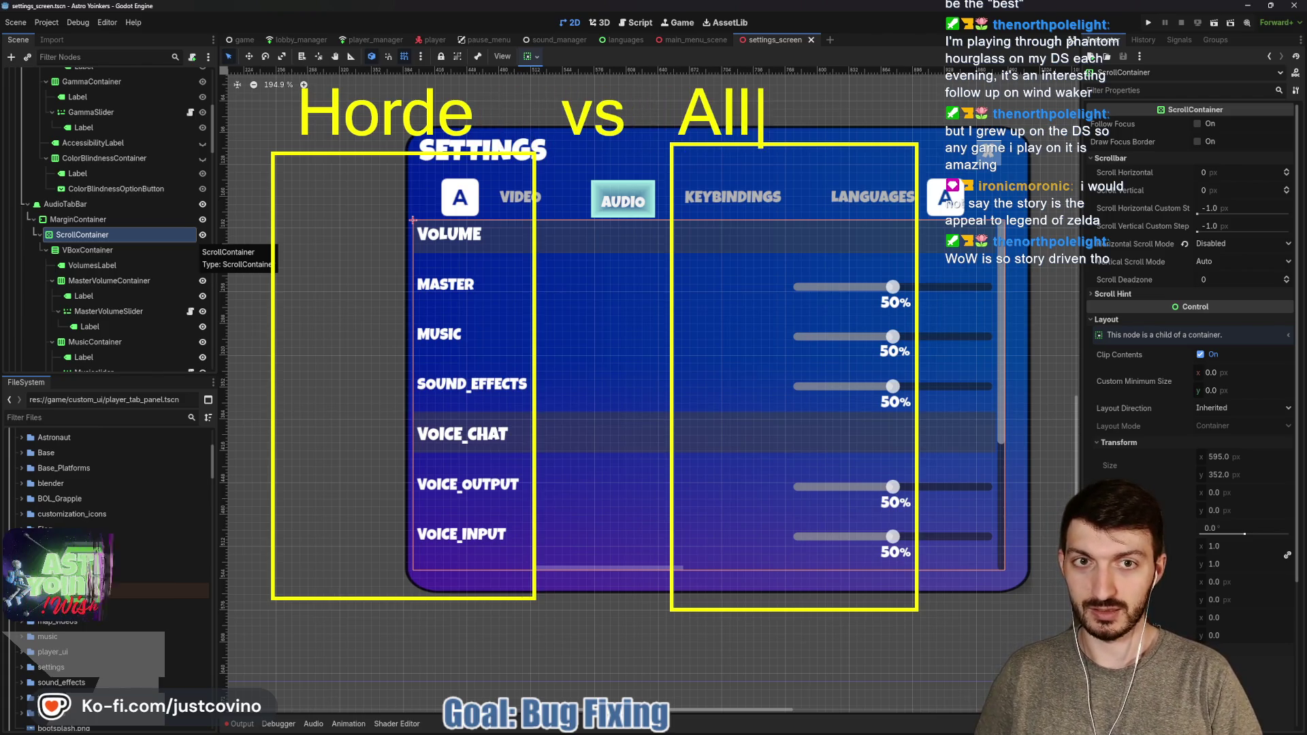
text(iance)
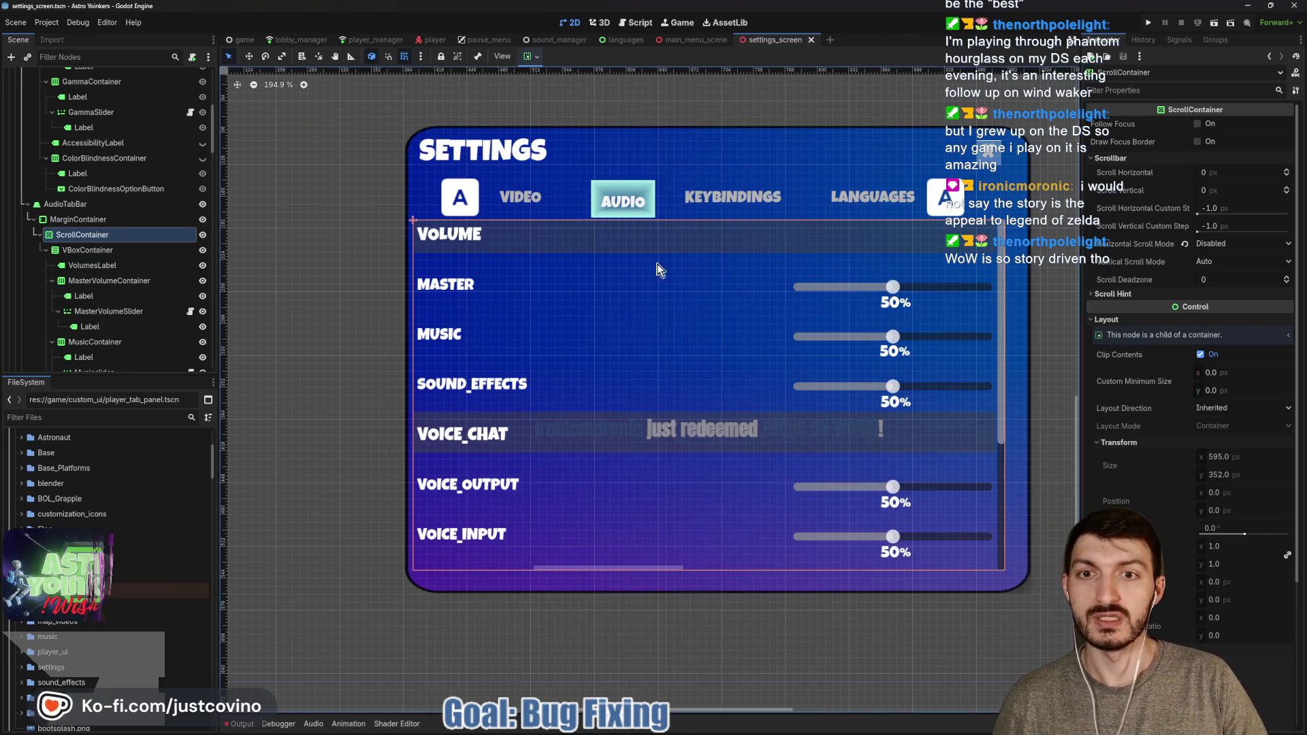
key(ctrl+s)
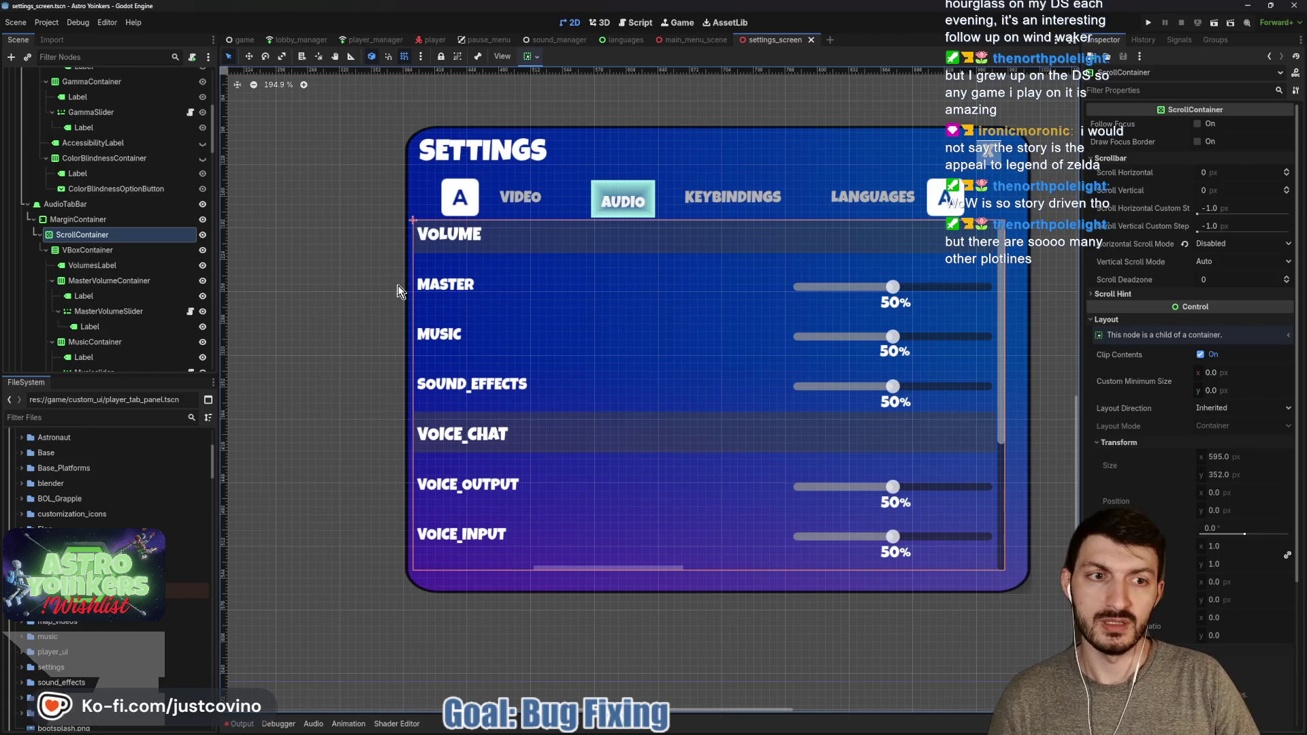
scroll(102, 231, down, 1)
click(100, 227)
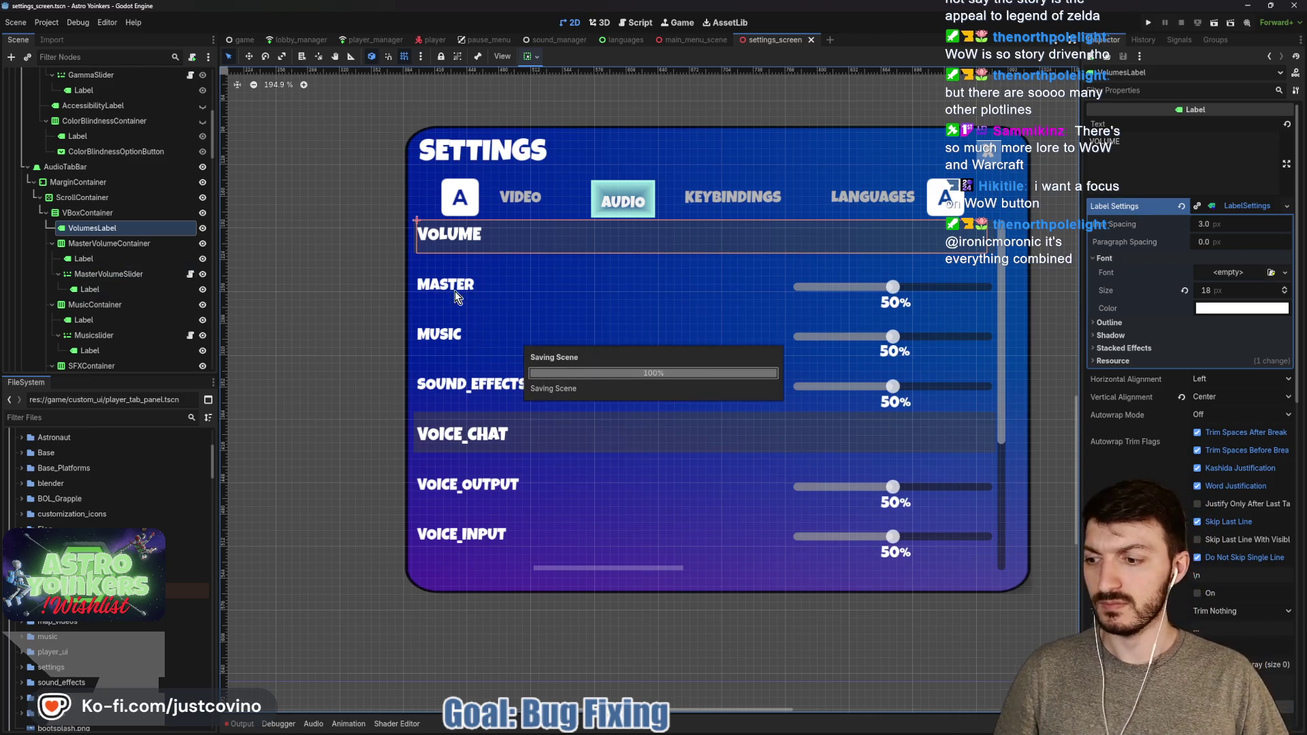
scroll(920, 281, up, 2)
Set VolumesLabel's Layout Size X to 595 px
drag(810, 324, 769, 257)
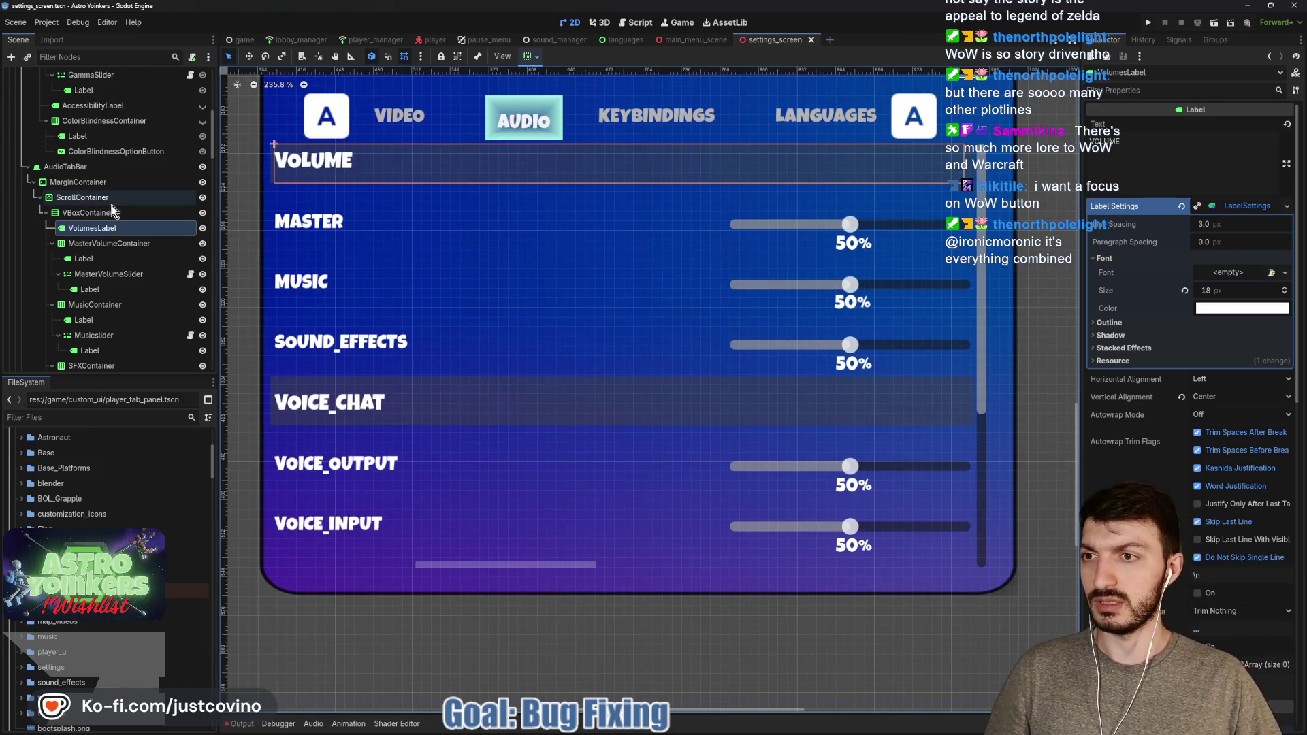
click(113, 244)
click(95, 228)
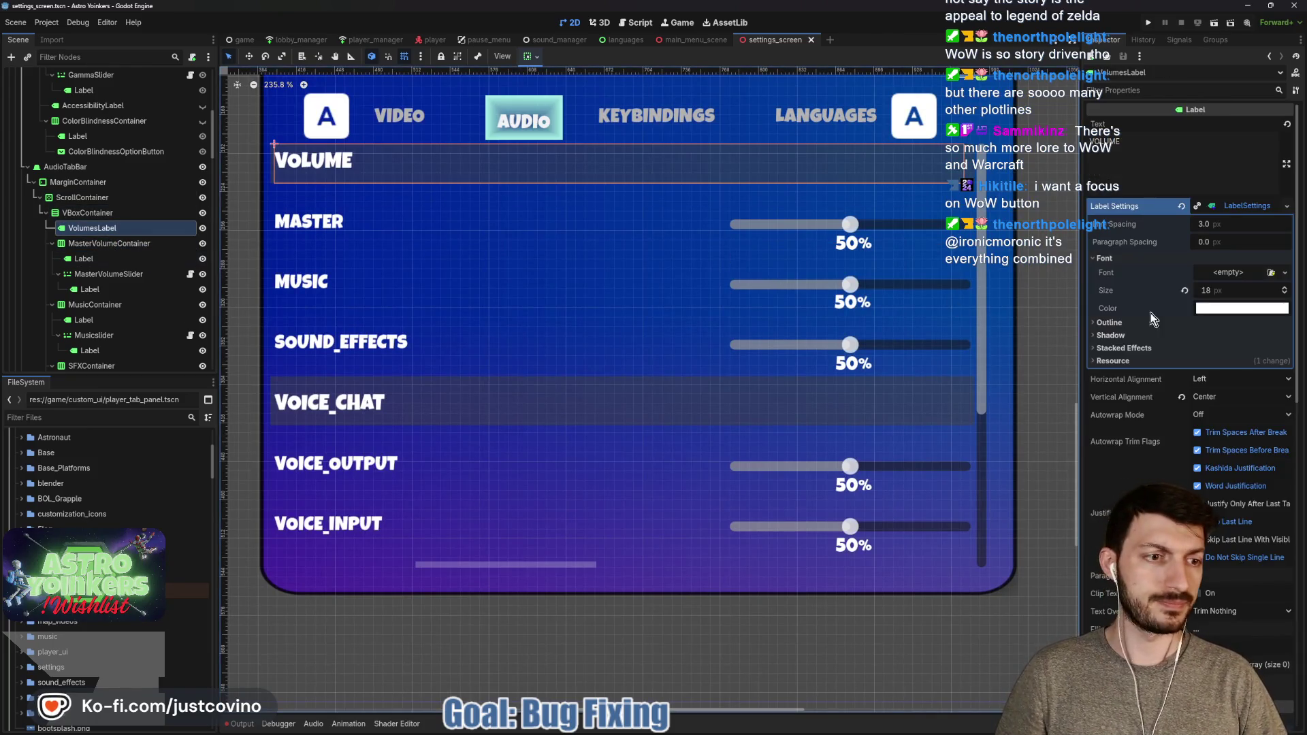
click(1224, 202)
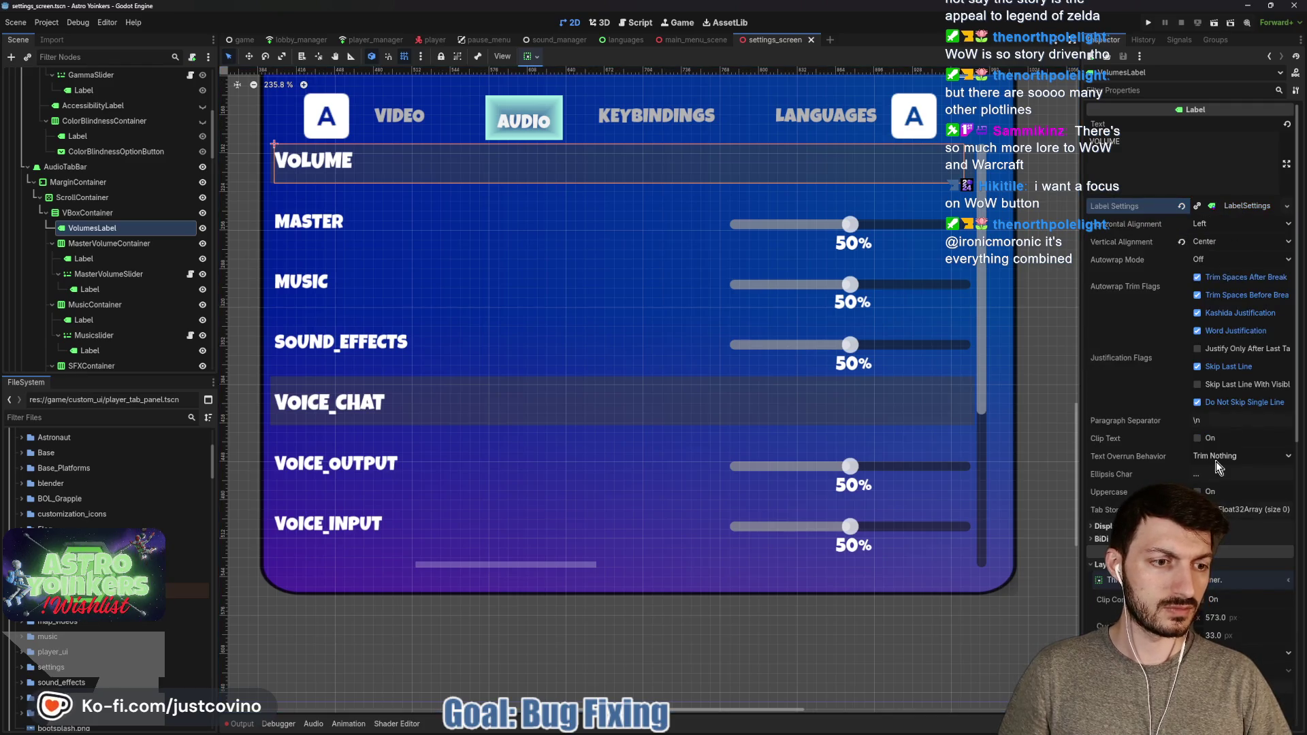
click(1223, 615)
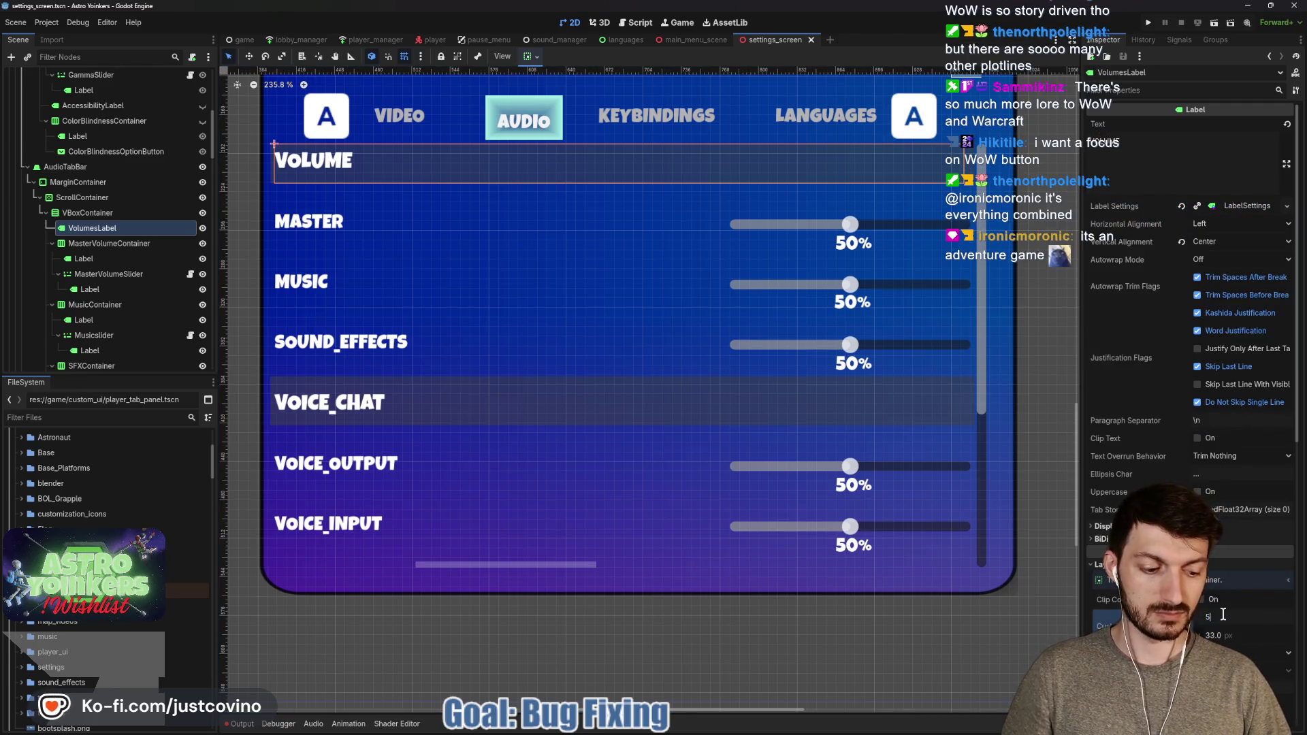
text(95)
key(Return)
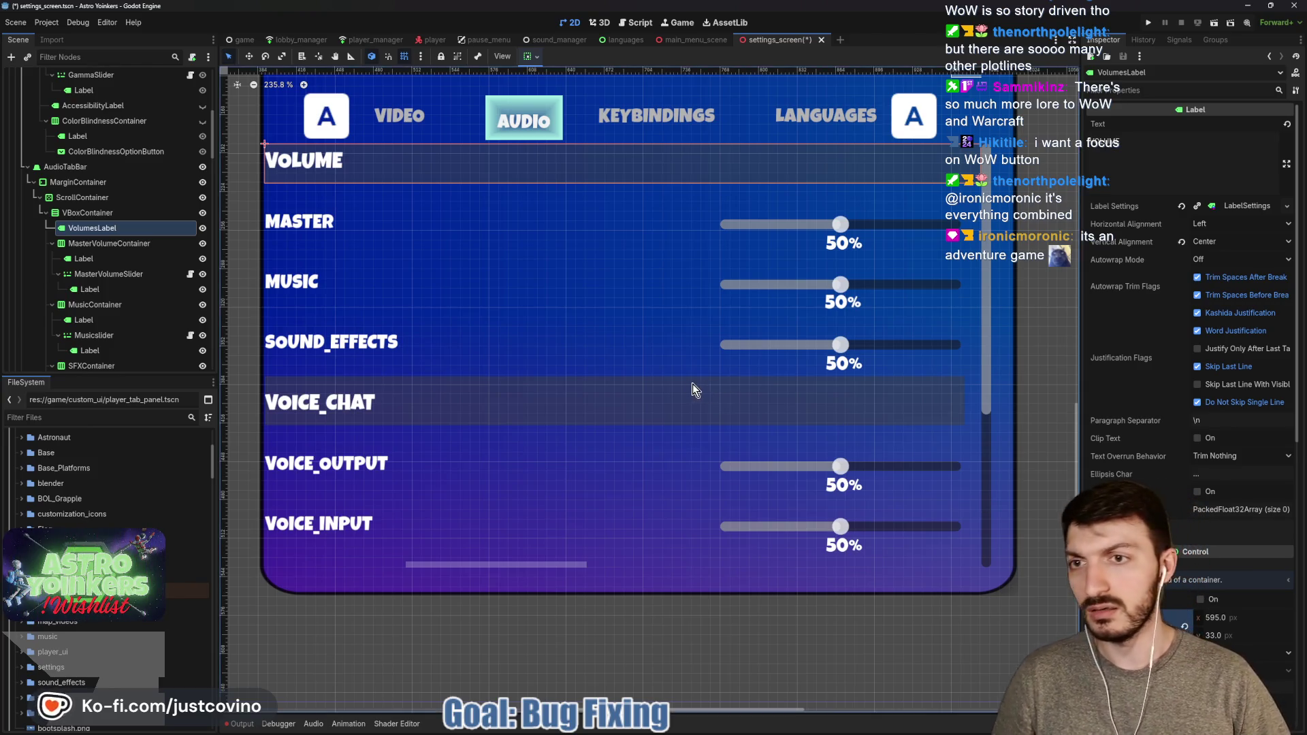
Set VoiceChatLabel's Size X to 595 px as well and save the scene
scroll(691, 388, up, 3)
scroll(667, 416, down, 4)
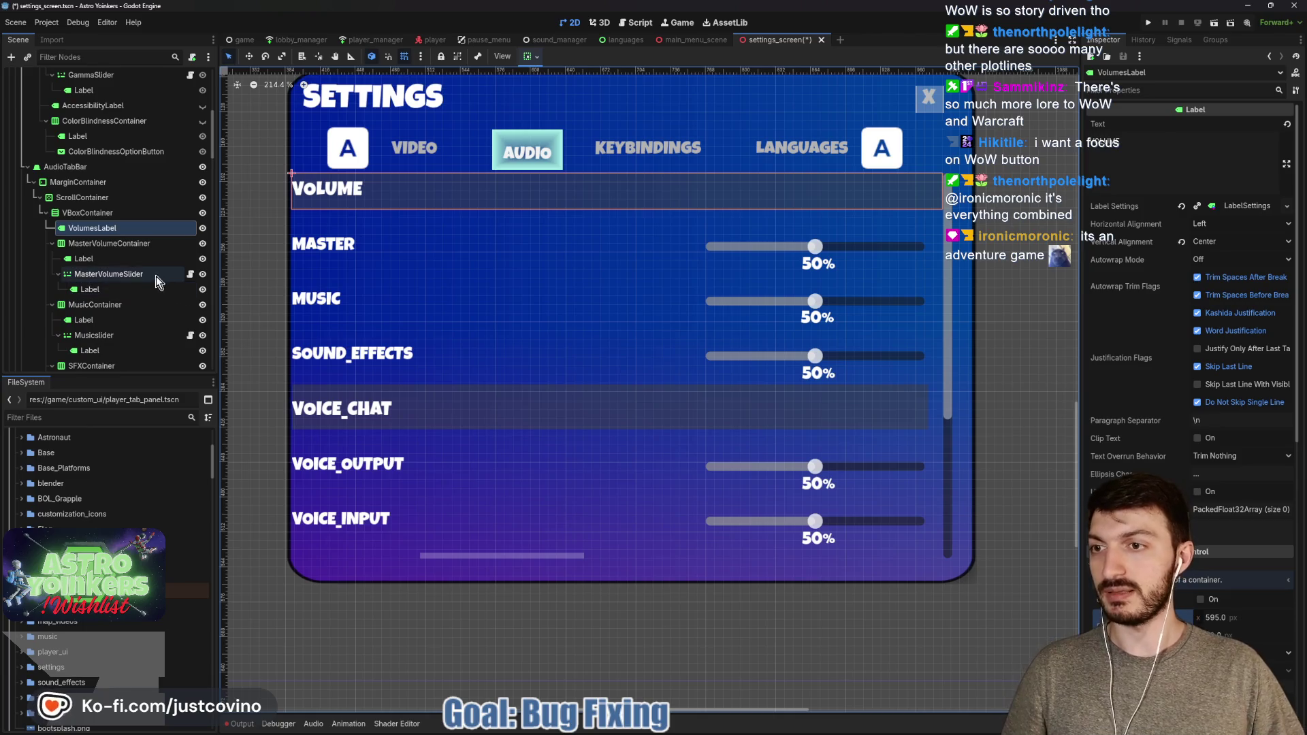
scroll(122, 274, down, 2)
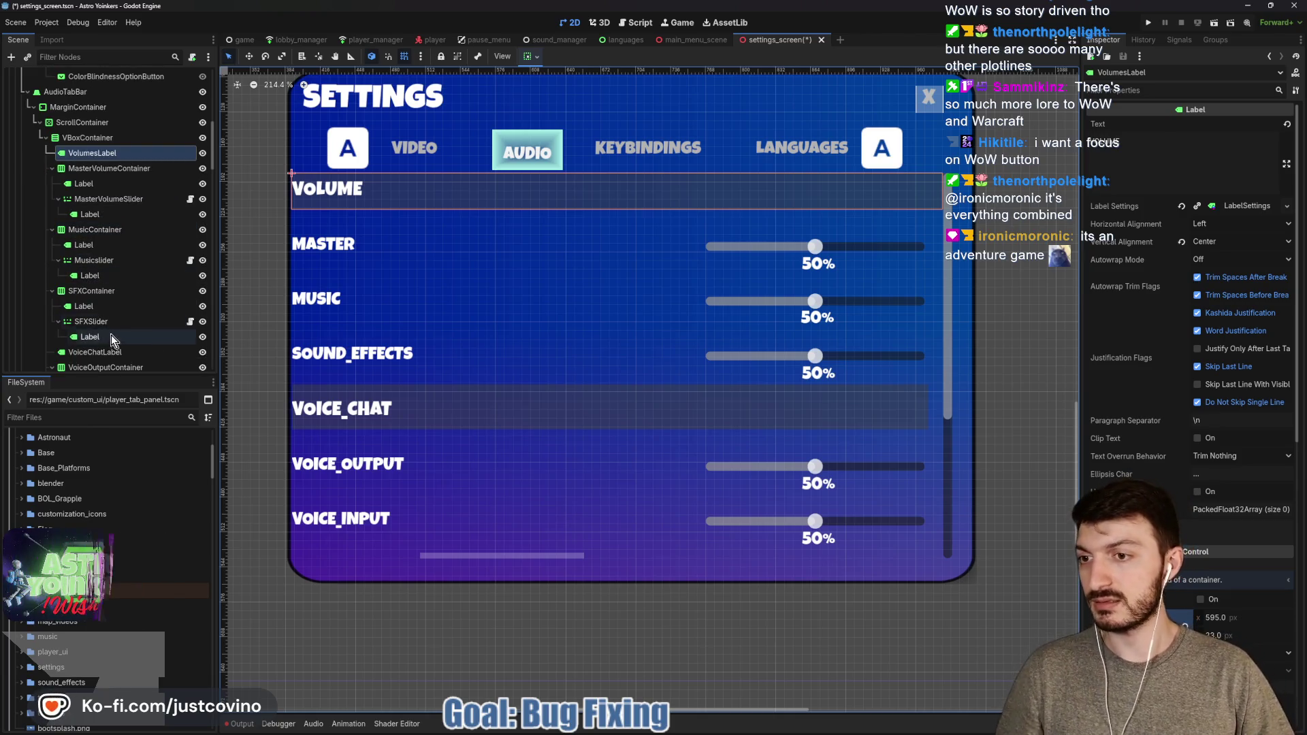
click(102, 352)
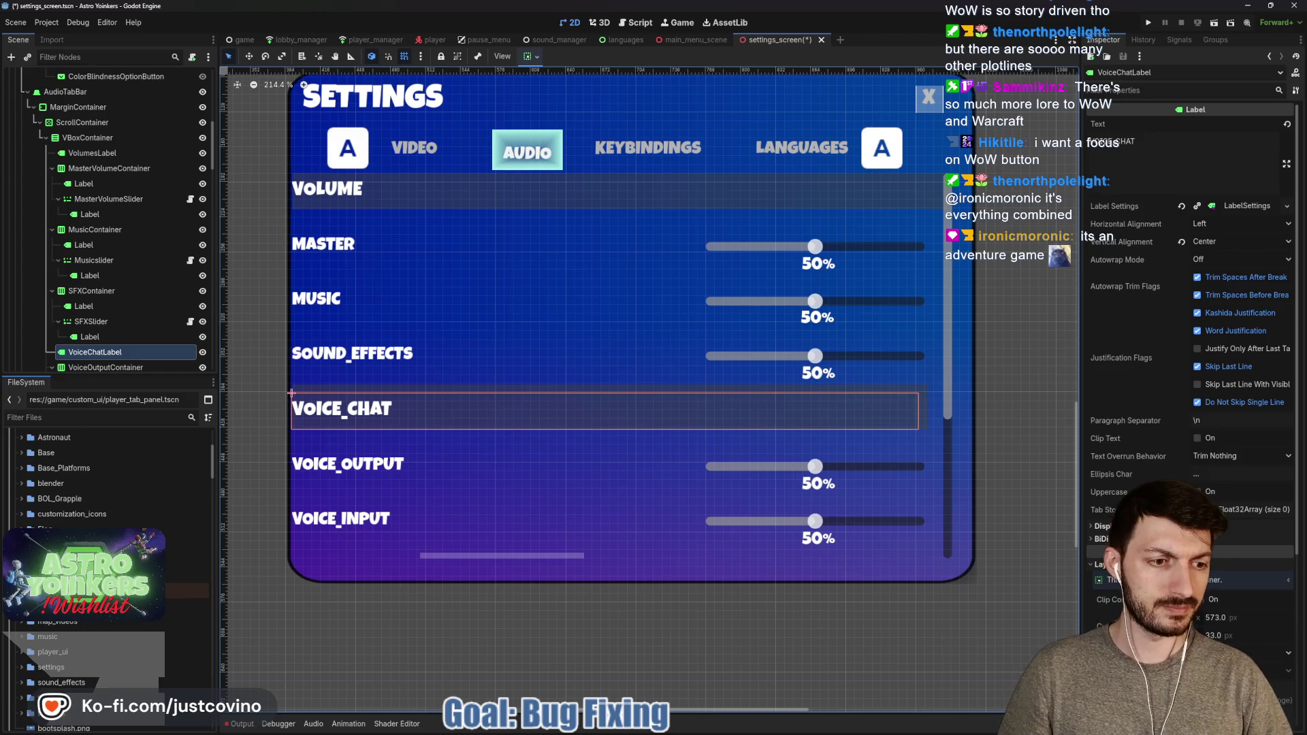
text(95)
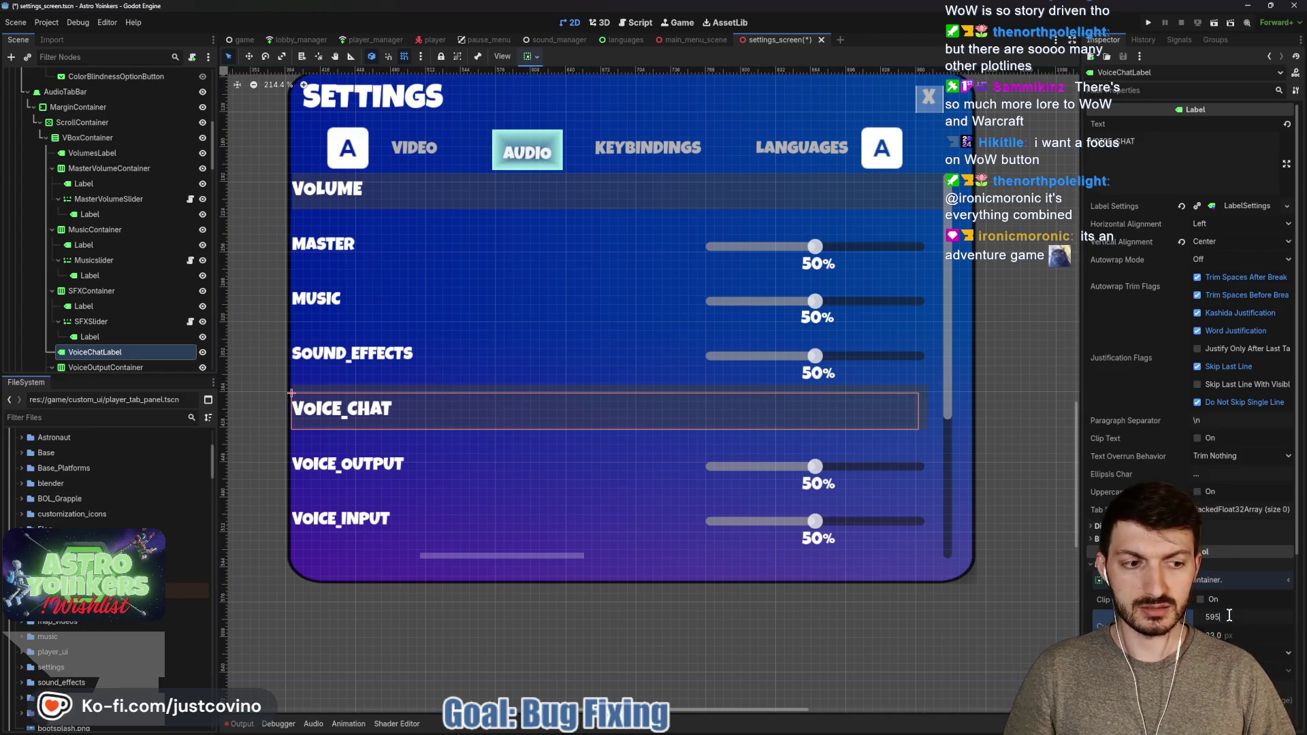
key(Return)
key(ctrl+s)
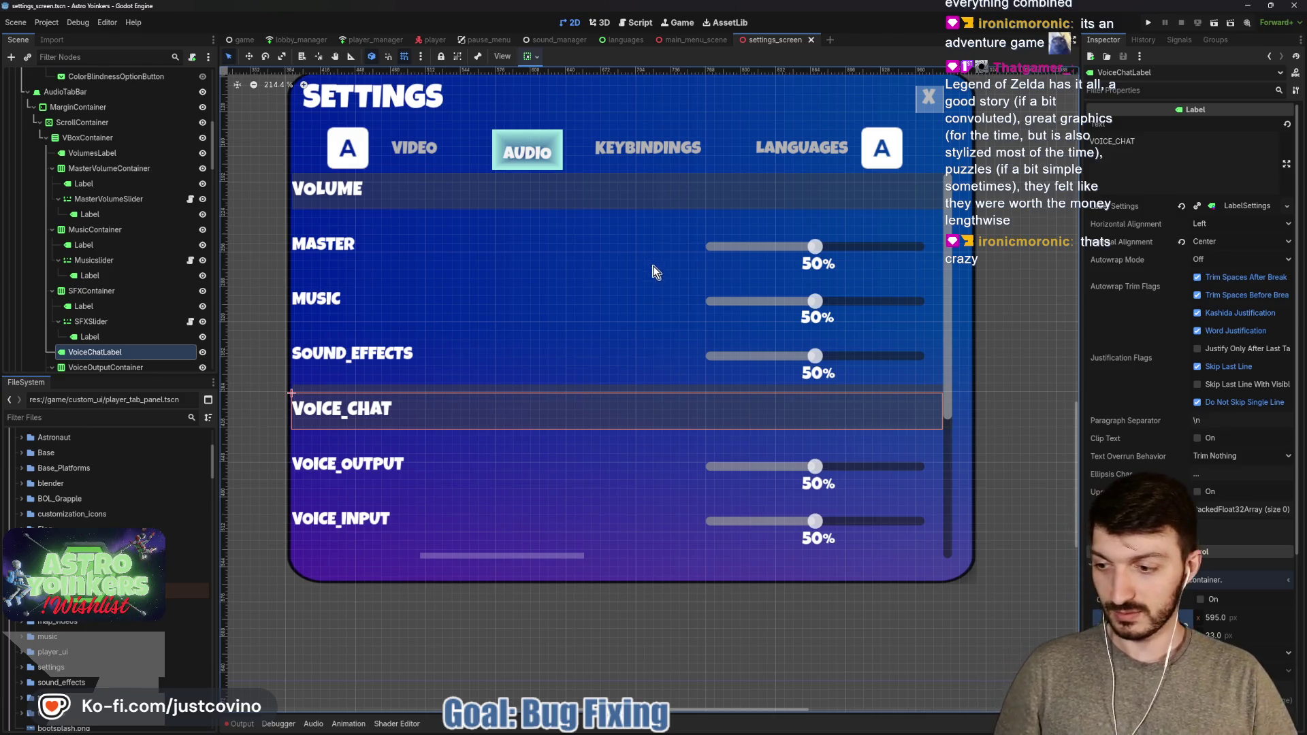
Save the scene, then increase the Master and Music rows' separation so their sliders shift right
key(ctrl+s)
scroll(106, 320, down, 3)
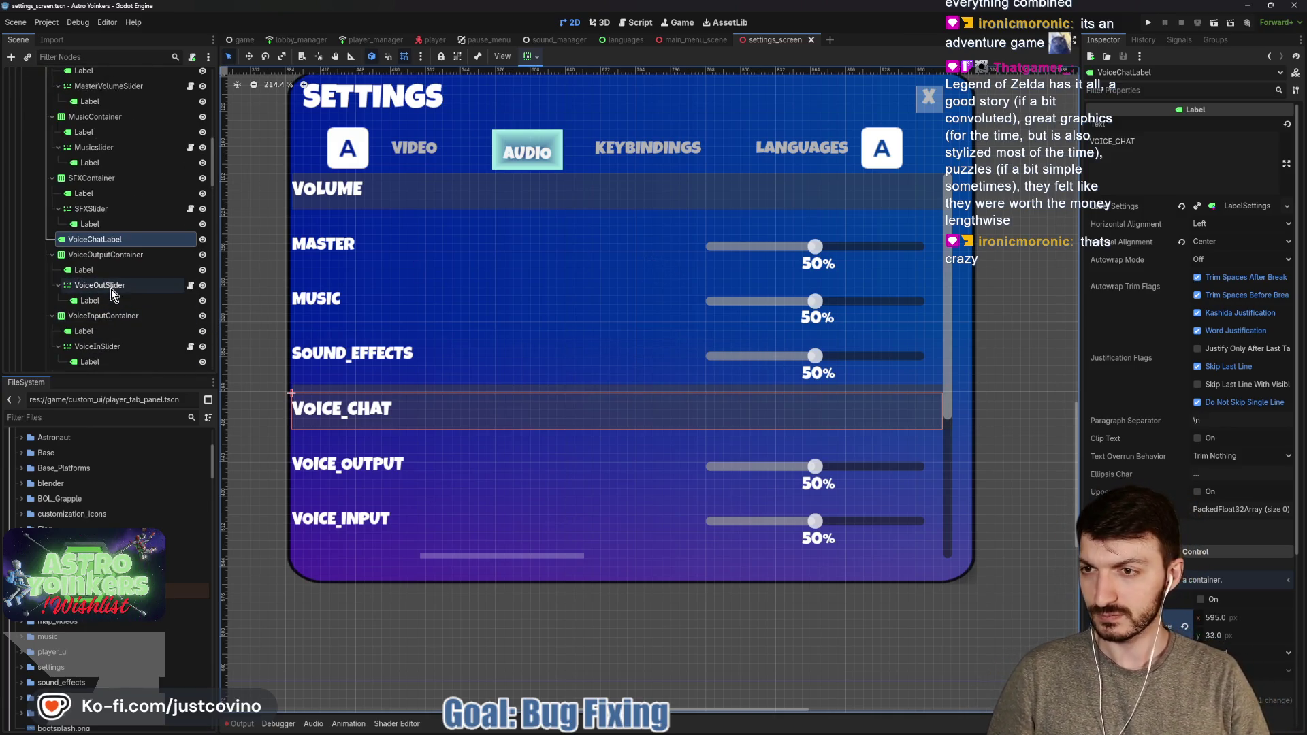
click(103, 272)
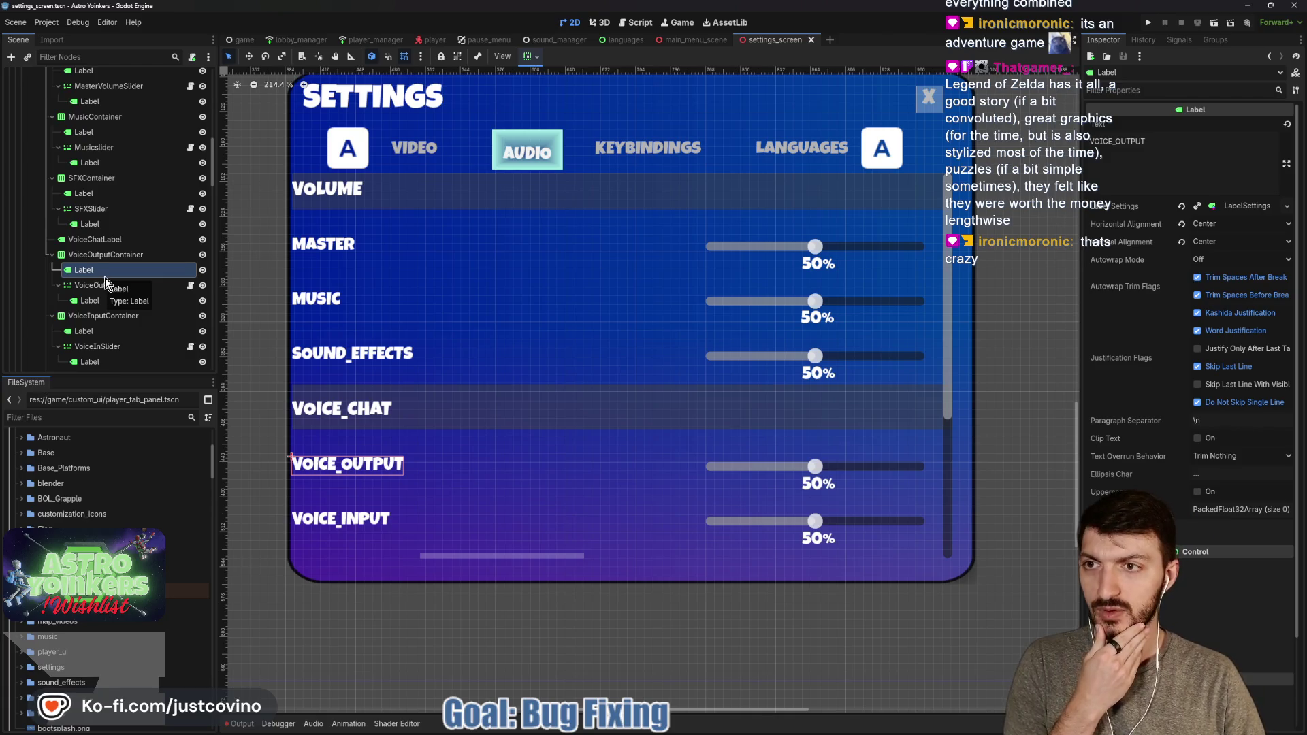
scroll(104, 278, up, 2)
click(113, 130)
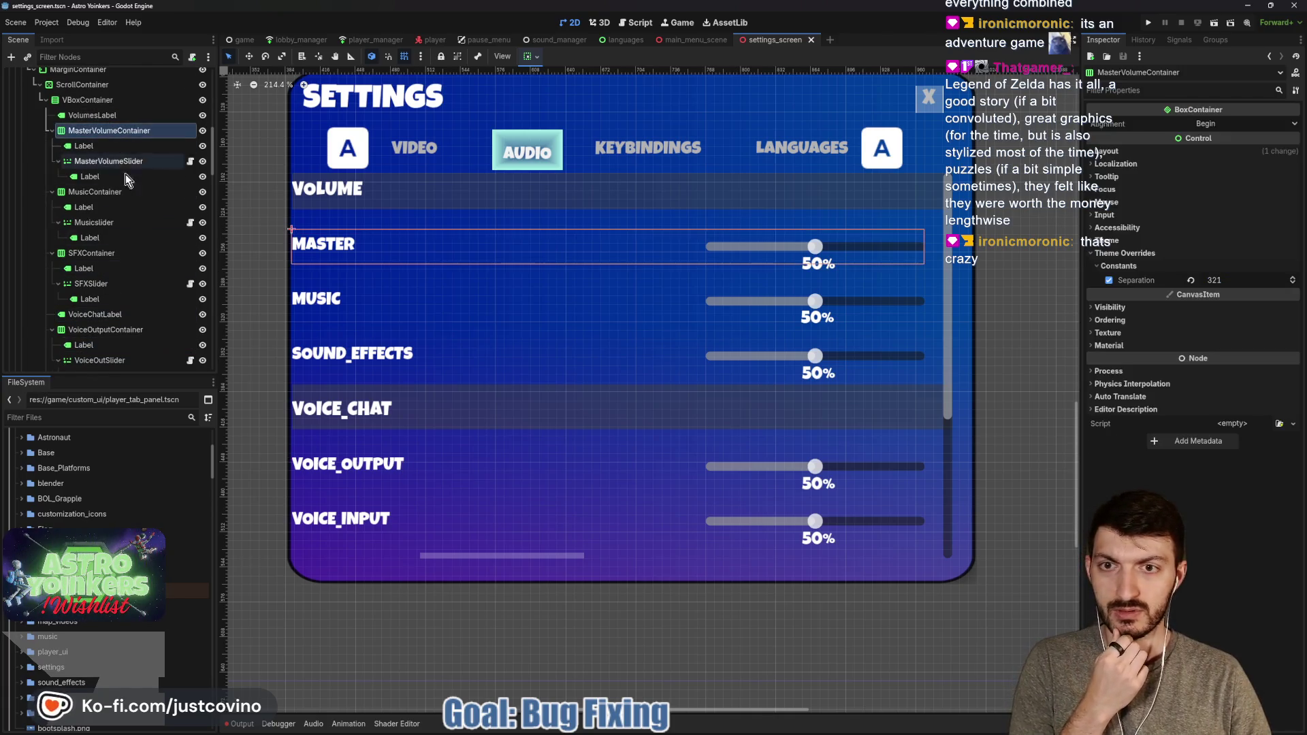
drag(1230, 286, 1230, 289)
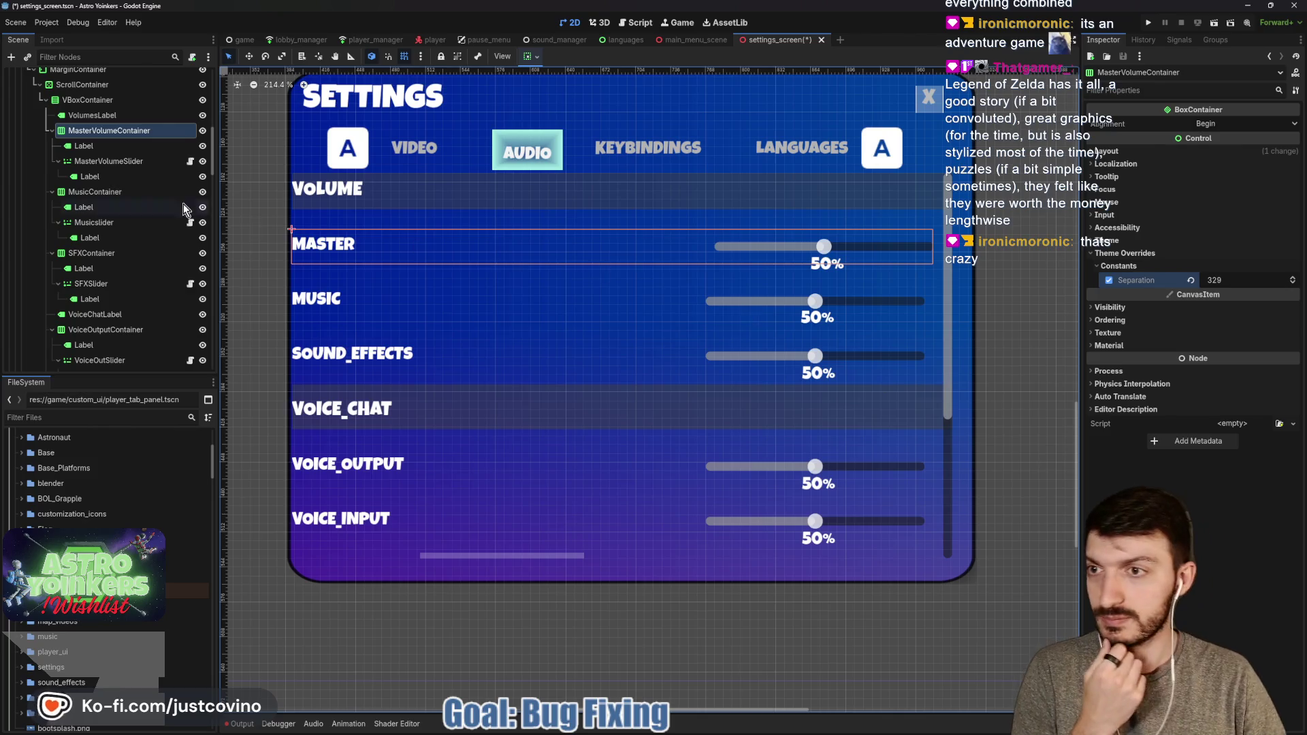
click(109, 195)
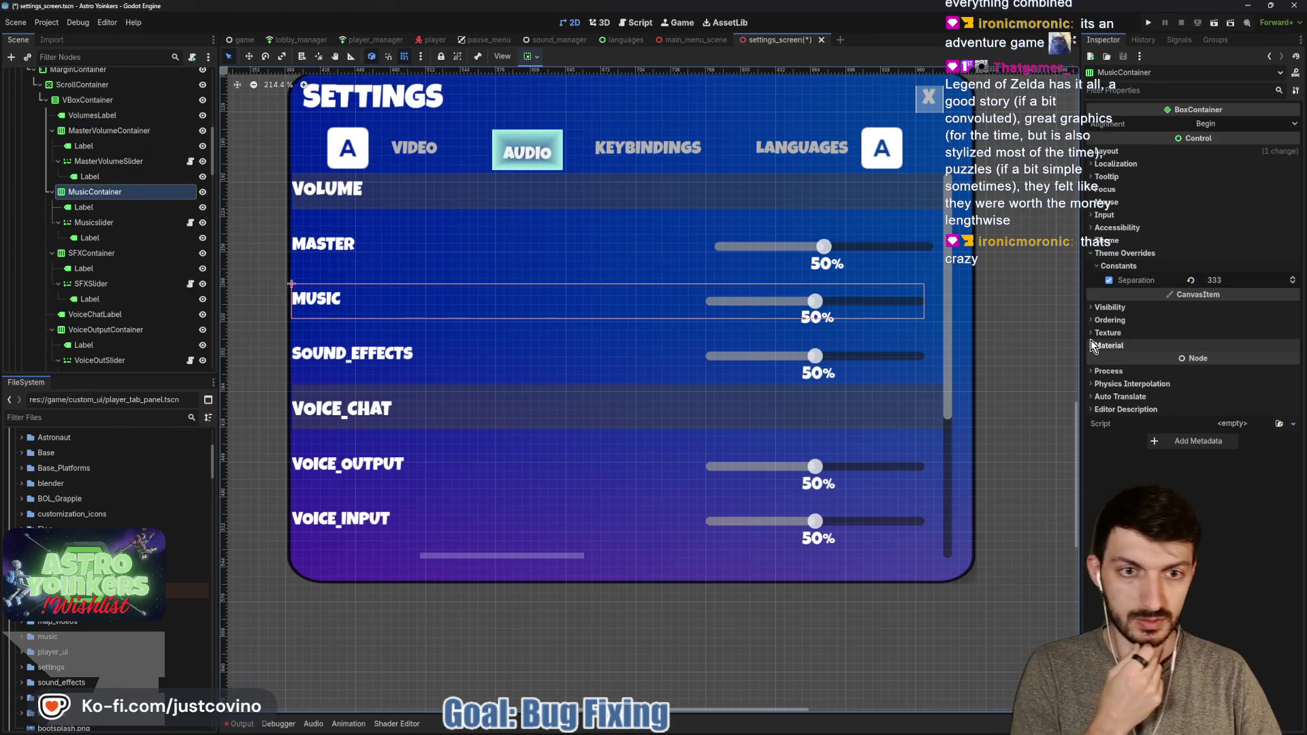
drag(1218, 286, 1226, 286)
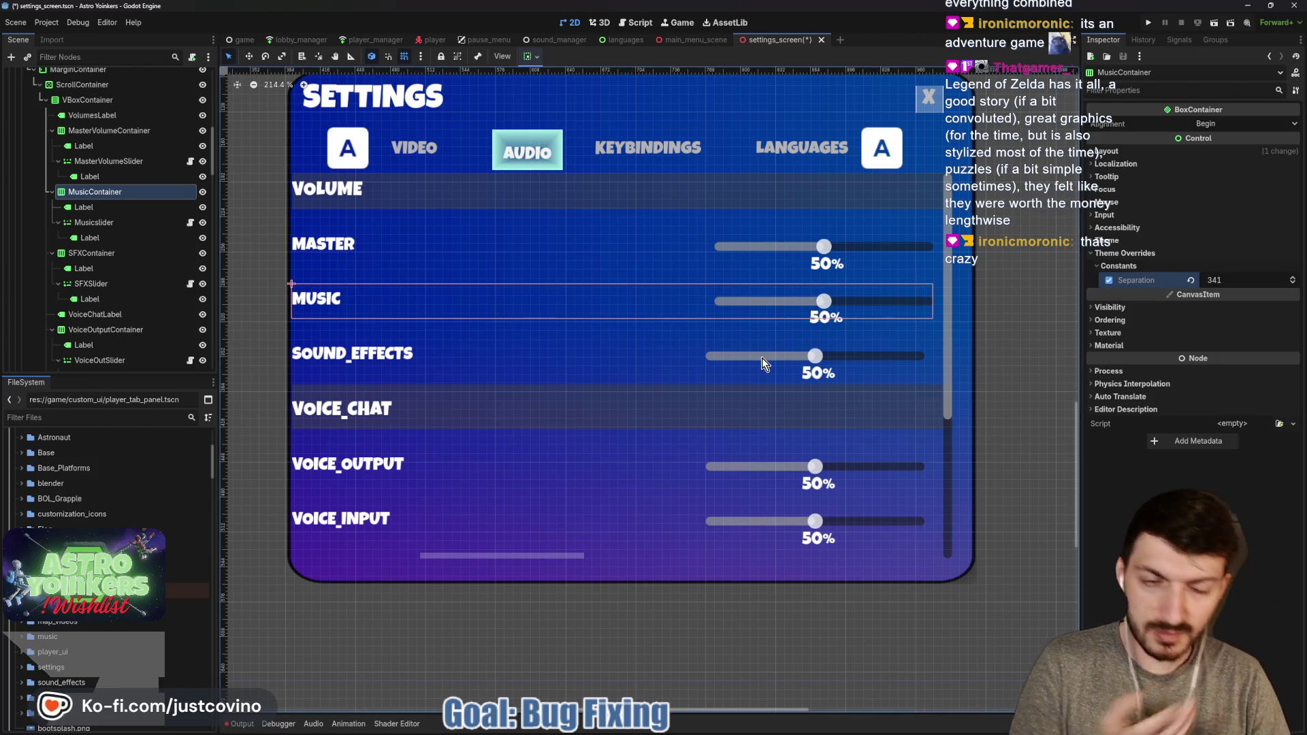
Raise separation to 275 for Sound Effects, 284 for Voice Output, 297 for Voice Input, then save
click(95, 253)
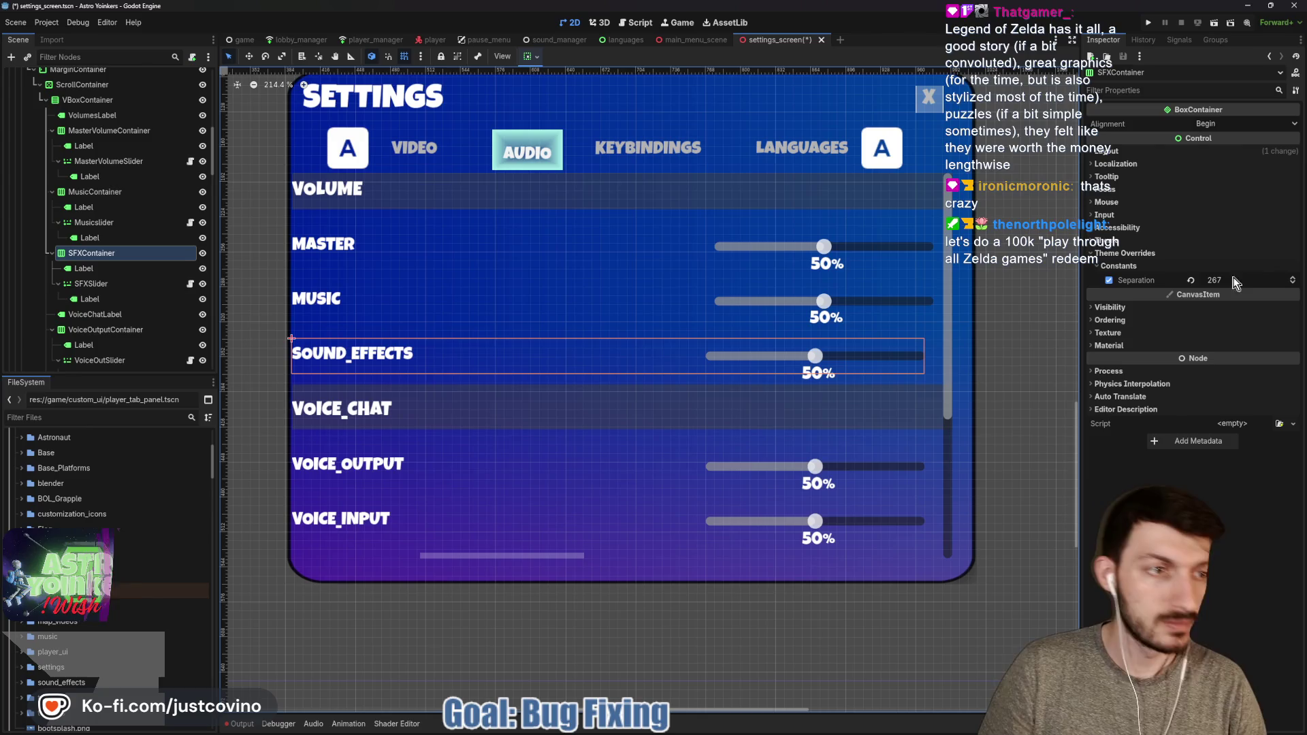
drag(1223, 285, 1225, 285)
click(102, 329)
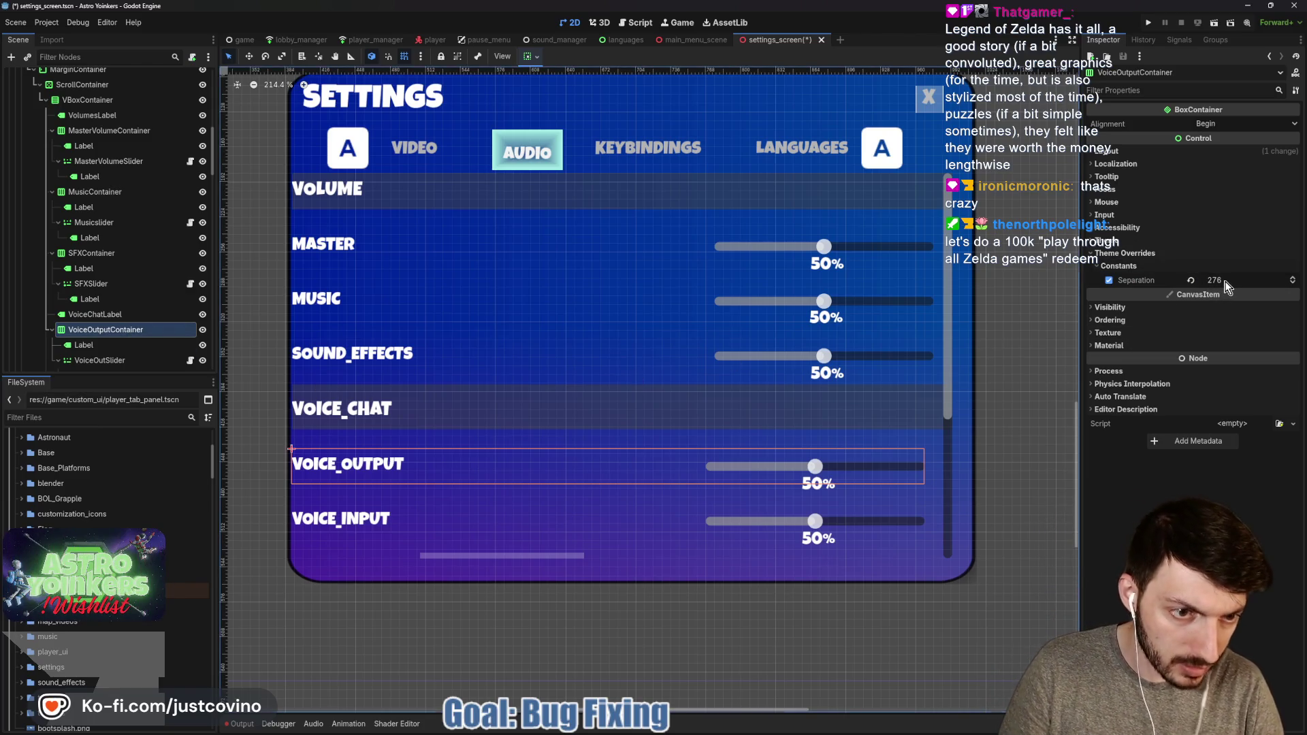
drag(1227, 286, 1230, 287)
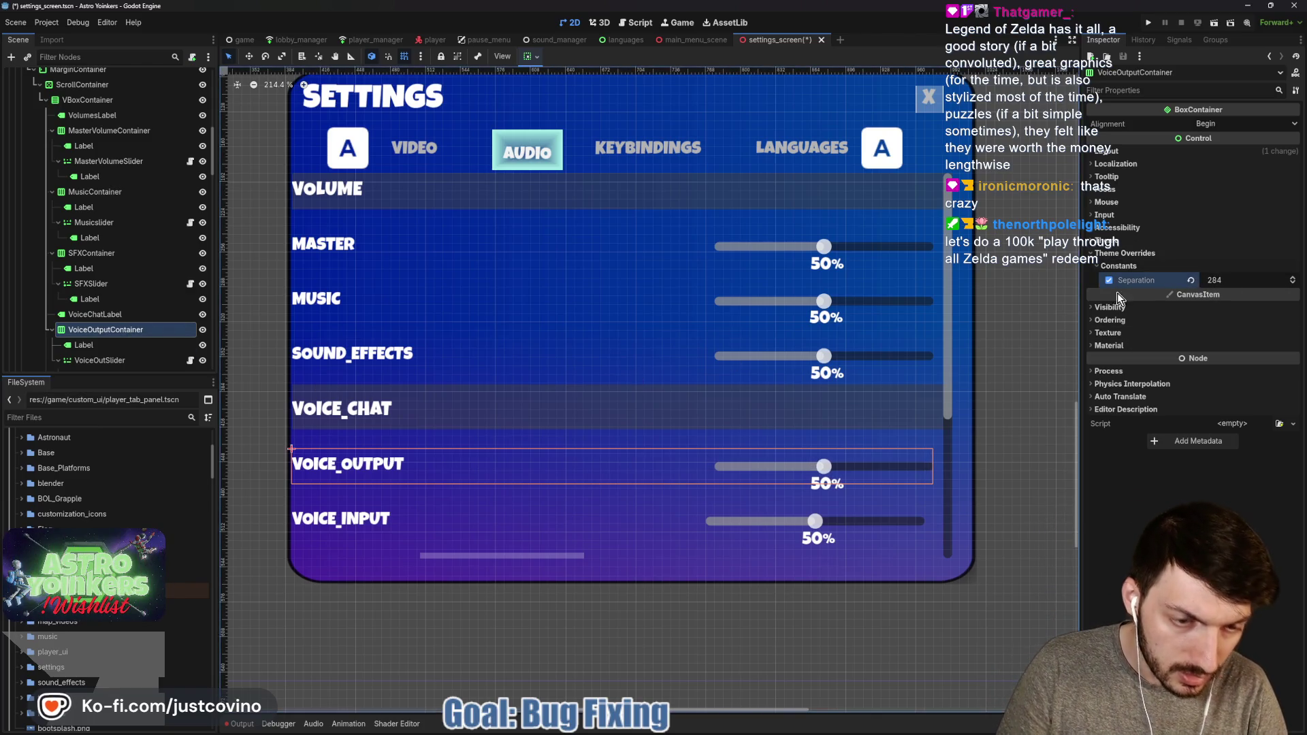
scroll(113, 327, down, 3)
click(112, 318)
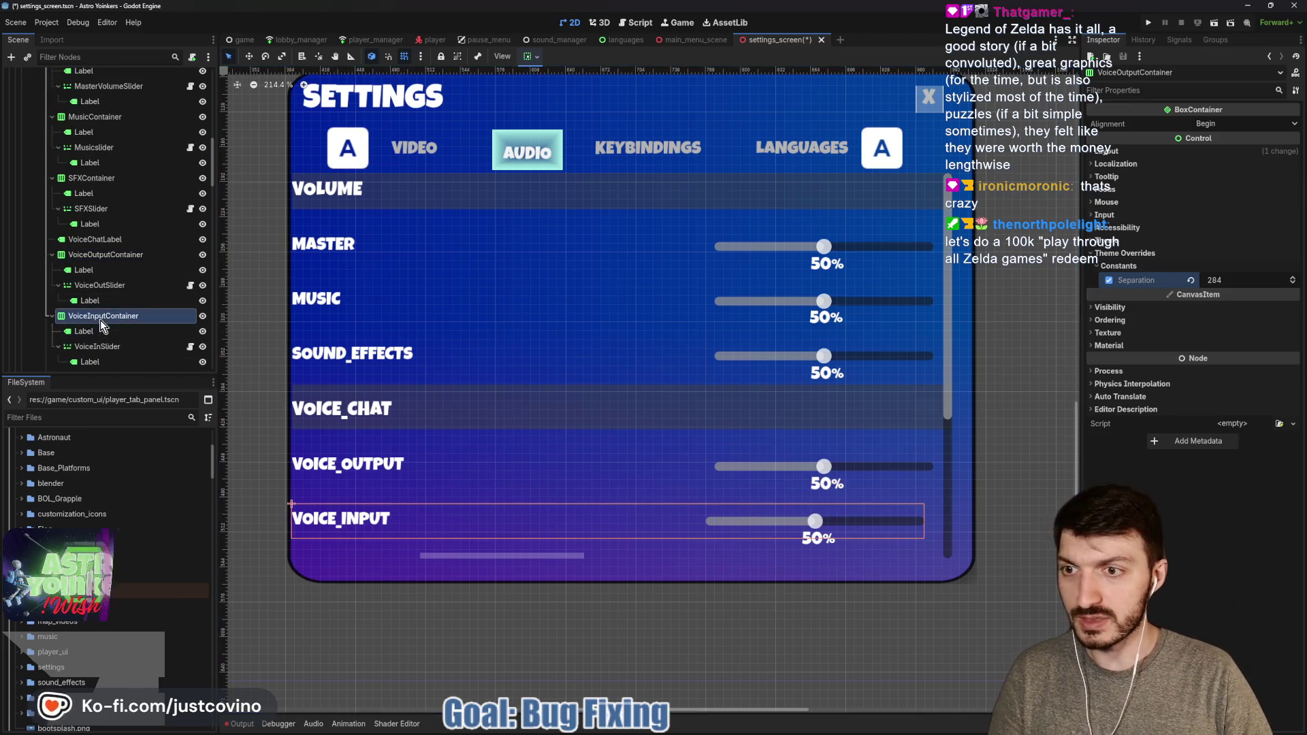
drag(1223, 285, 1231, 279)
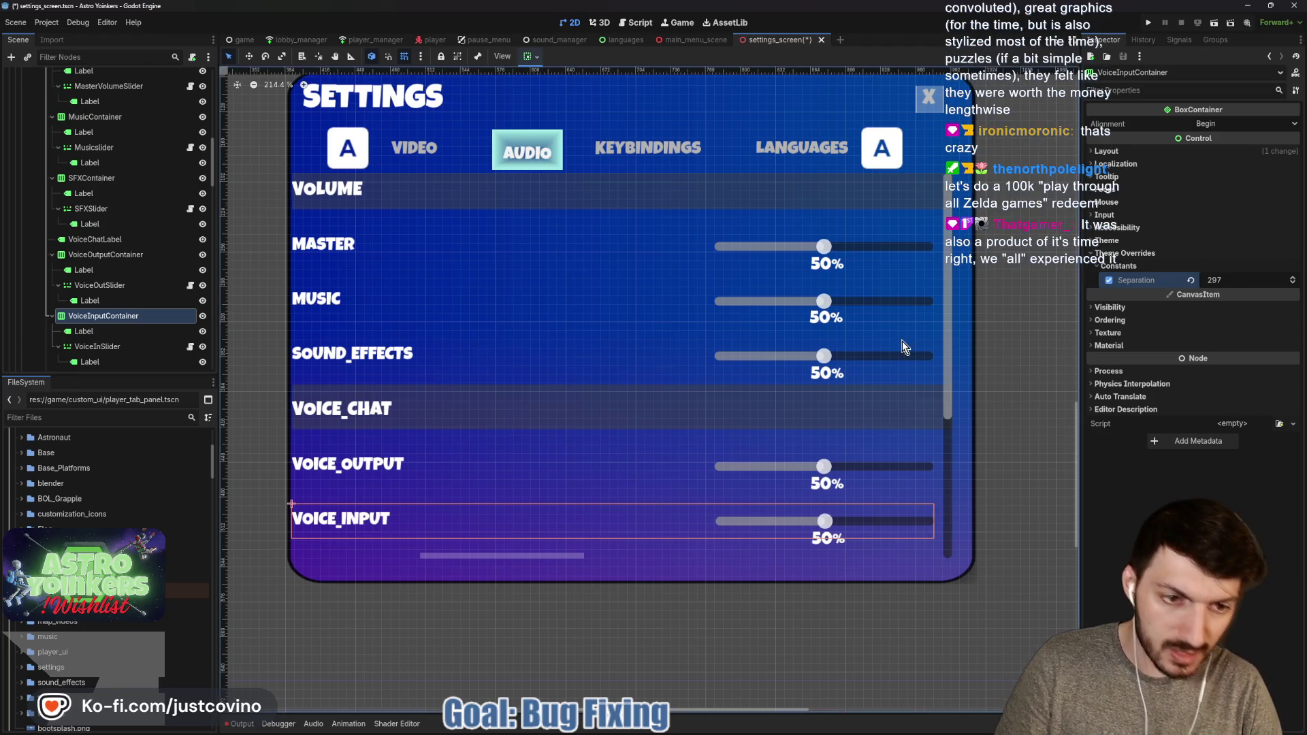
key(ctrl+s)
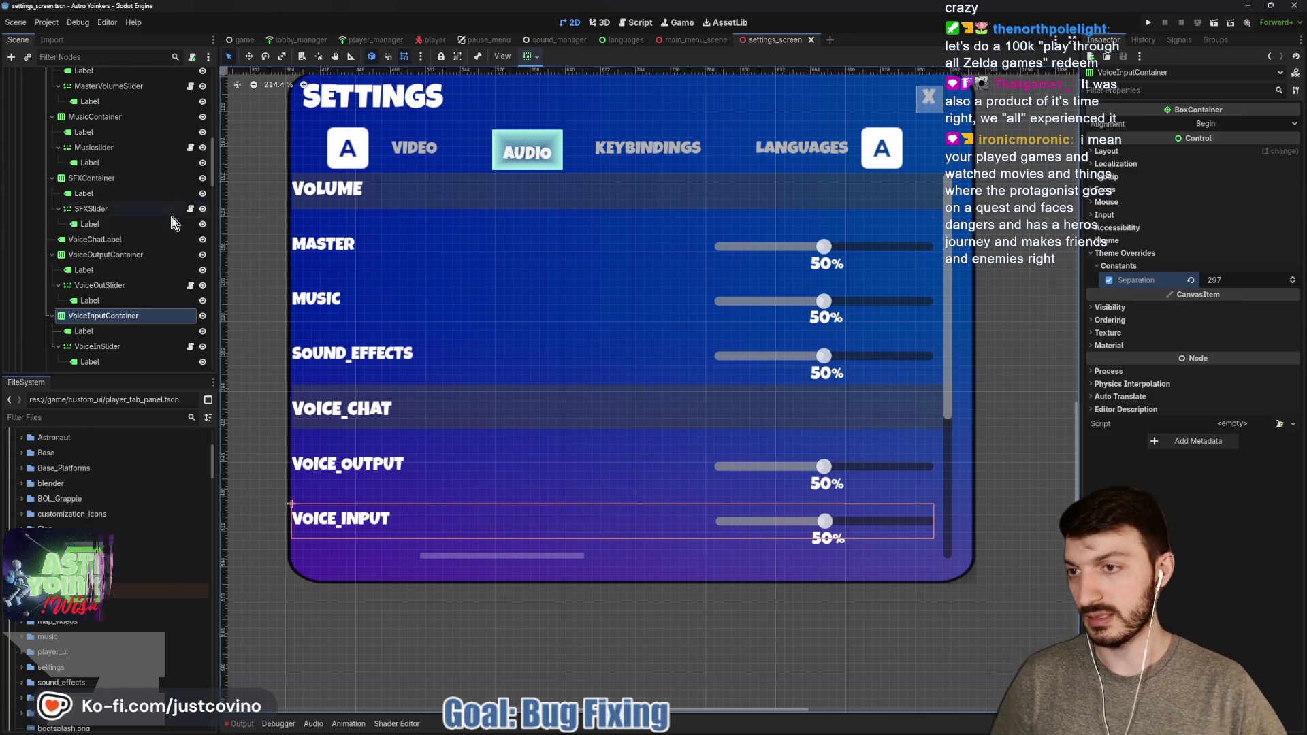
Select the ScrollContainer, adjust a value in its Inspector, then select VoiceChatLabel
scroll(103, 245, up, 3)
click(82, 123)
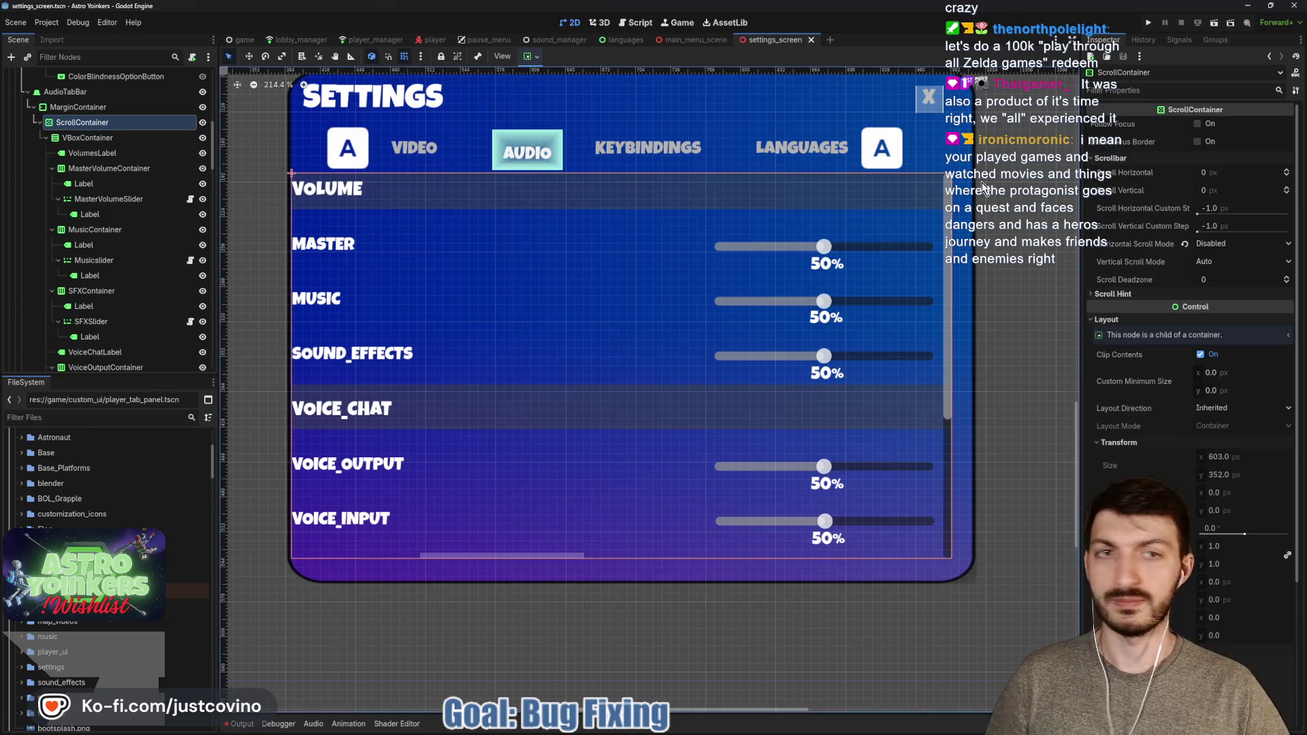
drag(1214, 198, 1266, 190)
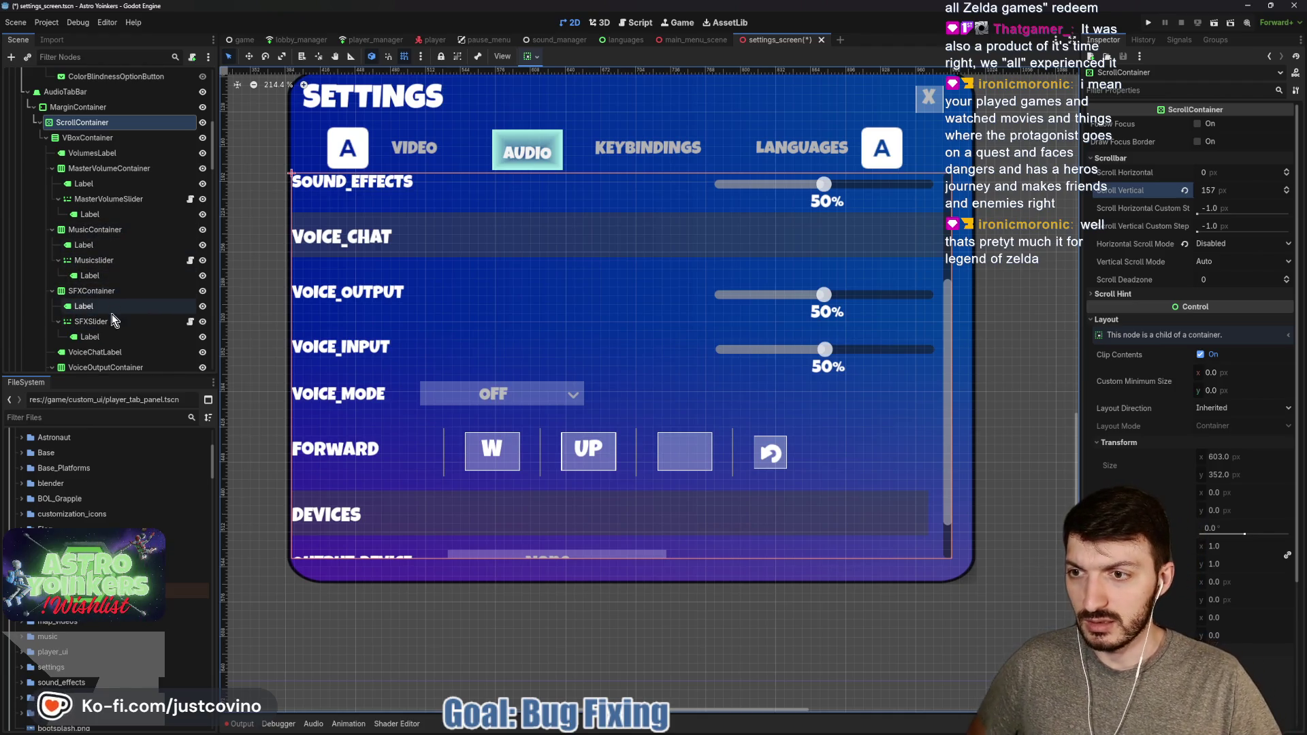
click(99, 351)
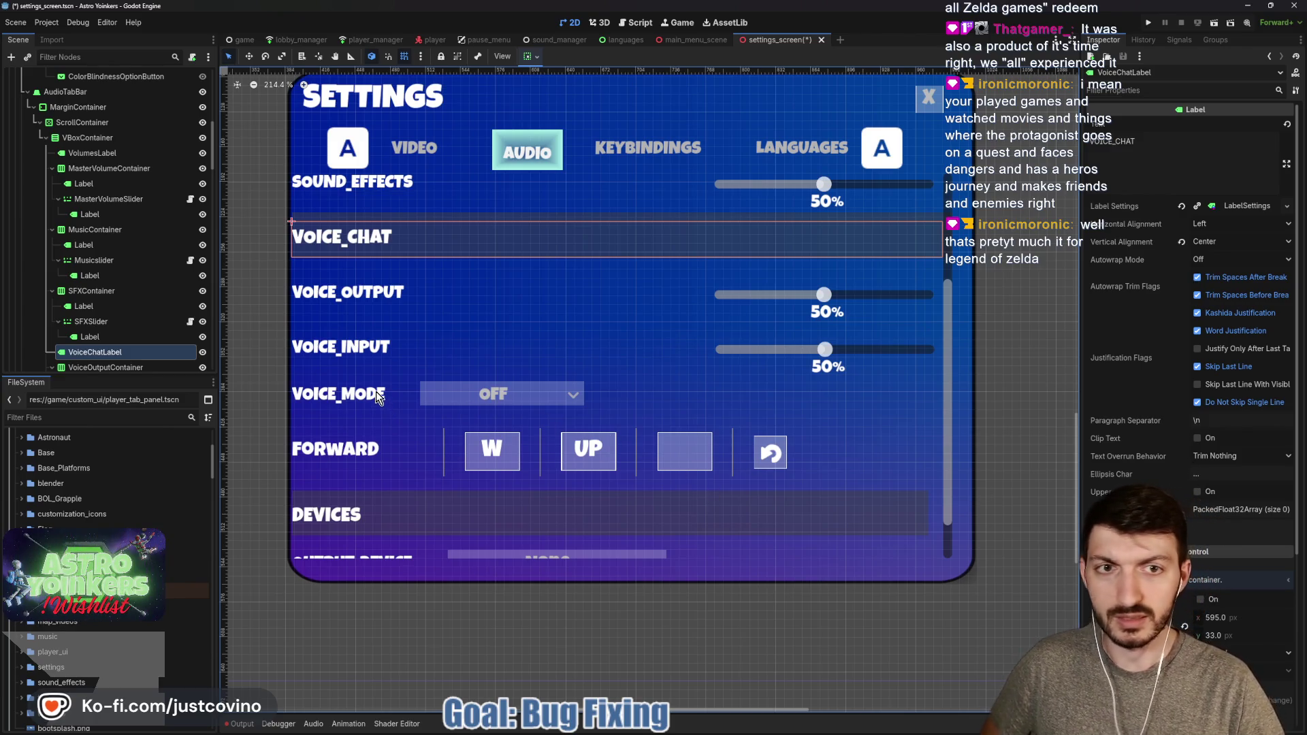
Lower Voice Output's separation to 279 and nudge Voice Input's separation slightly down
scroll(115, 306, down, 2)
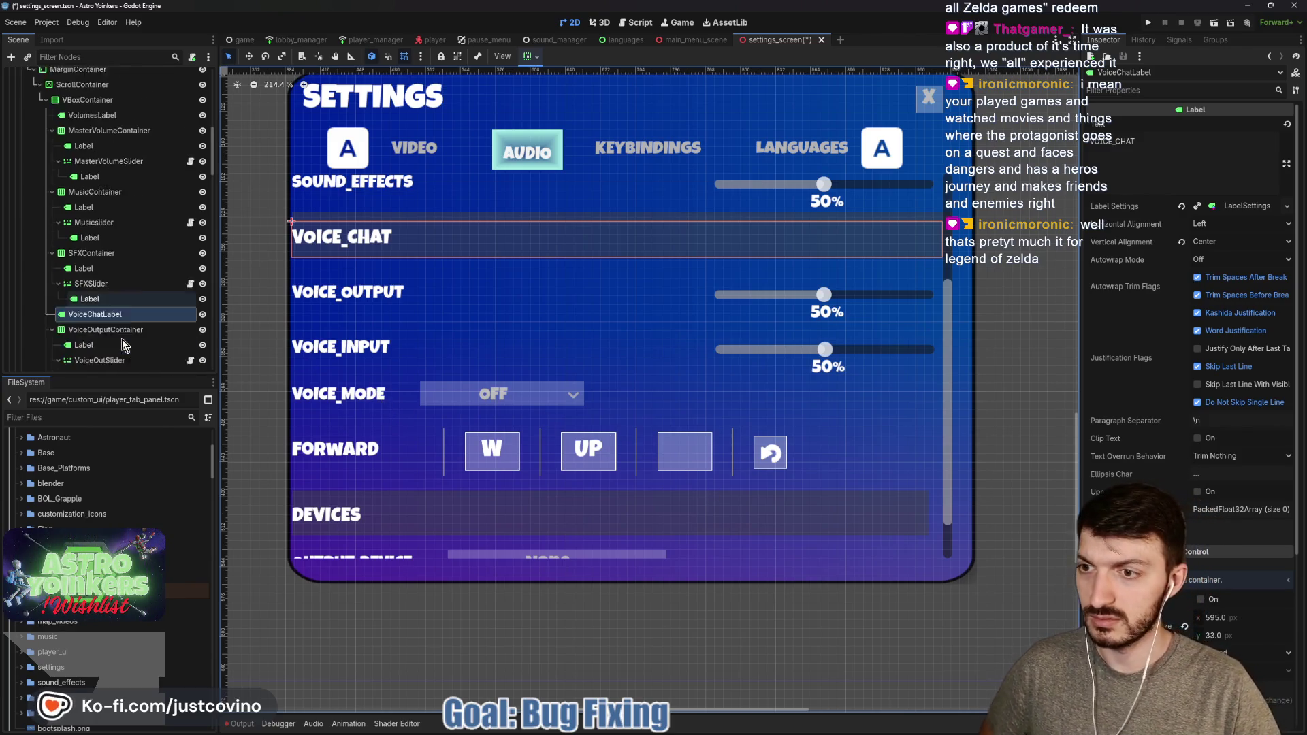
click(116, 292)
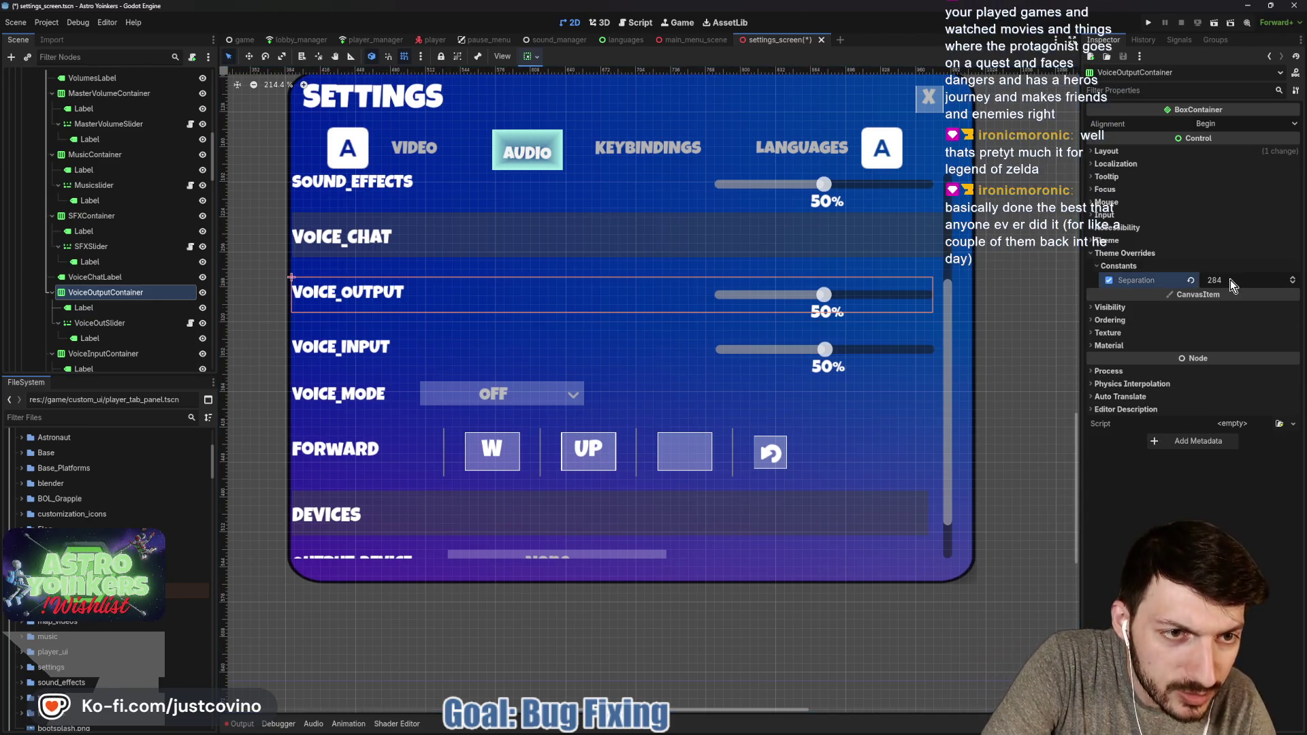
drag(1231, 279, 1224, 280)
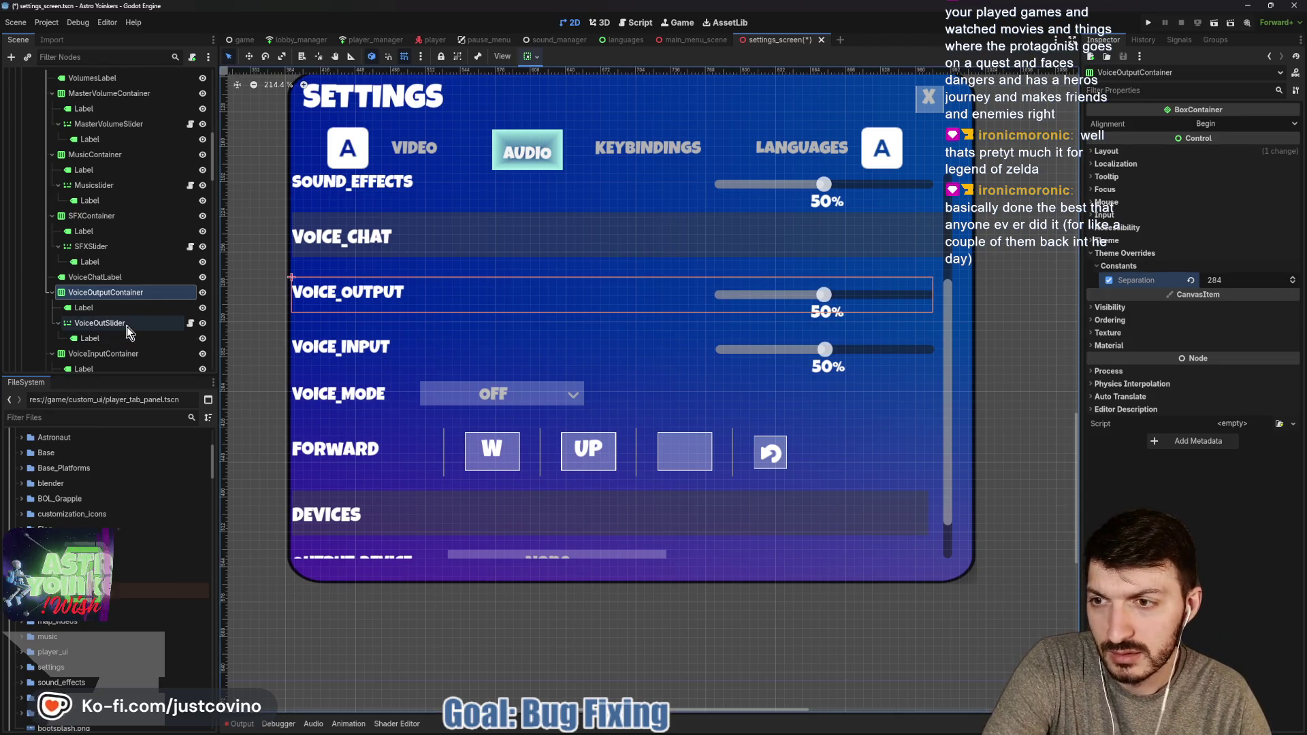
click(102, 353)
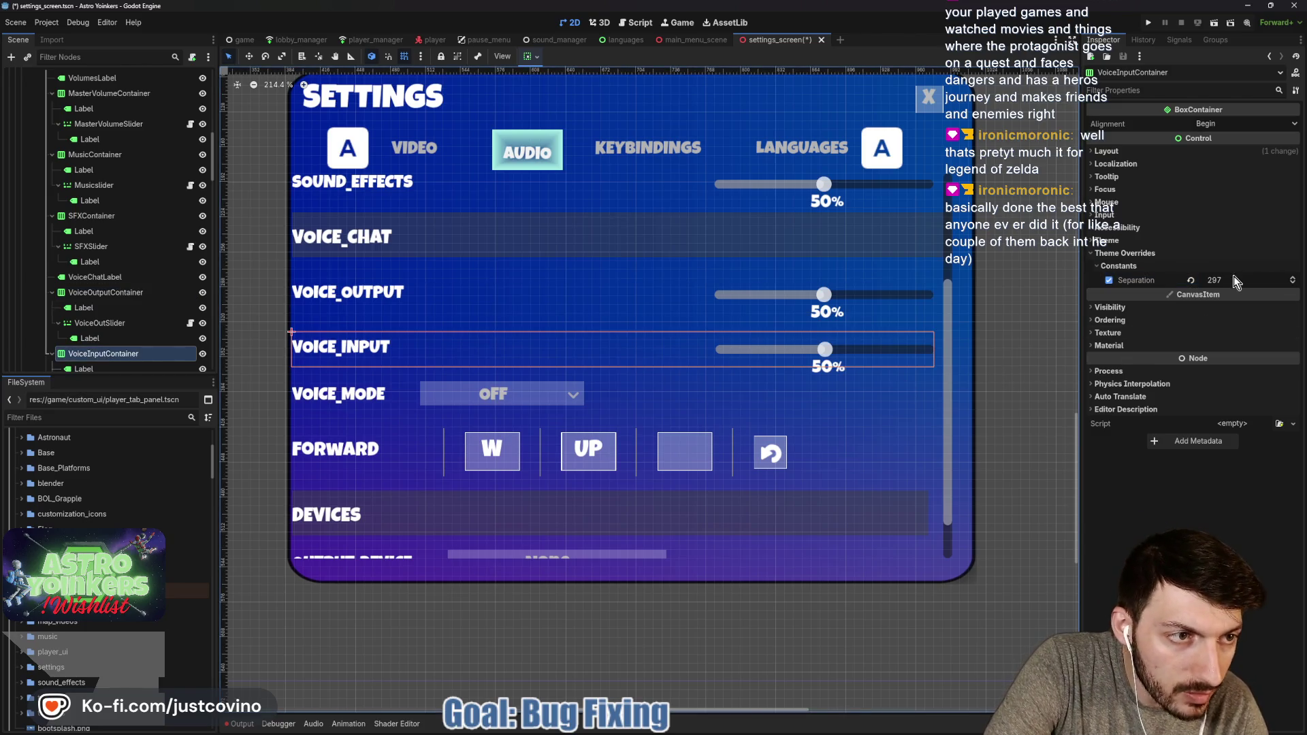
drag(1238, 279, 1234, 279)
Raise VoicModeContainer's separation to 326 so the OFF dropdown aligns with the sliders, then save
scroll(85, 311, down, 2)
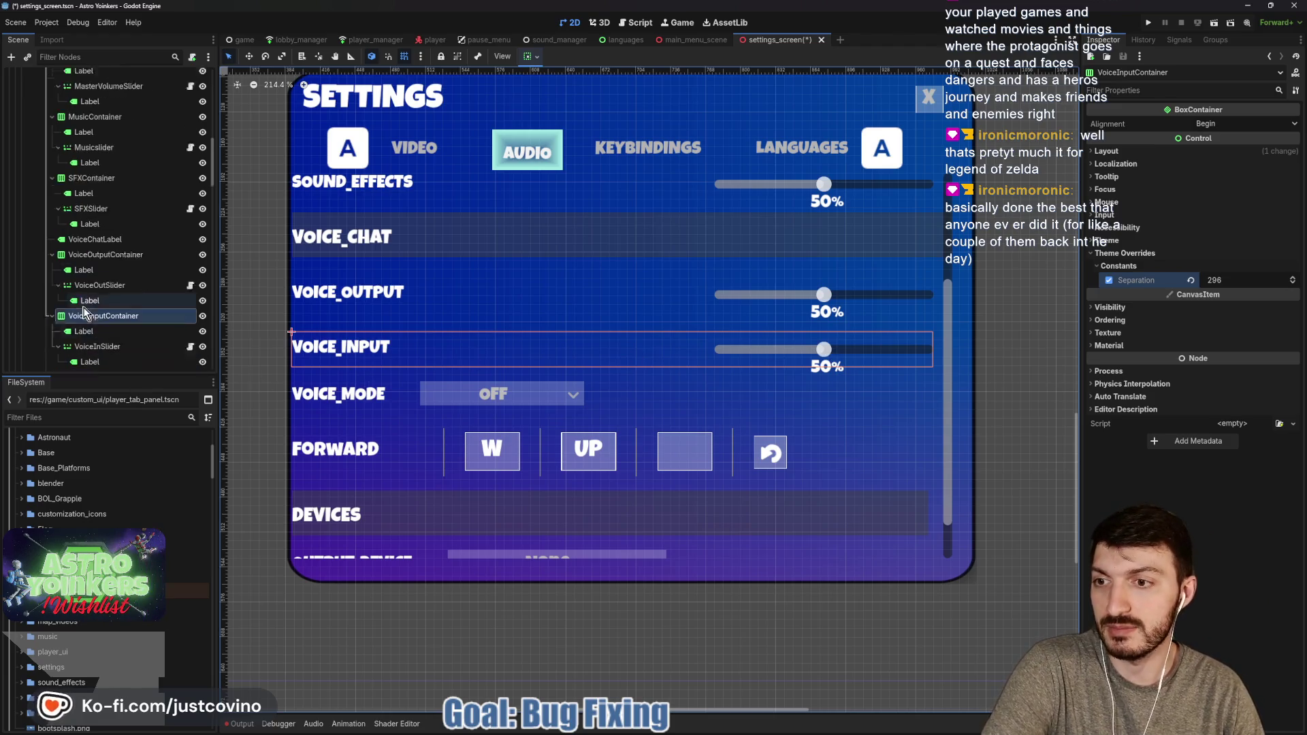
scroll(85, 311, down, 2)
click(95, 340)
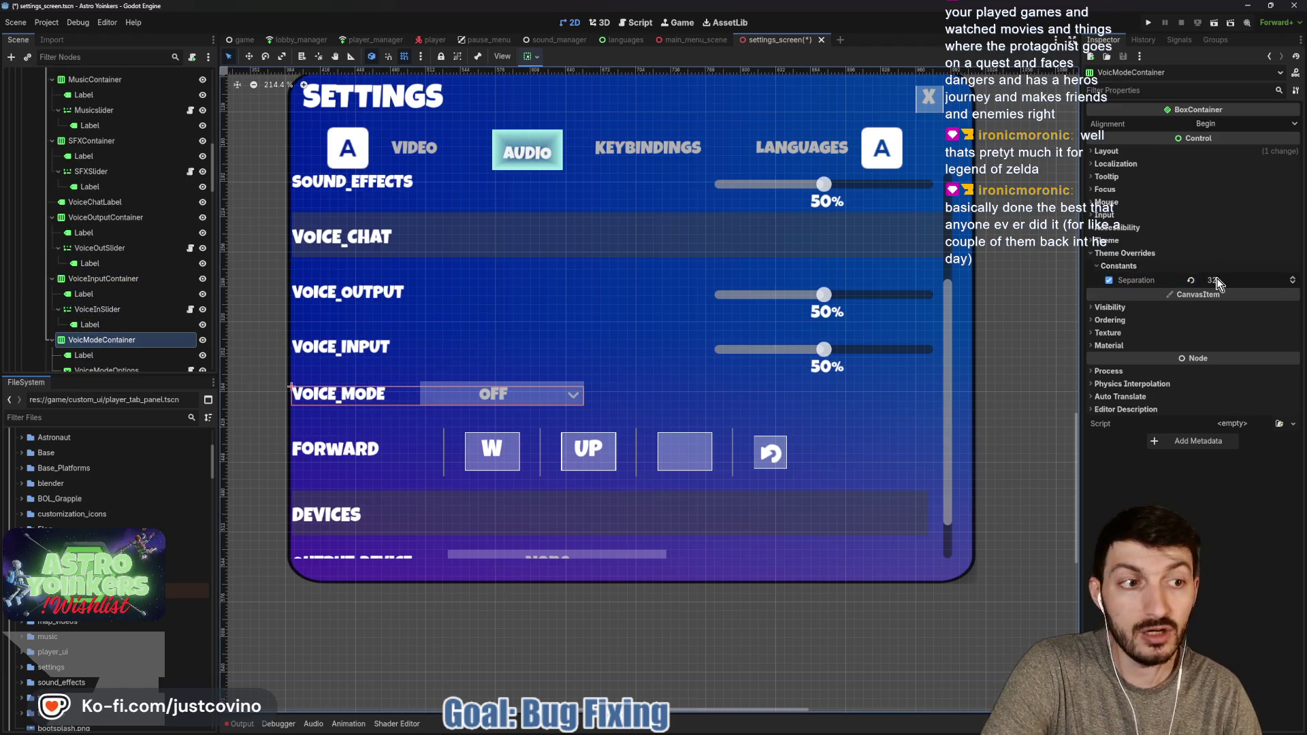
drag(1217, 283, 1257, 282)
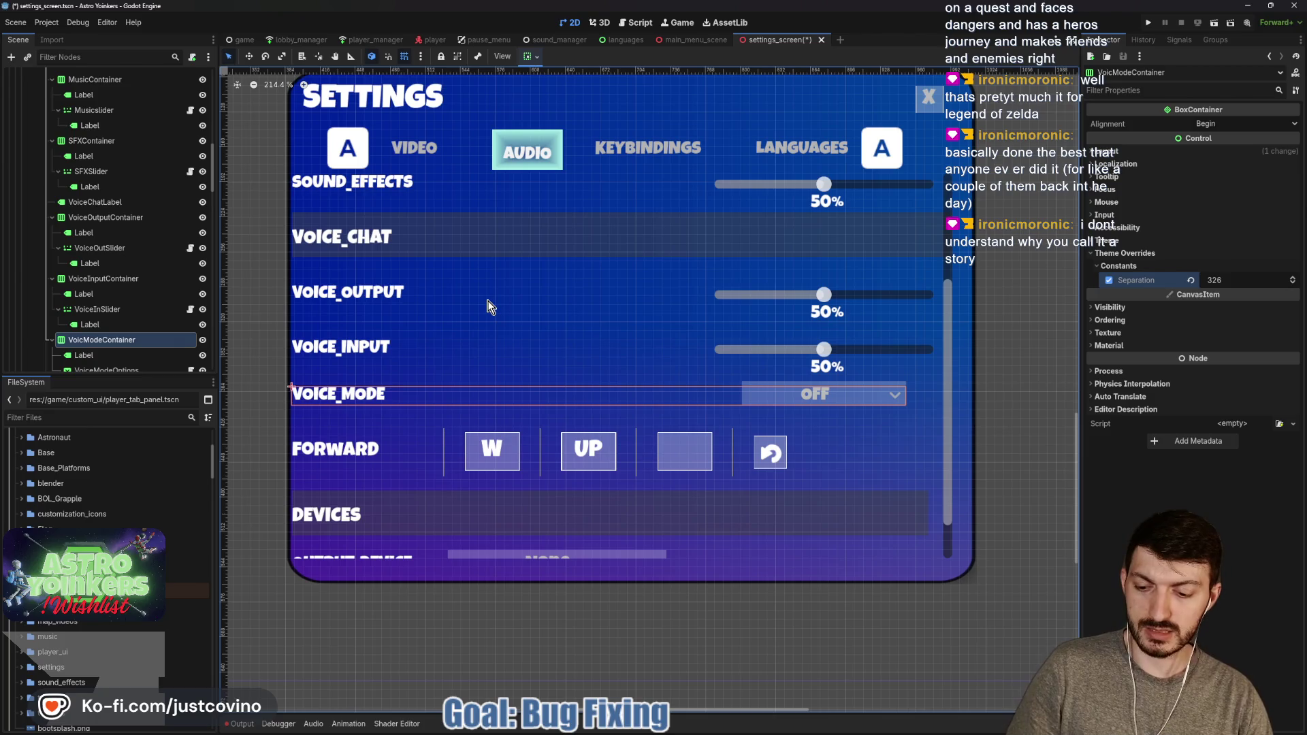
key(ctrl+s)
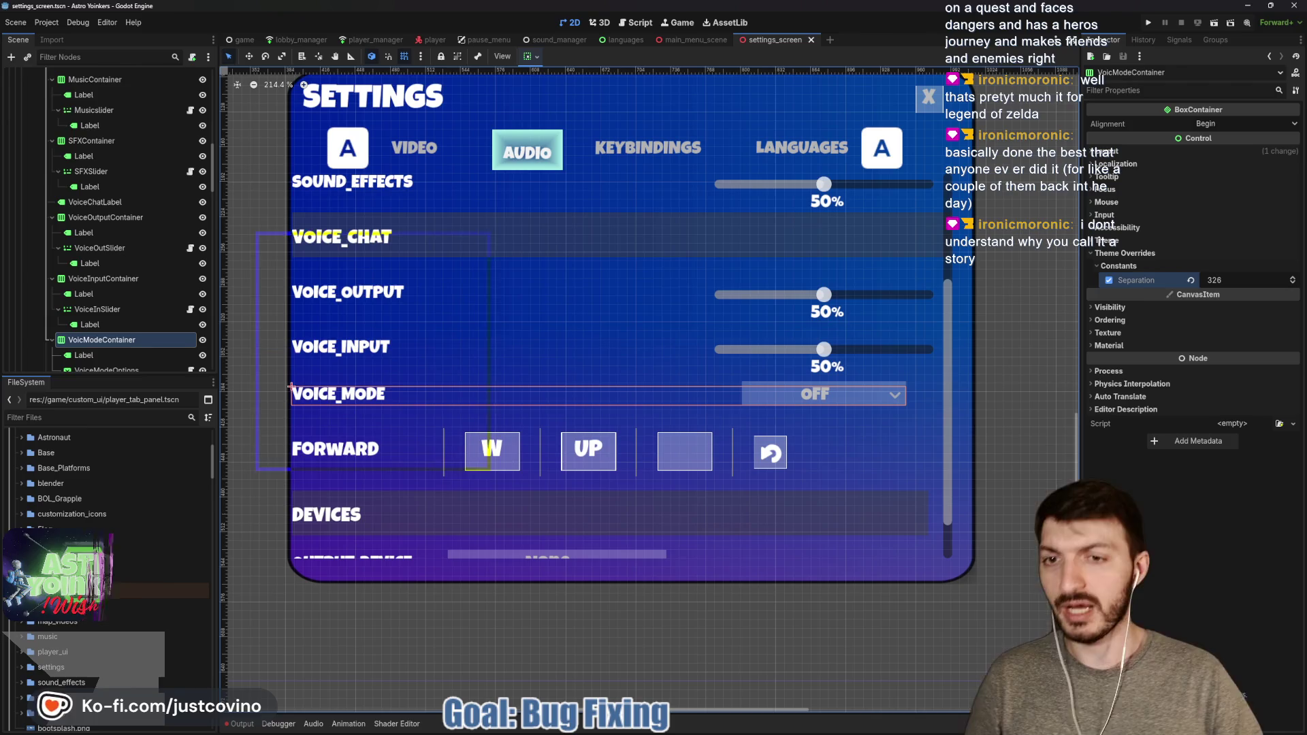
Box the row labels and write the note 'Zelda' over them
drag(256, 232, 489, 469)
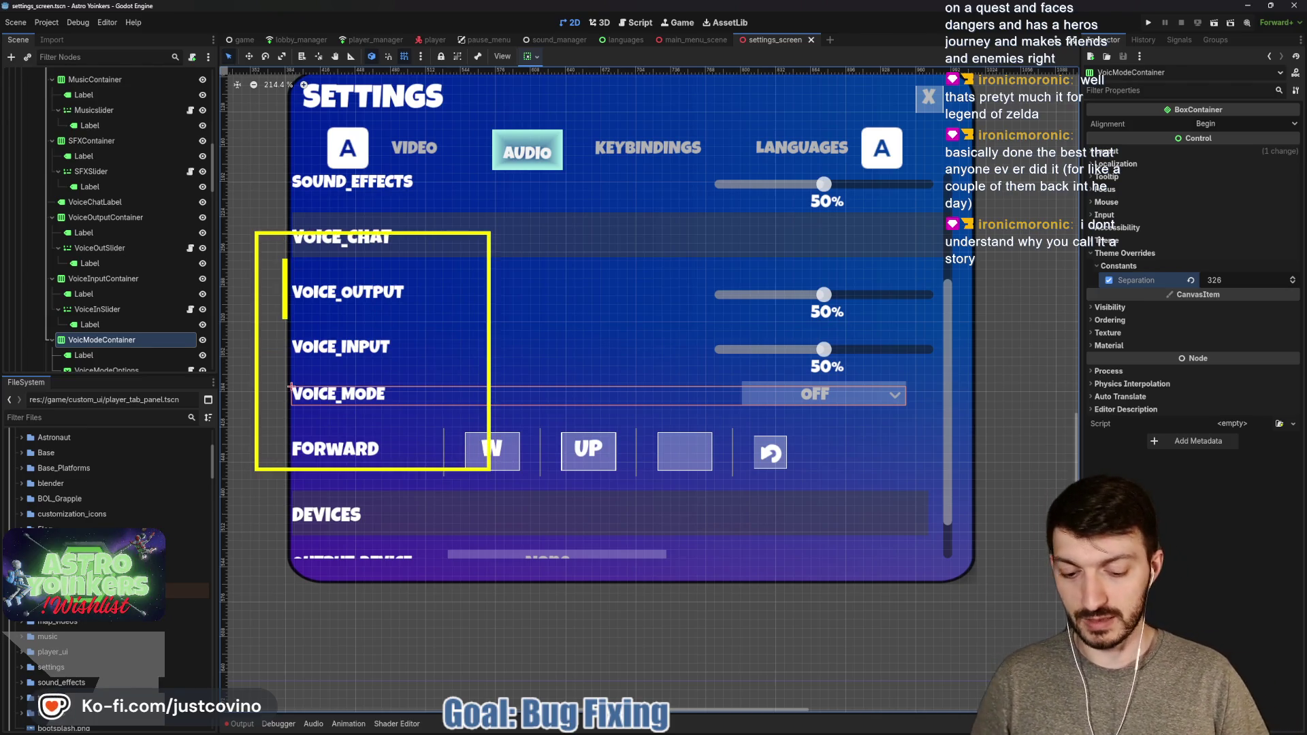
text(ZZelda)
key(BackSpace)
key(BackSpace)
key(BackSpace)
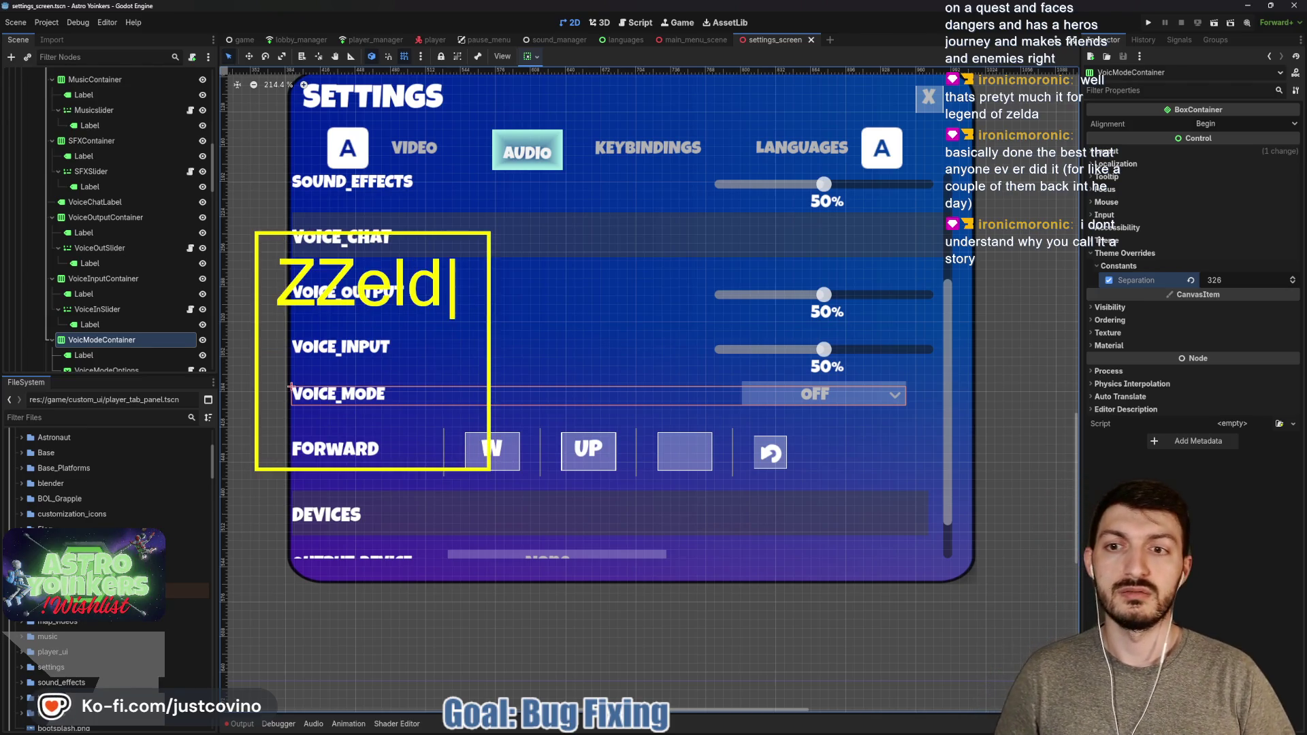
text(elda)
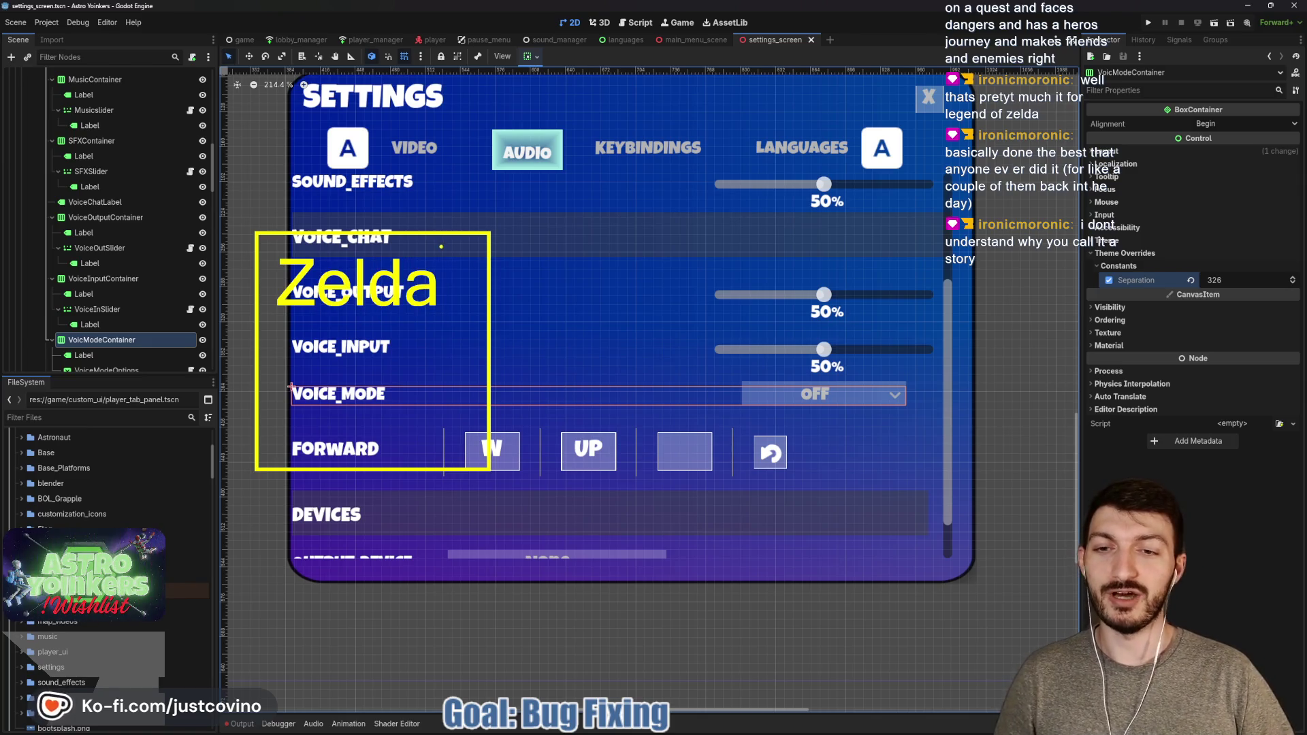
Box the sliders on the right and label them 'Assasins Creed'
drag(623, 236, 914, 462)
key(t)
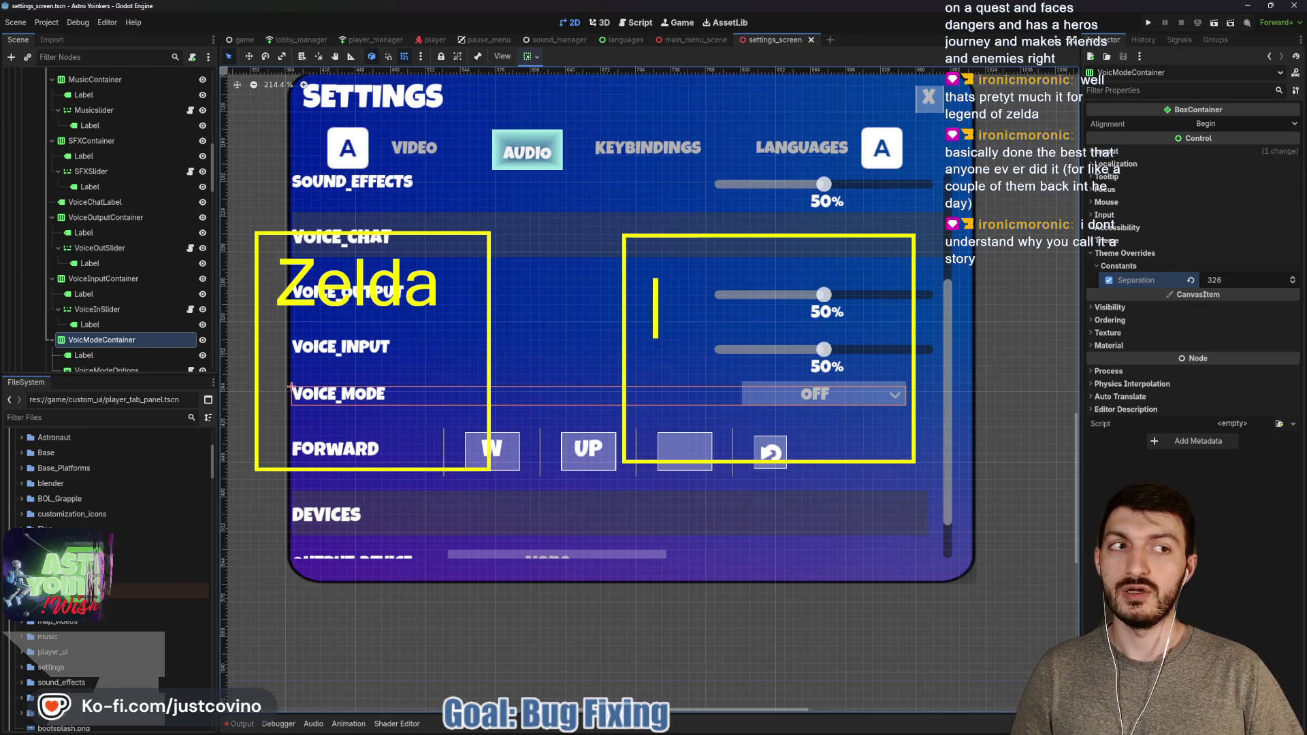
text(As)
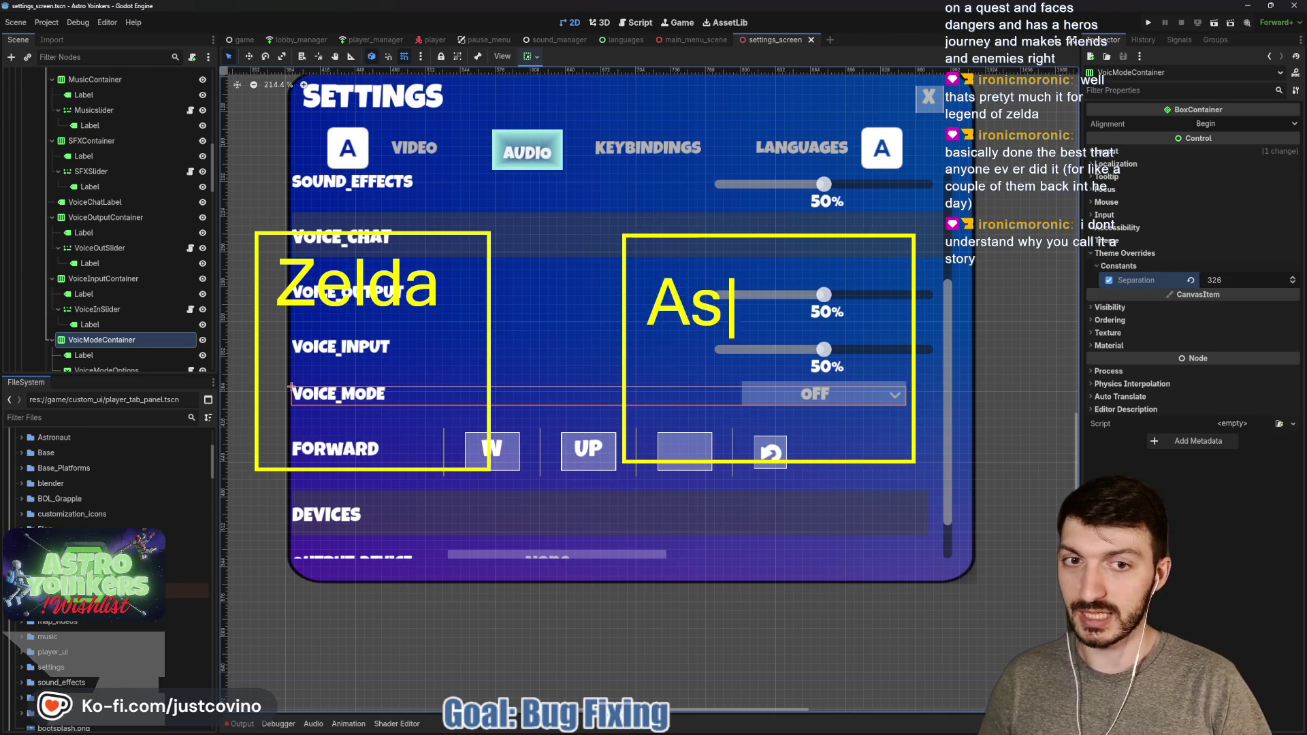
text(sasins Creed)
Draw a branching arrow across the top slider and an arrow to the tabs labelled 'Adventure'
drag(622, 172, 830, 172)
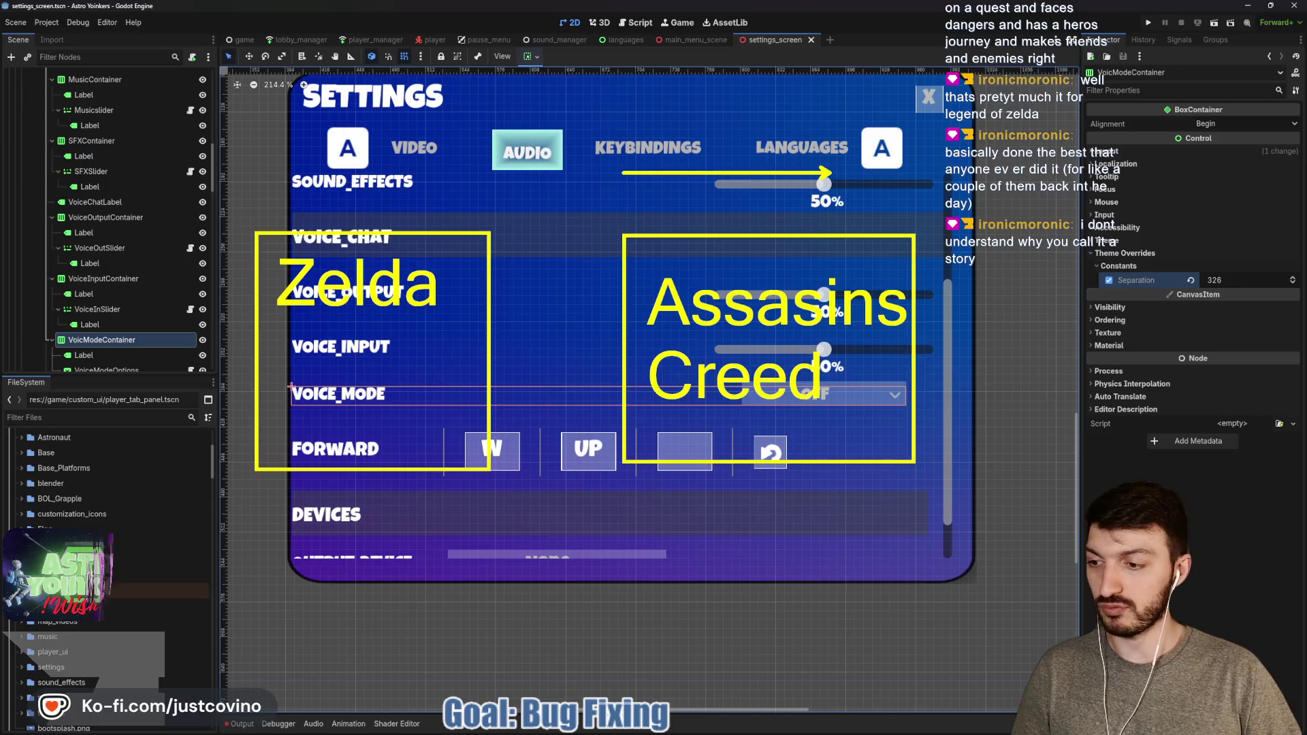
drag(671, 139, 681, 171)
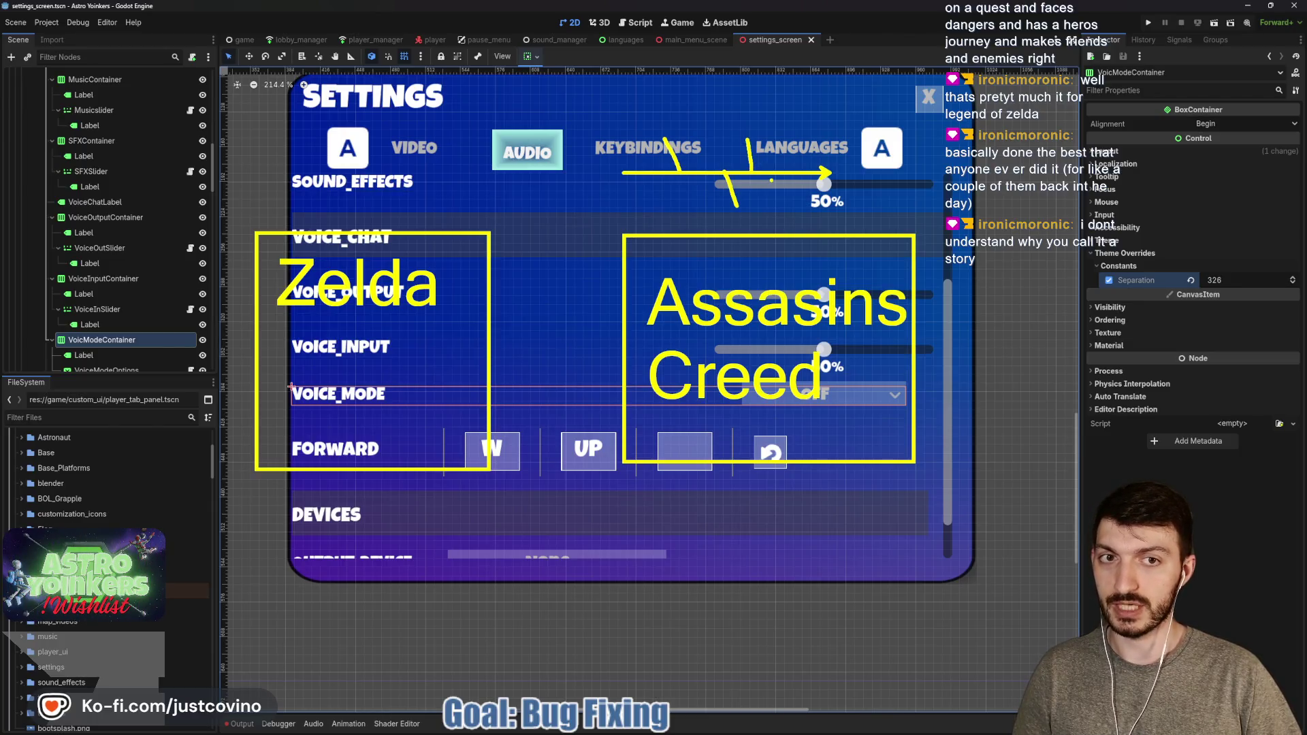
drag(701, 175, 692, 203)
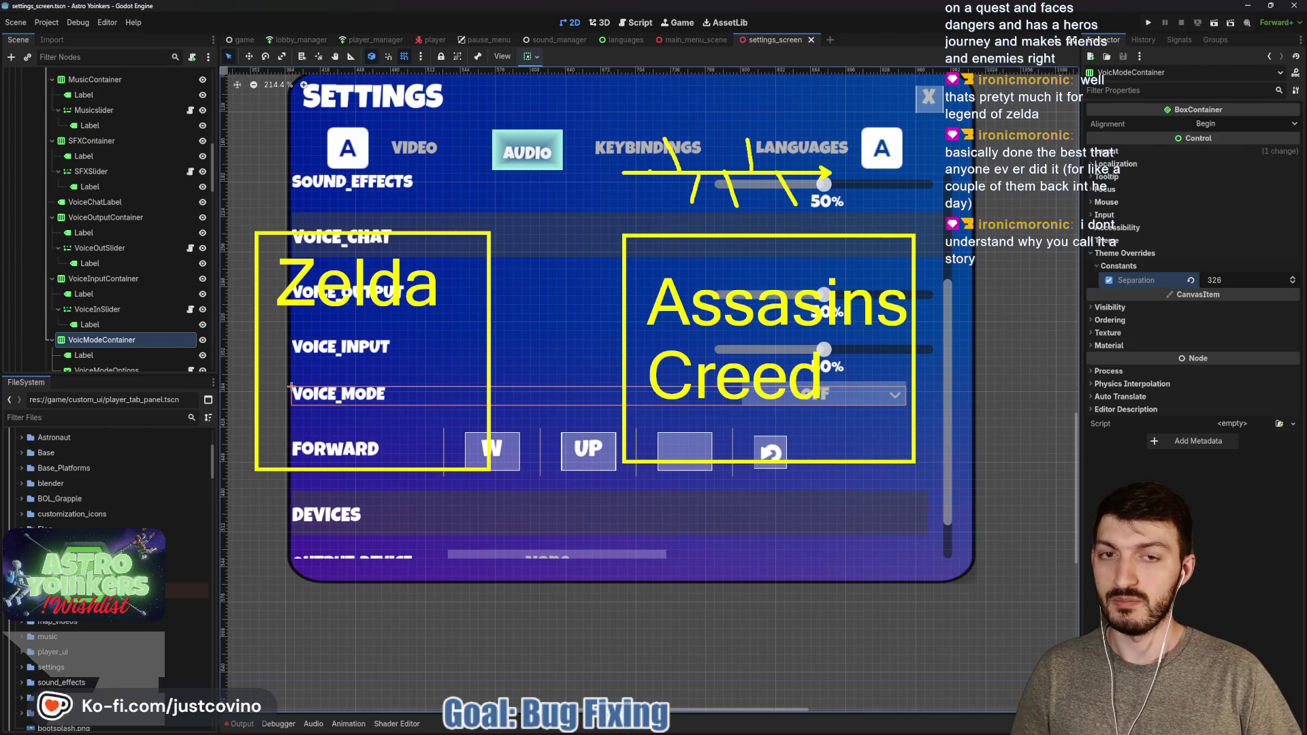
drag(640, 145, 658, 199)
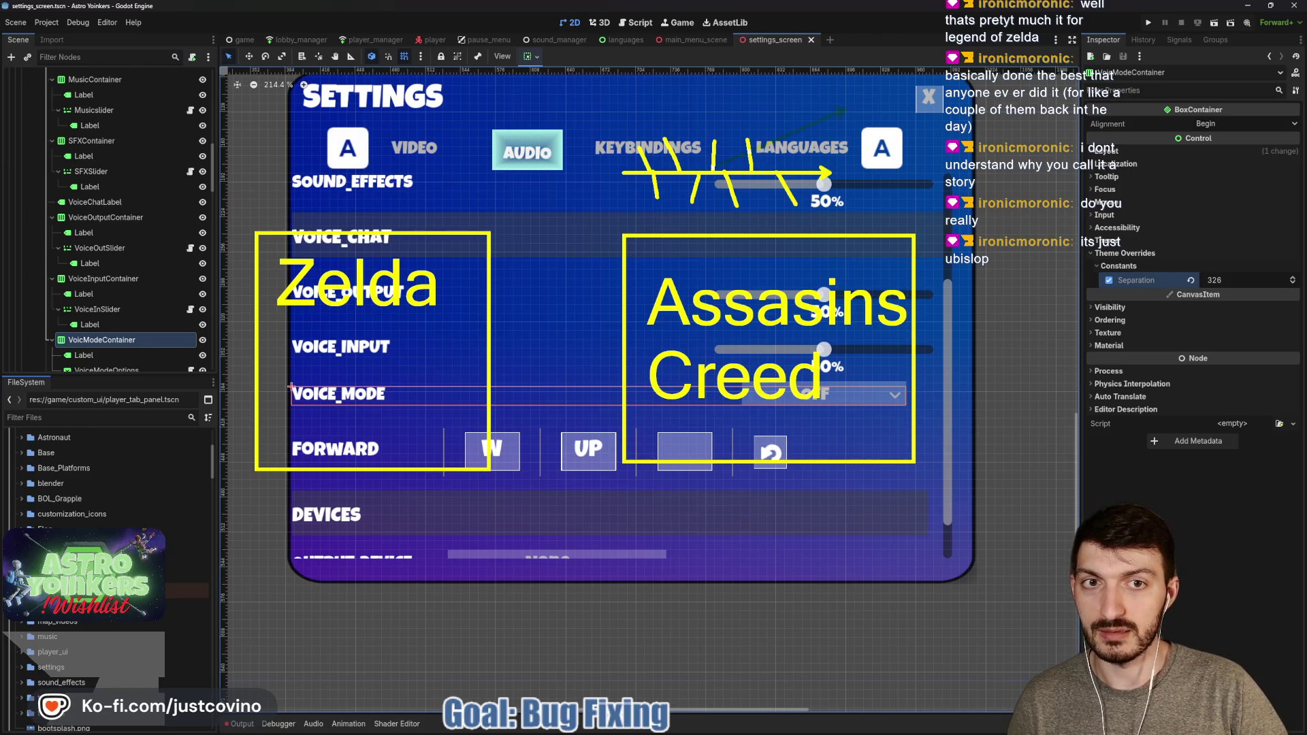
drag(711, 174, 848, 109)
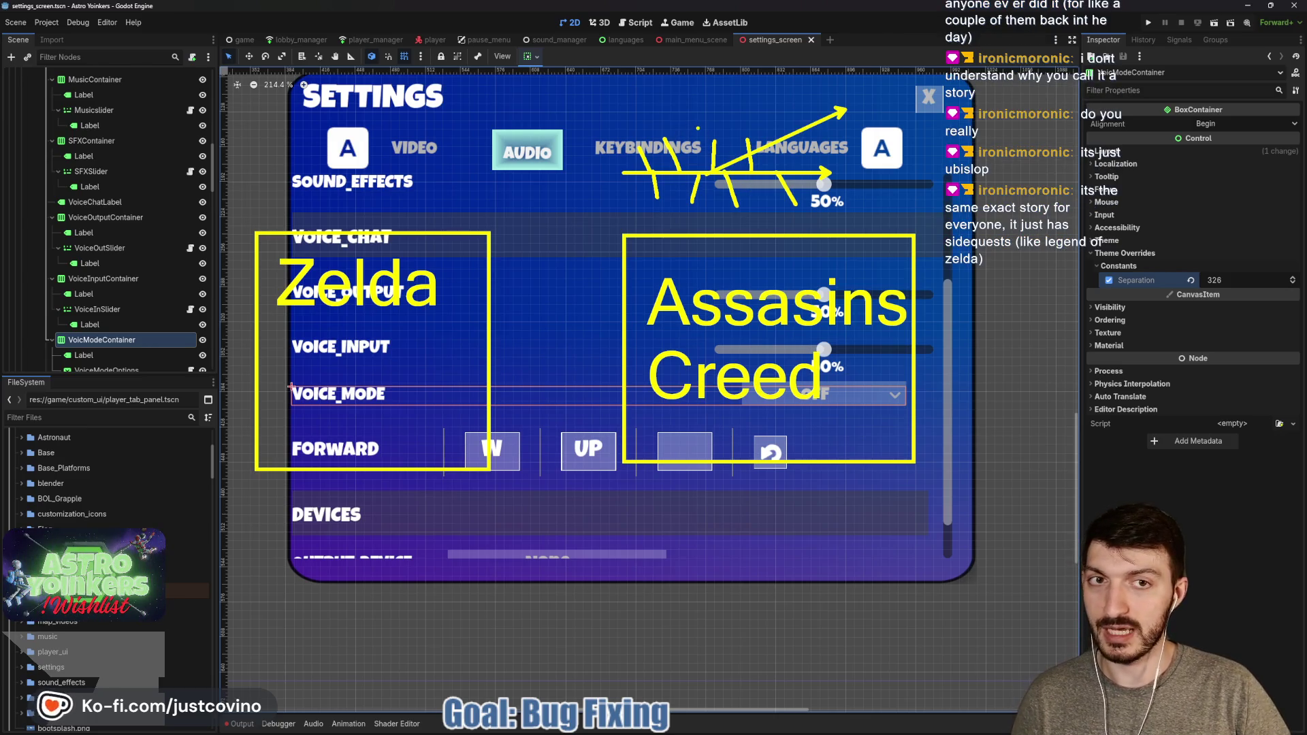
drag(648, 92, 647, 126)
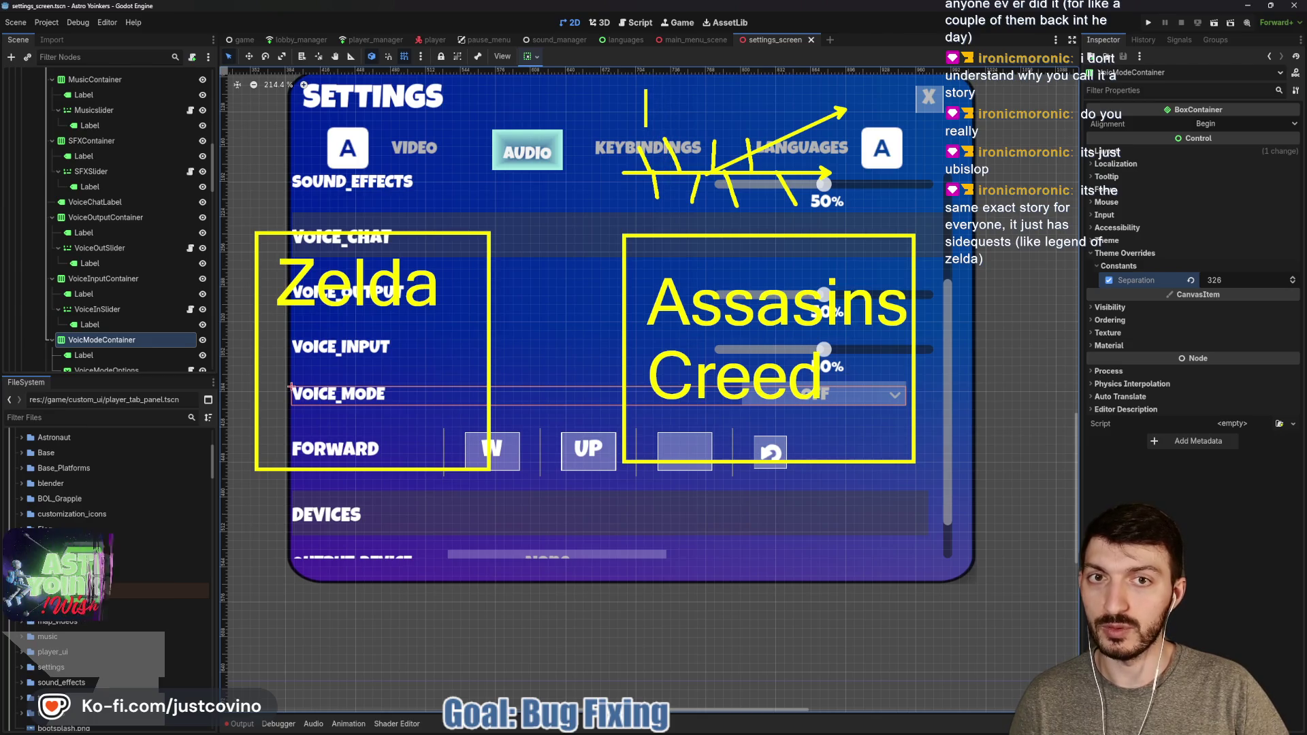
text(Adventure)
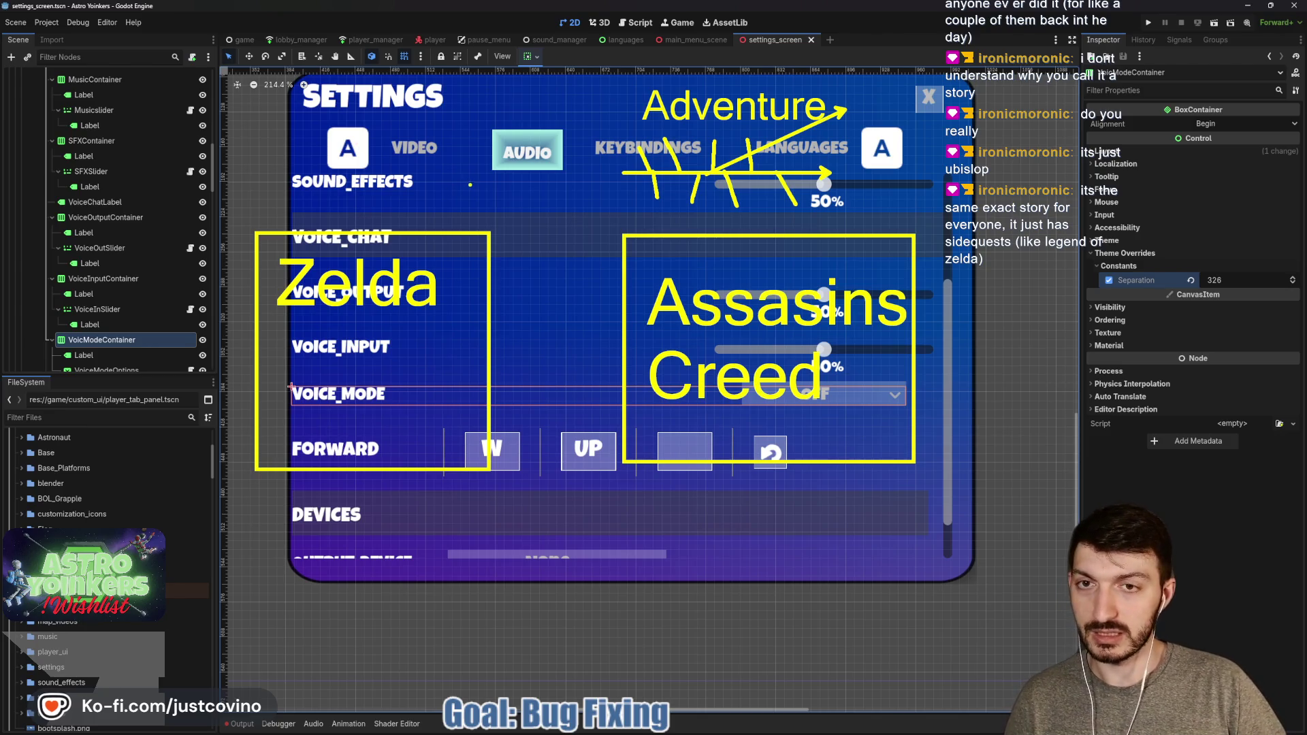
Draw an arrow beside SOUND_EFFECTS, strike through and circle the 'Assasins Creed' note
drag(246, 184, 472, 184)
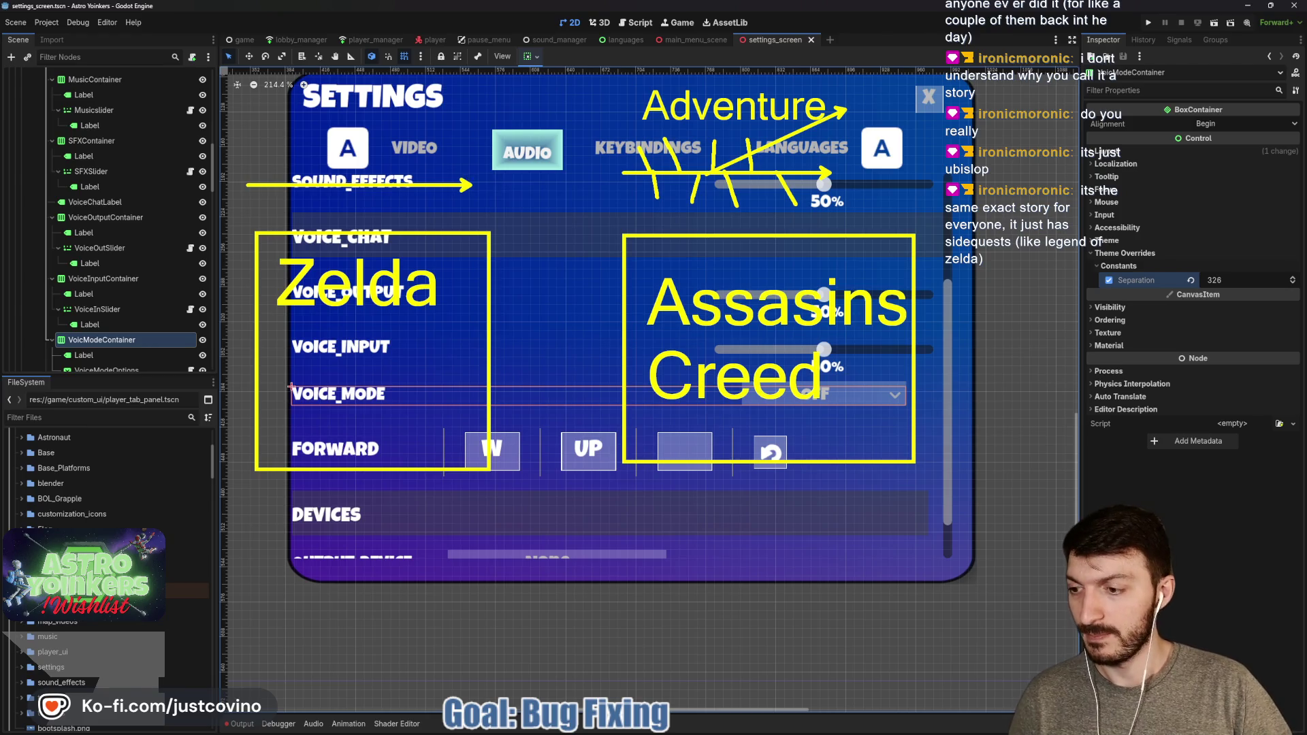
mouse_move(898, 310)
mouse_down()
mouse_move(664, 334)
mouse_move(834, 405)
mouse_up()
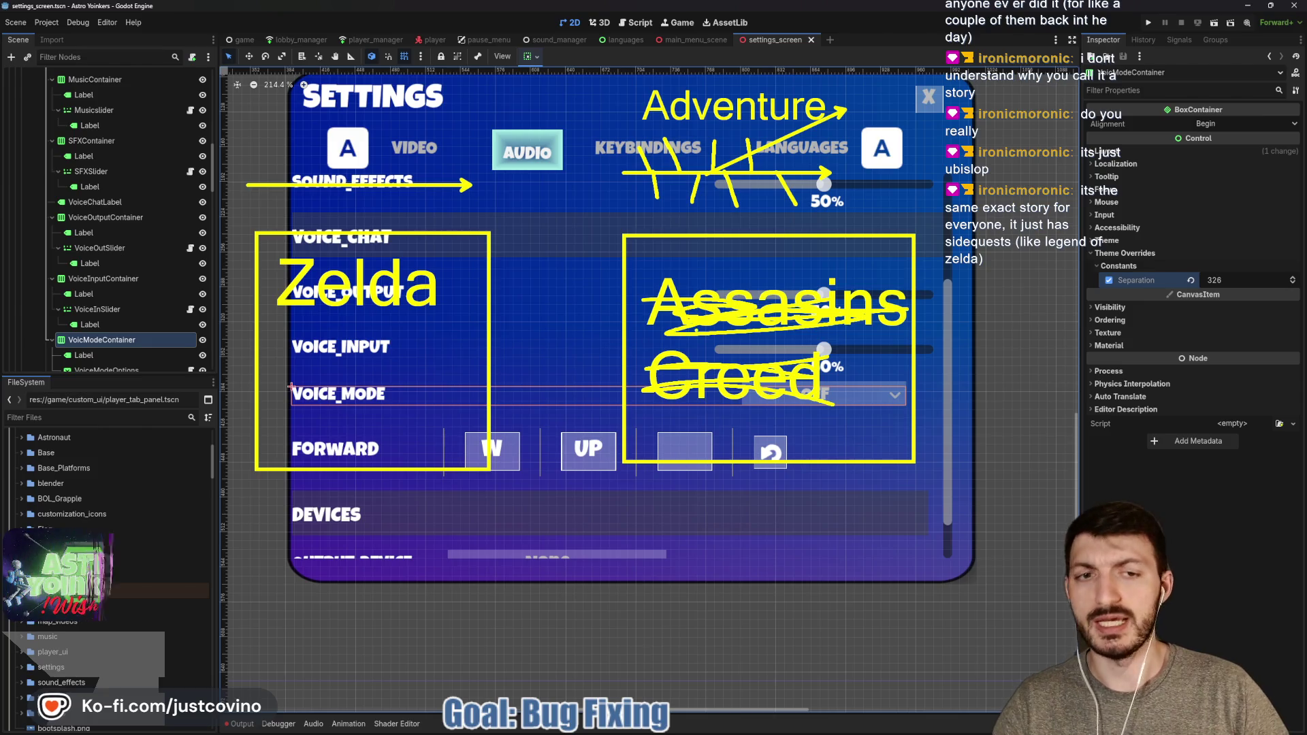
mouse_move(674, 293)
mouse_down()
mouse_move(749, 338)
mouse_move(843, 318)
mouse_up()
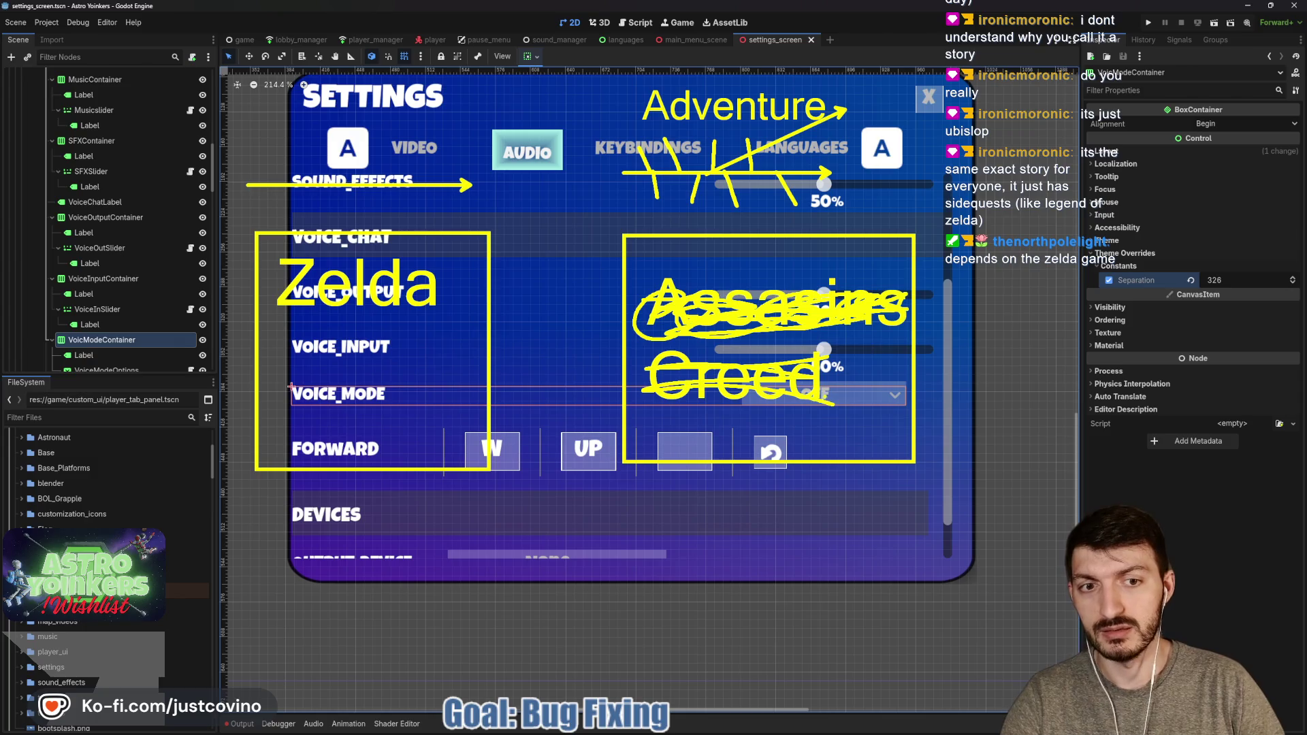
drag(786, 396, 664, 409)
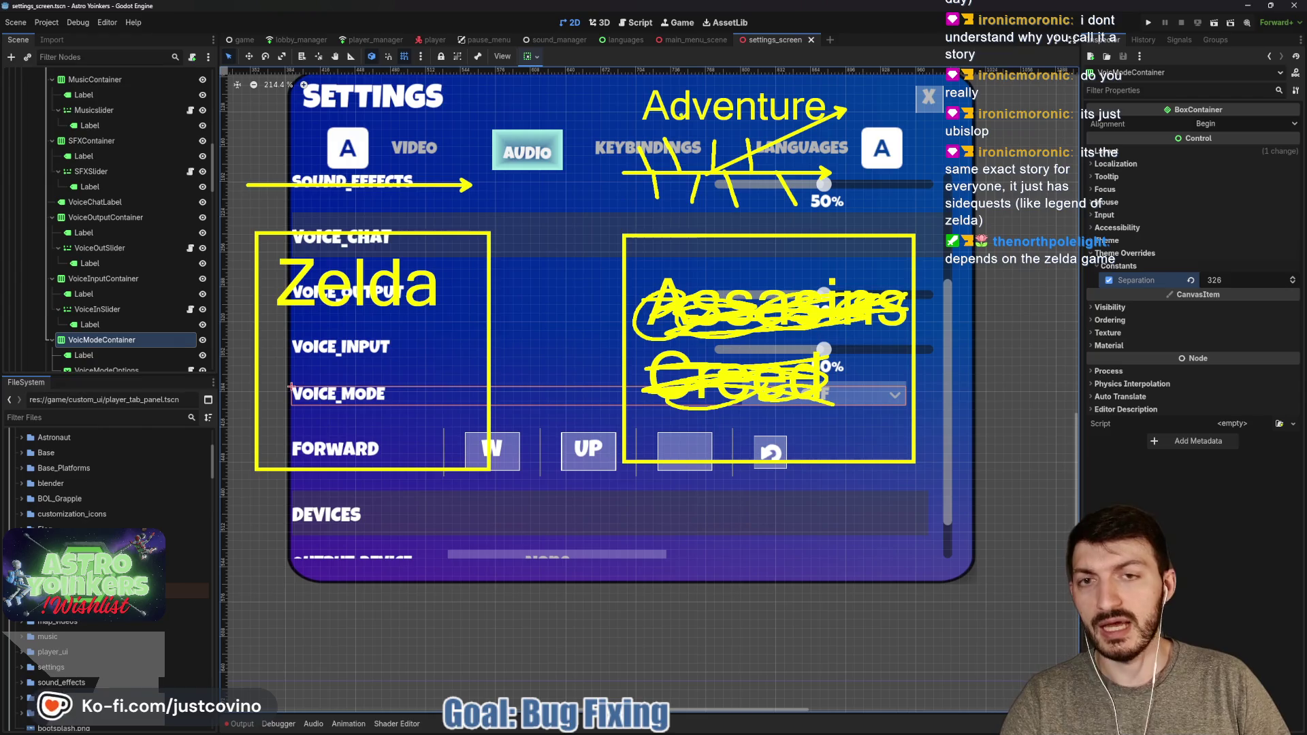
mouse_move(746, 80)
mouse_down()
mouse_move(660, 214)
mouse_move(749, 81)
mouse_up()
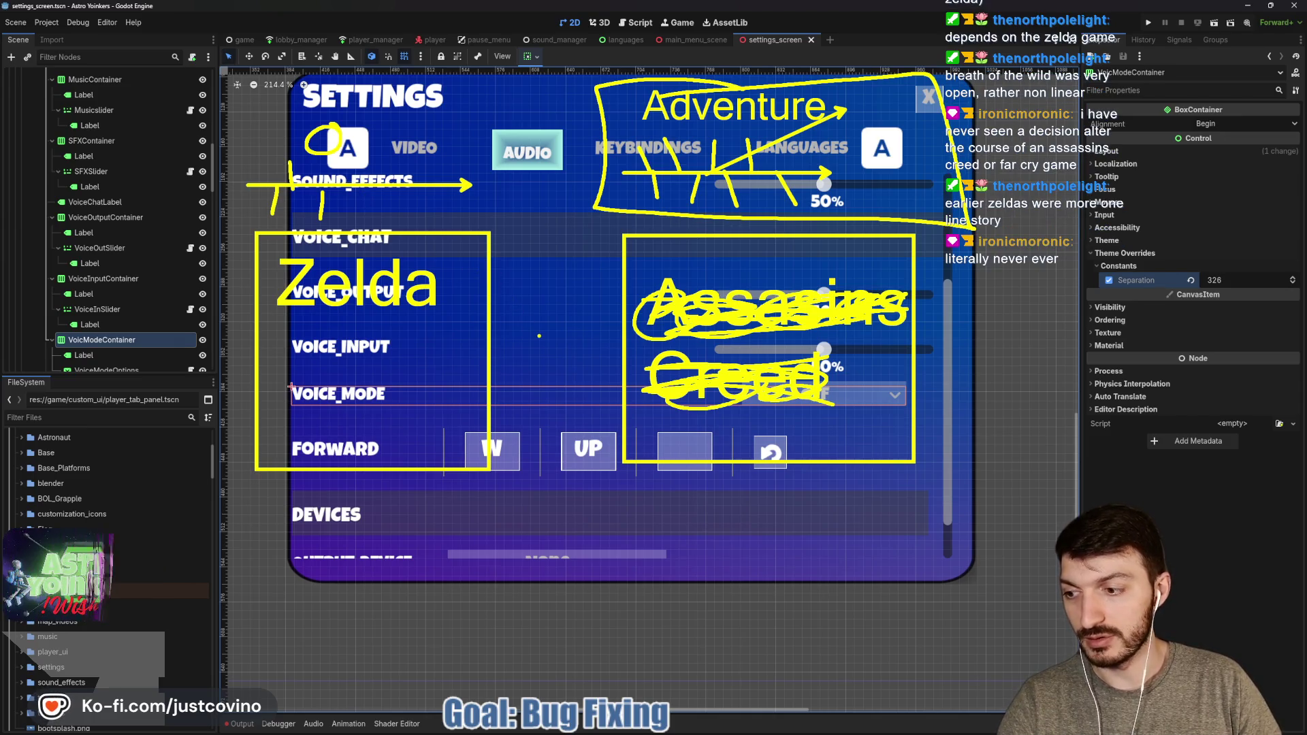
Scribble the 'Assasins Creed' note out further, then clear all annotations
mouse_move(709, 310)
mouse_down()
mouse_move(684, 312)
mouse_move(773, 361)
mouse_up()
mouse_move(690, 400)
mouse_down()
mouse_move(725, 395)
mouse_move(657, 361)
mouse_up()
drag(782, 285, 686, 292)
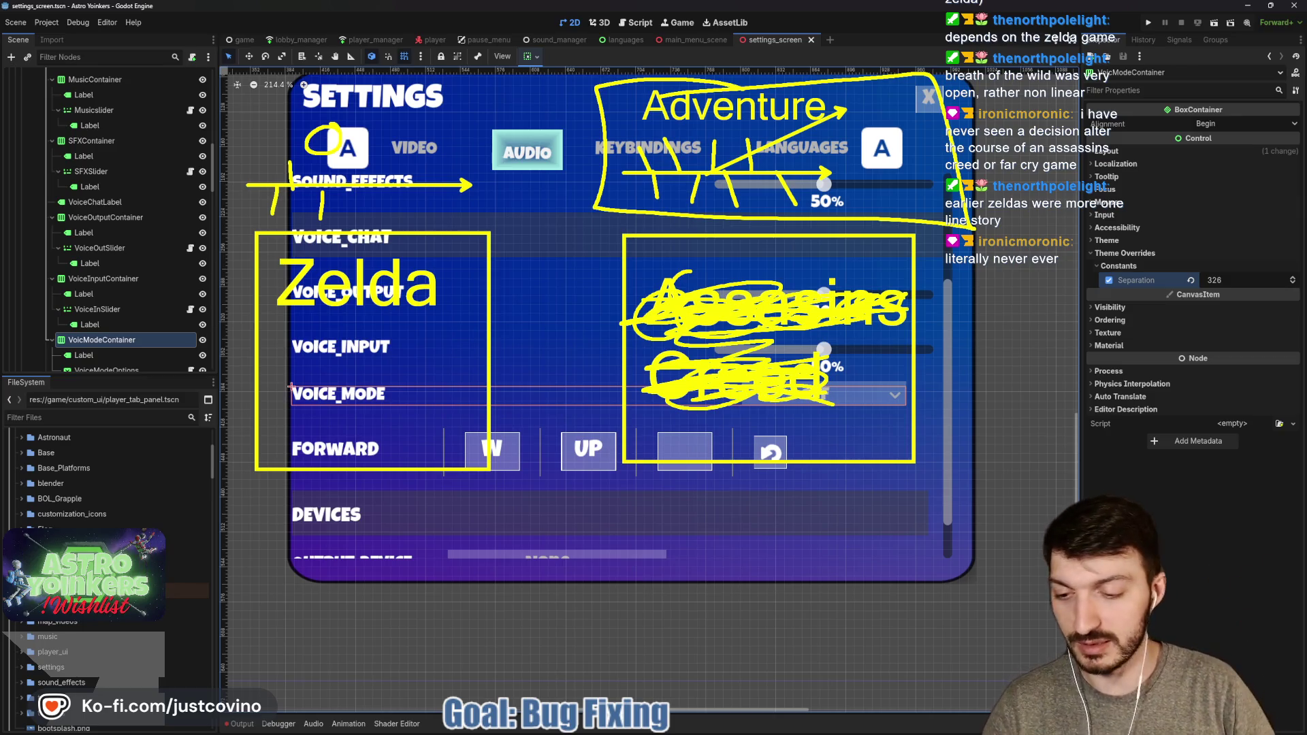
key(Escape)
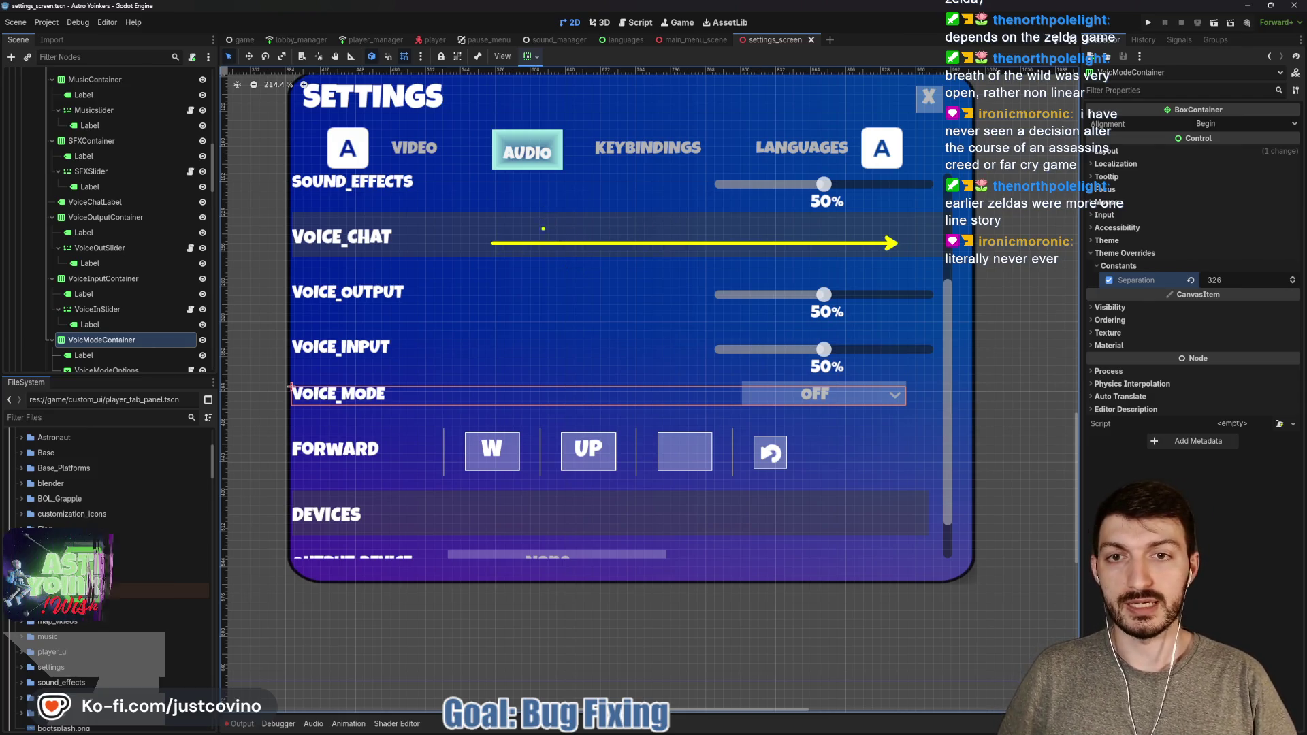
Add branch strokes off the VOICE_CHAT arrow near the sliders, 50% label and KEYBINDINGS
mouse_move(542, 242)
mouse_down()
mouse_move(519, 192)
mouse_move(564, 162)
mouse_up()
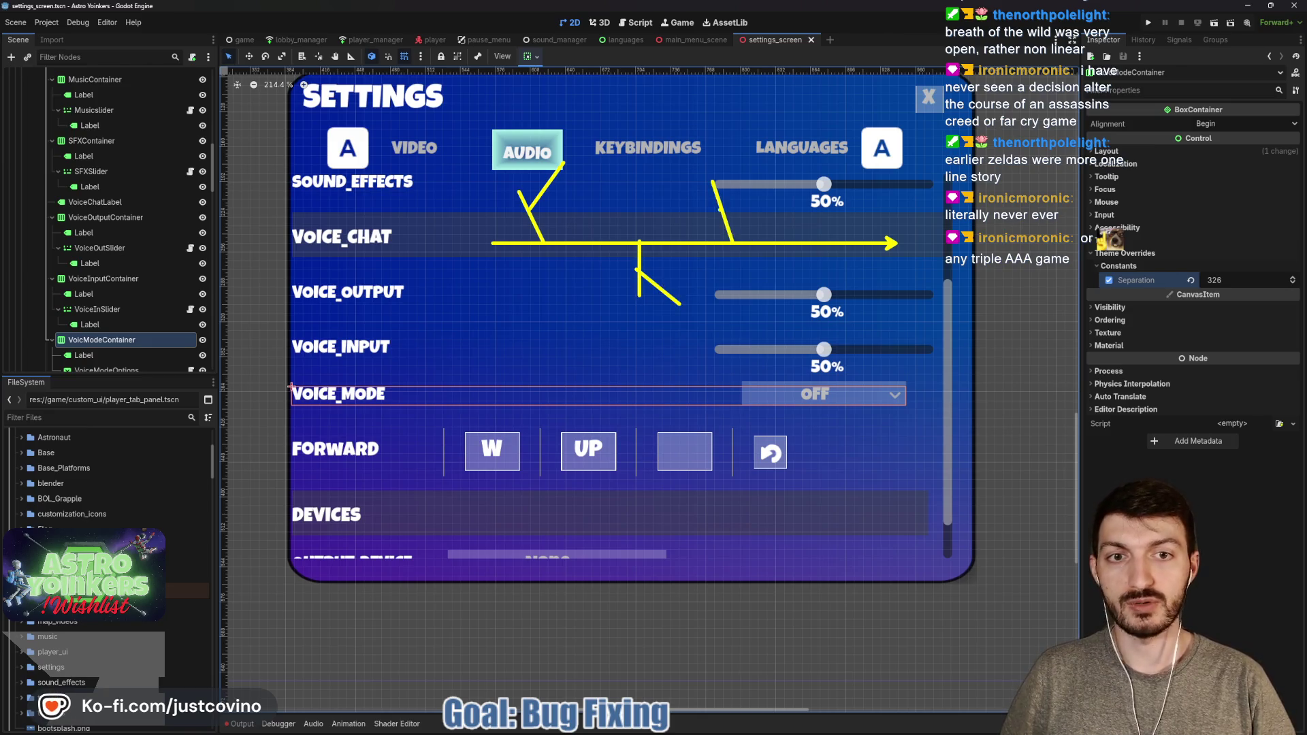
drag(671, 185, 719, 202)
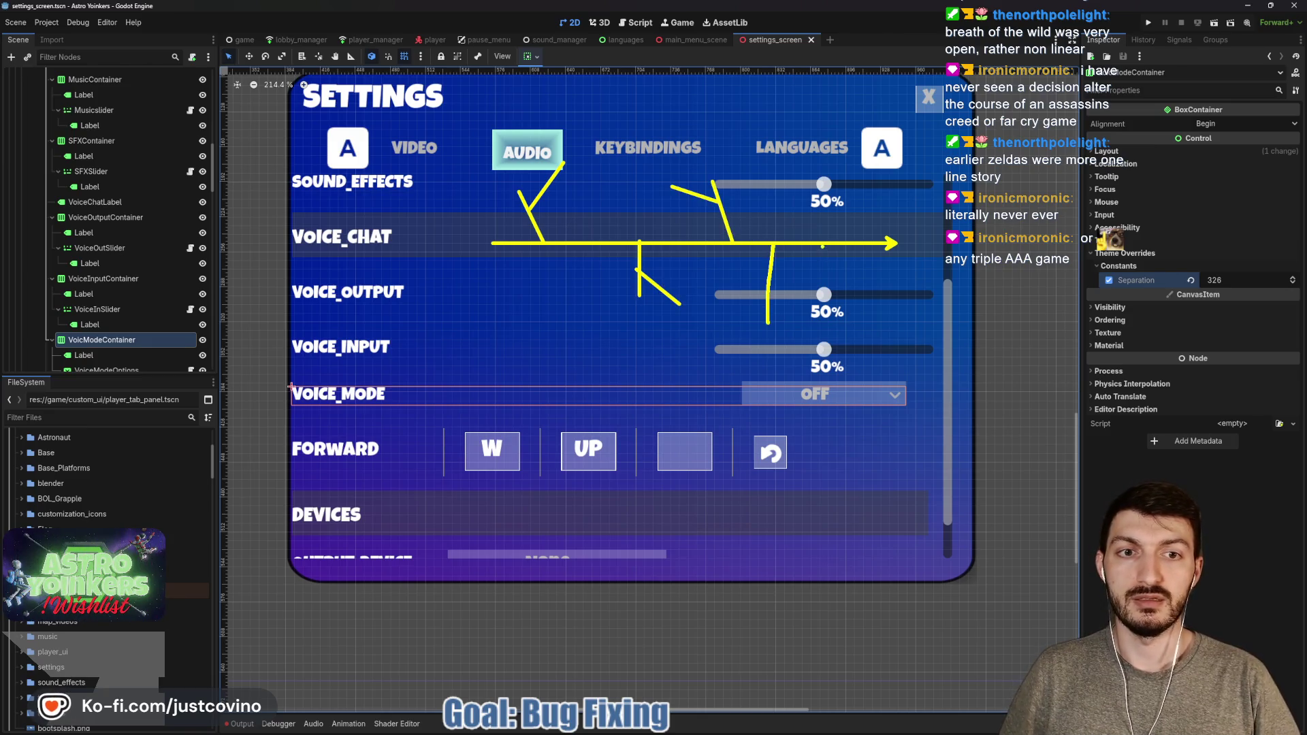
mouse_move(817, 218)
mouse_down()
mouse_move(858, 193)
mouse_move(777, 228)
mouse_up()
drag(833, 180, 868, 152)
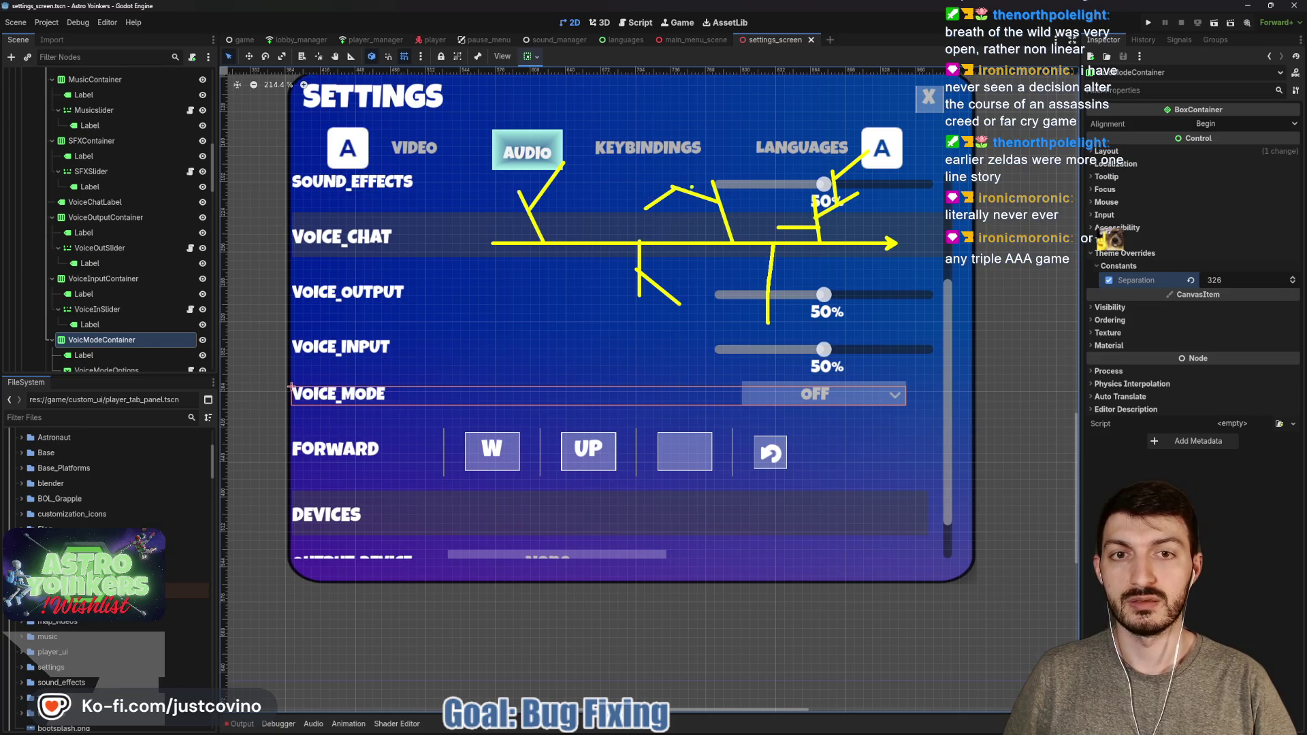
drag(691, 186, 691, 144)
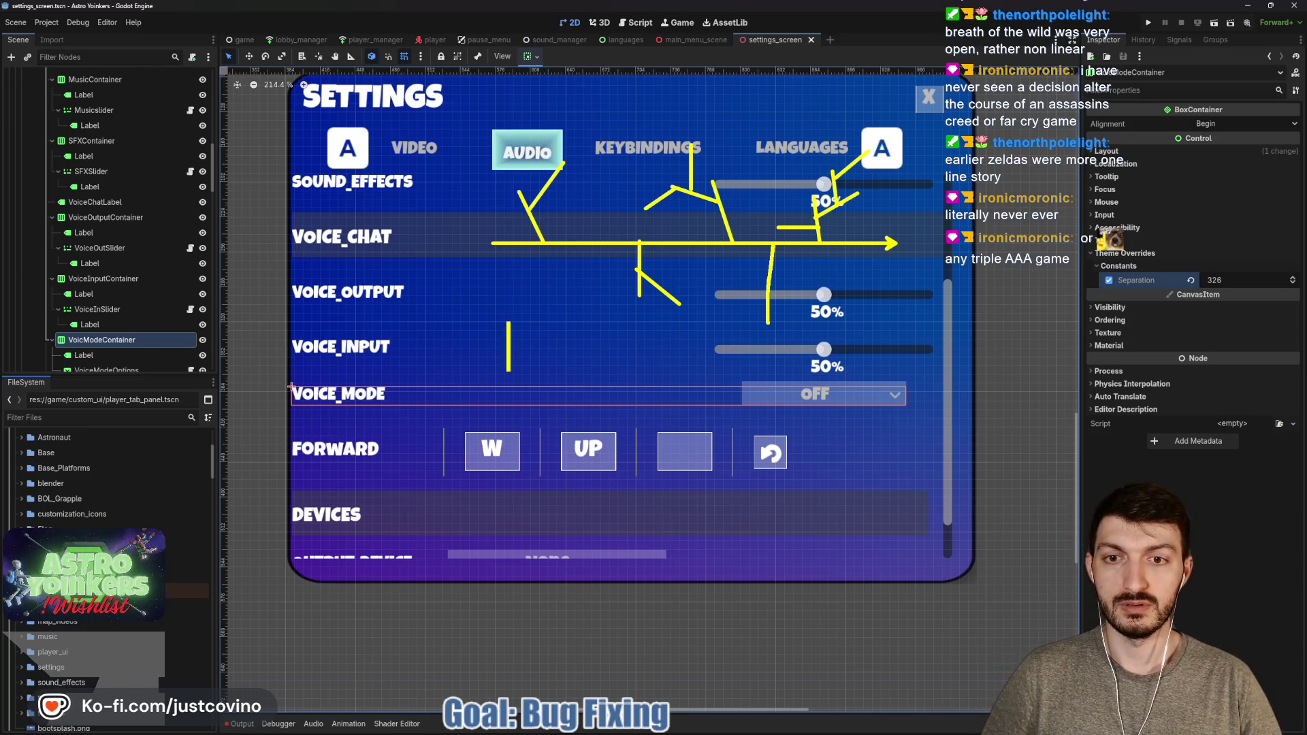
Write the note 'Story Driven' with 'Side = Open Feeling' beneath it
text(Story Driven)
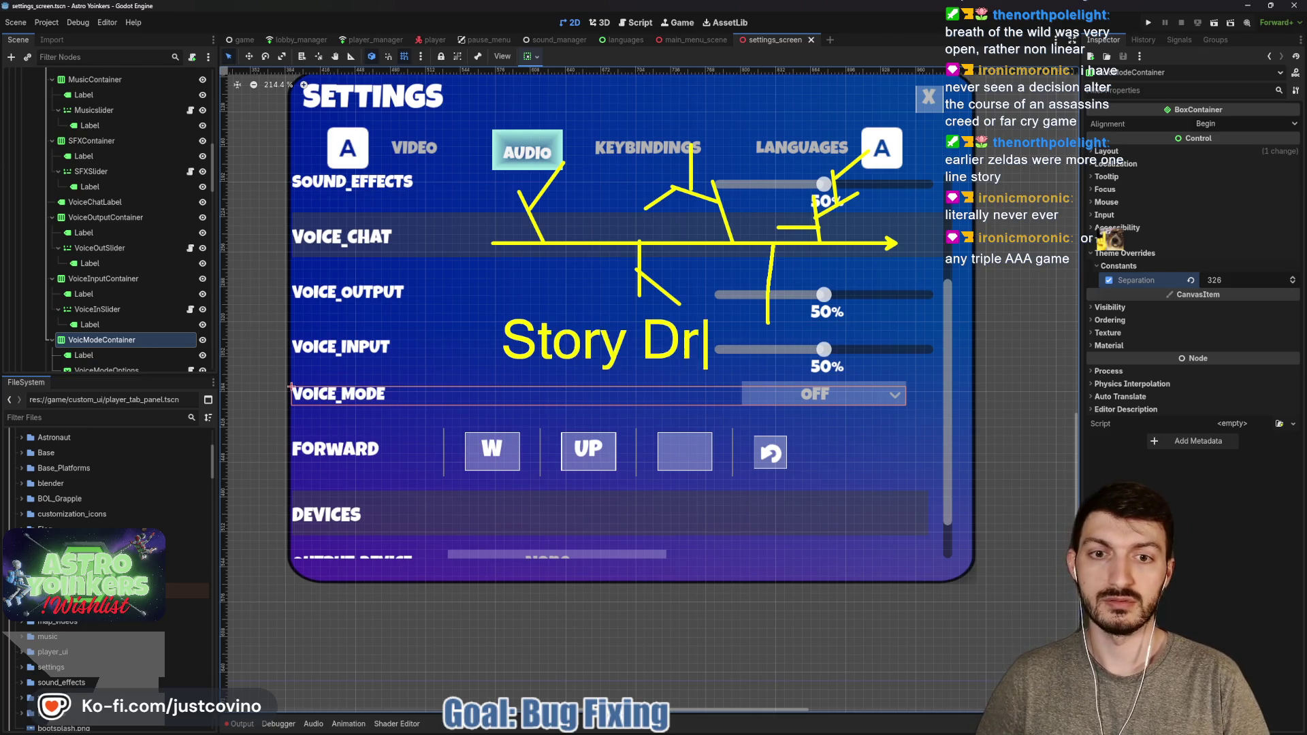
drag(508, 382, 508, 429)
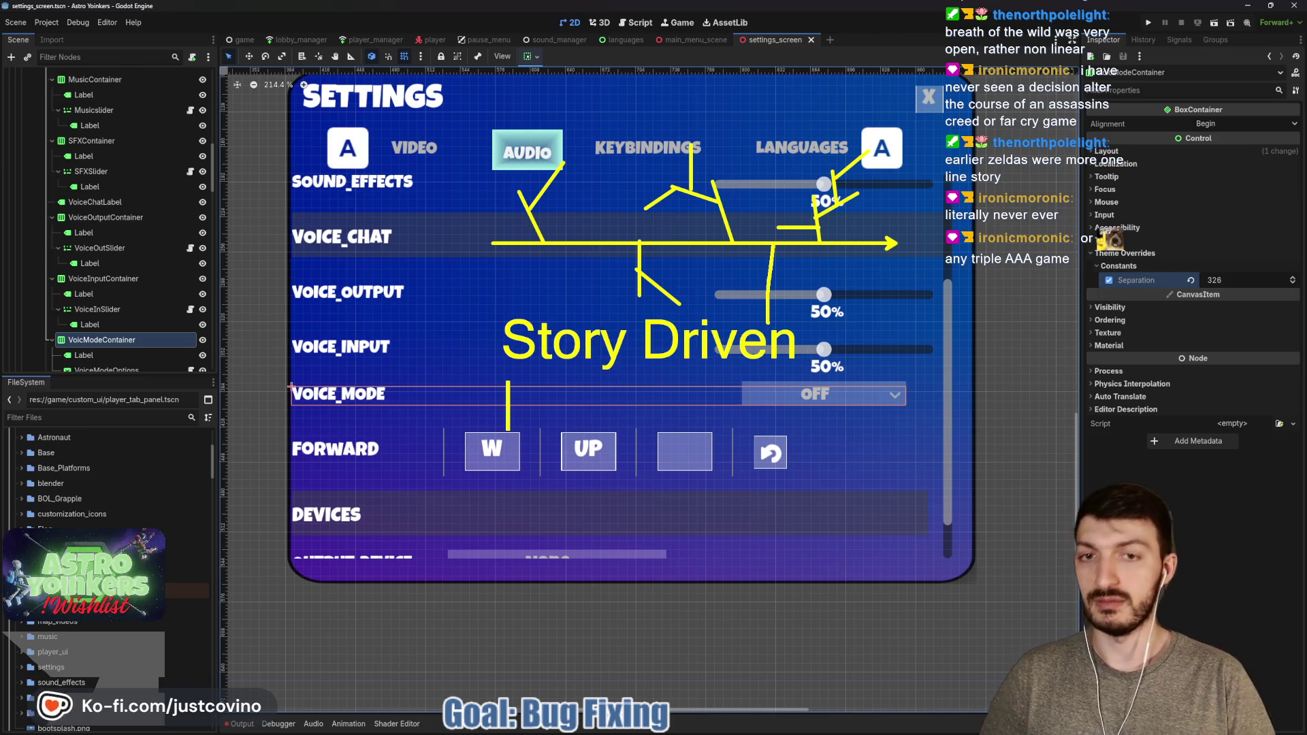
text(Sudl)
key(BackSpace)
key(BackSpace)
key(BackSpace)
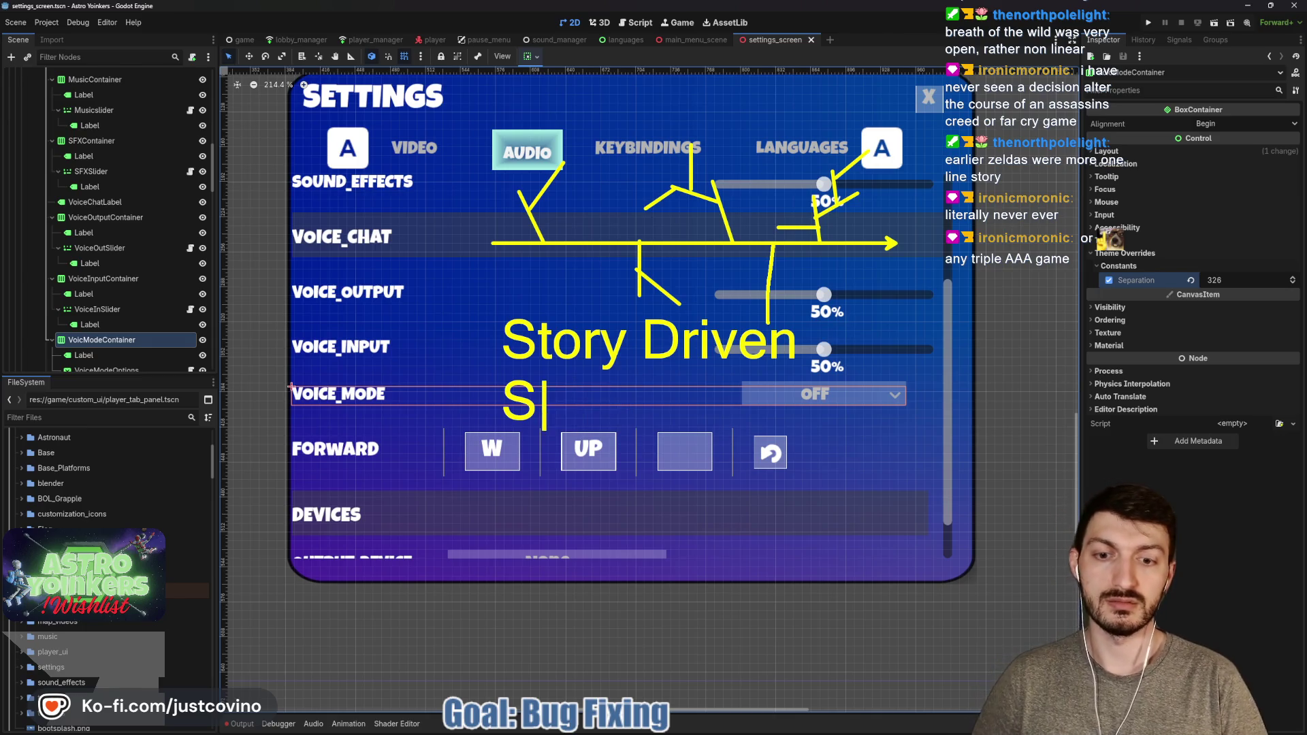
text(ide = )
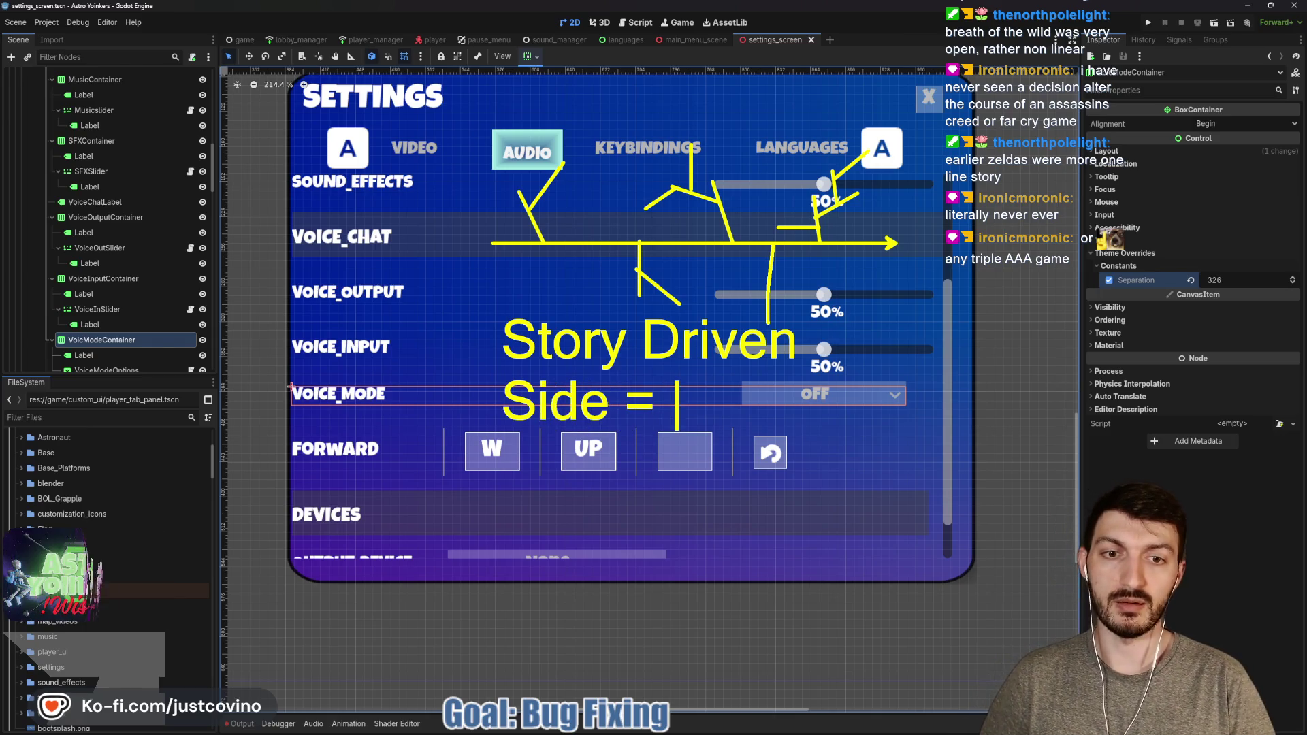
text(Open f)
key(BackSpace)
text(Feeling)
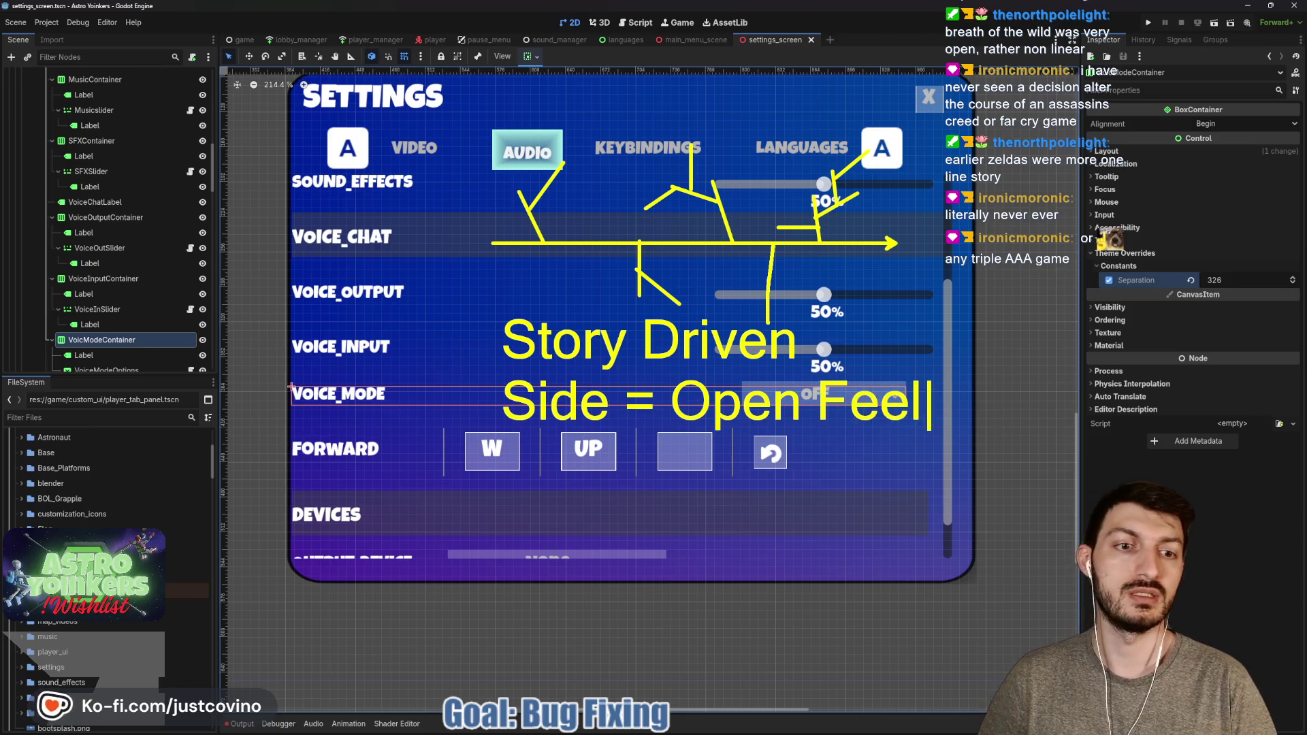
key(Return)
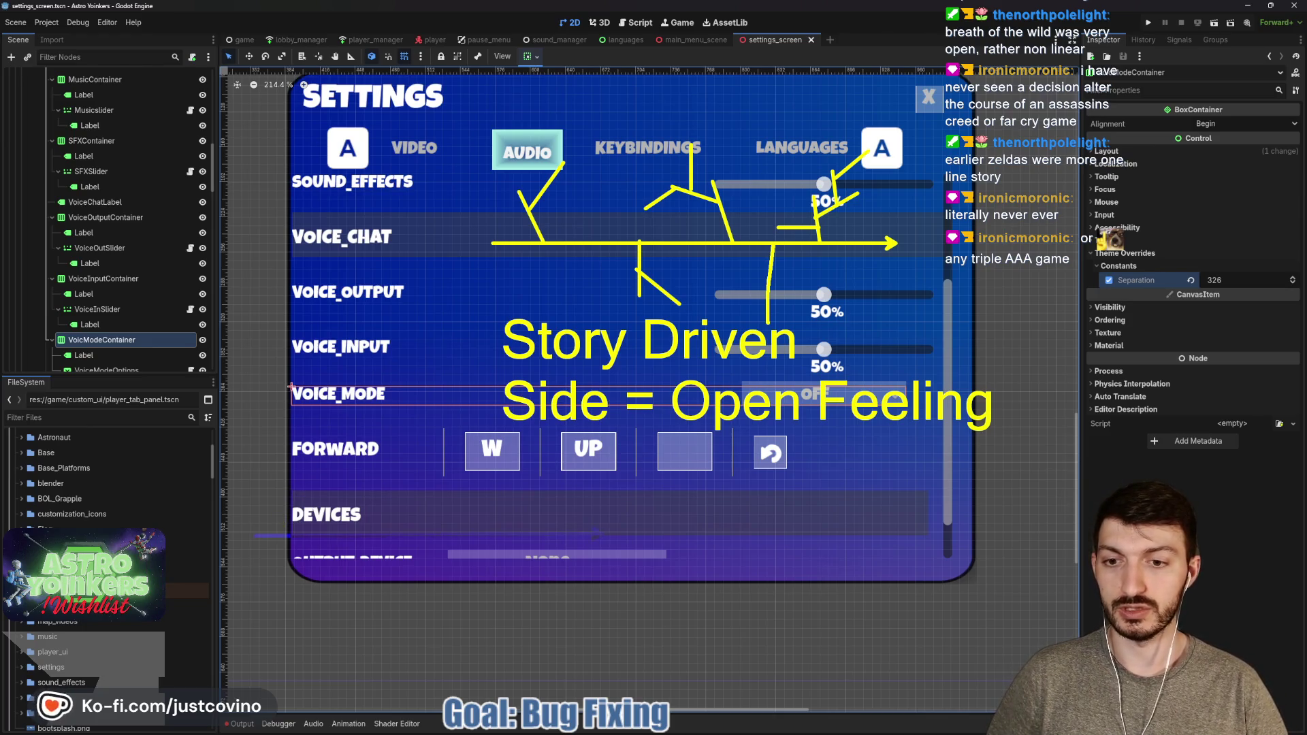
Draw two arrows from the DEVICES label and circle three spots at their tips
drag(254, 533, 604, 533)
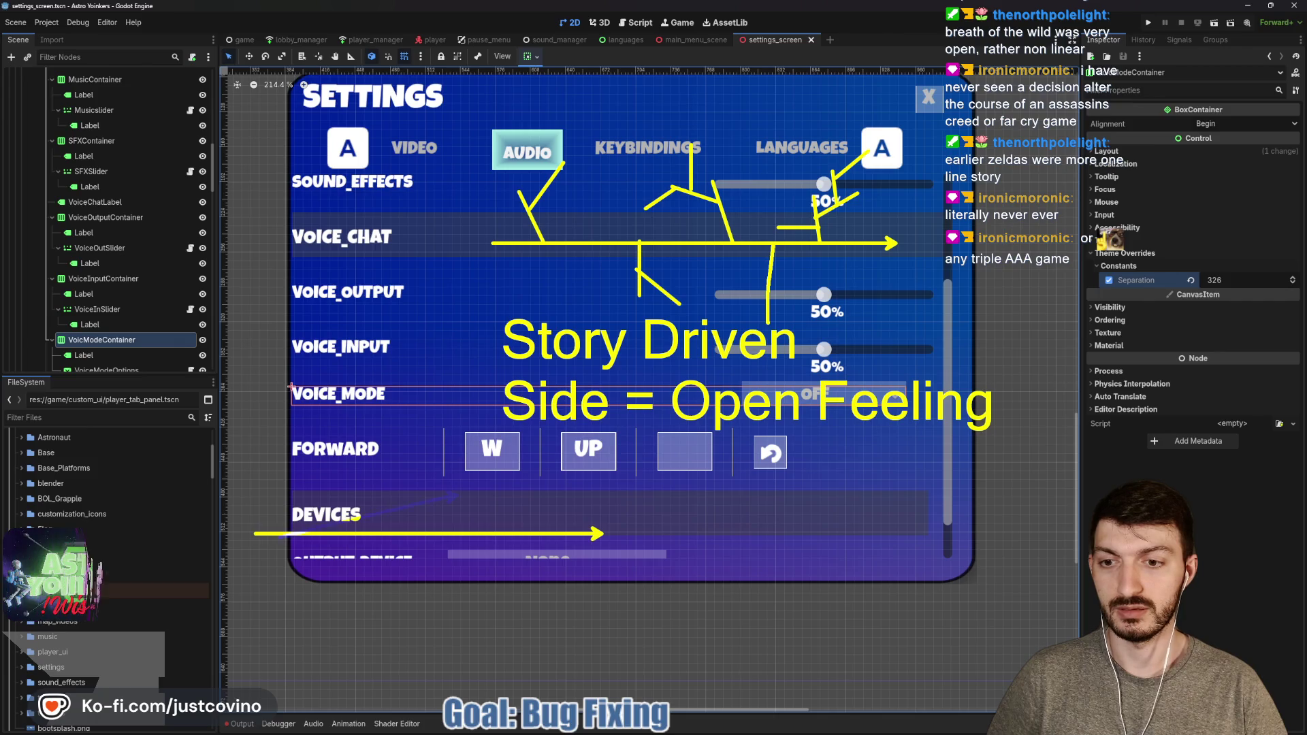
mouse_move(279, 534)
mouse_down()
mouse_move(457, 496)
mouse_move(550, 596)
mouse_up()
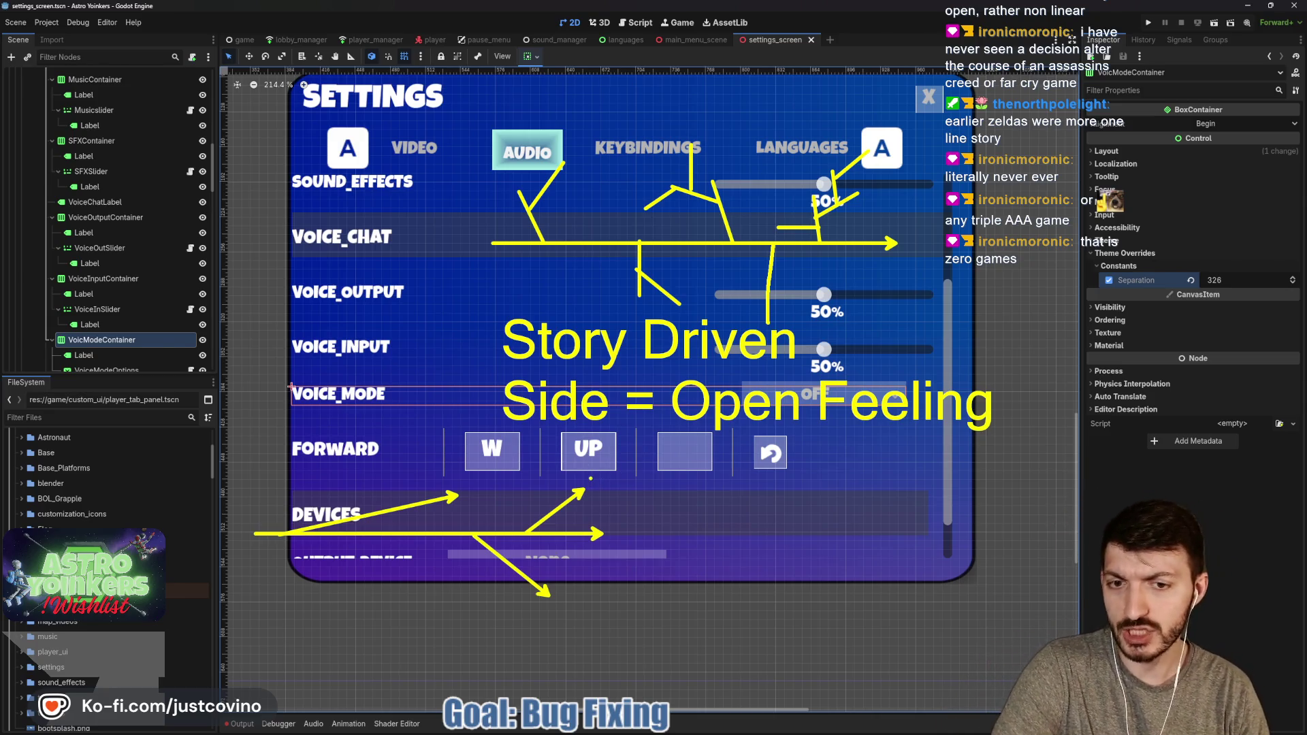
mouse_move(594, 467)
mouse_down()
mouse_move(617, 494)
mouse_move(598, 466)
mouse_up()
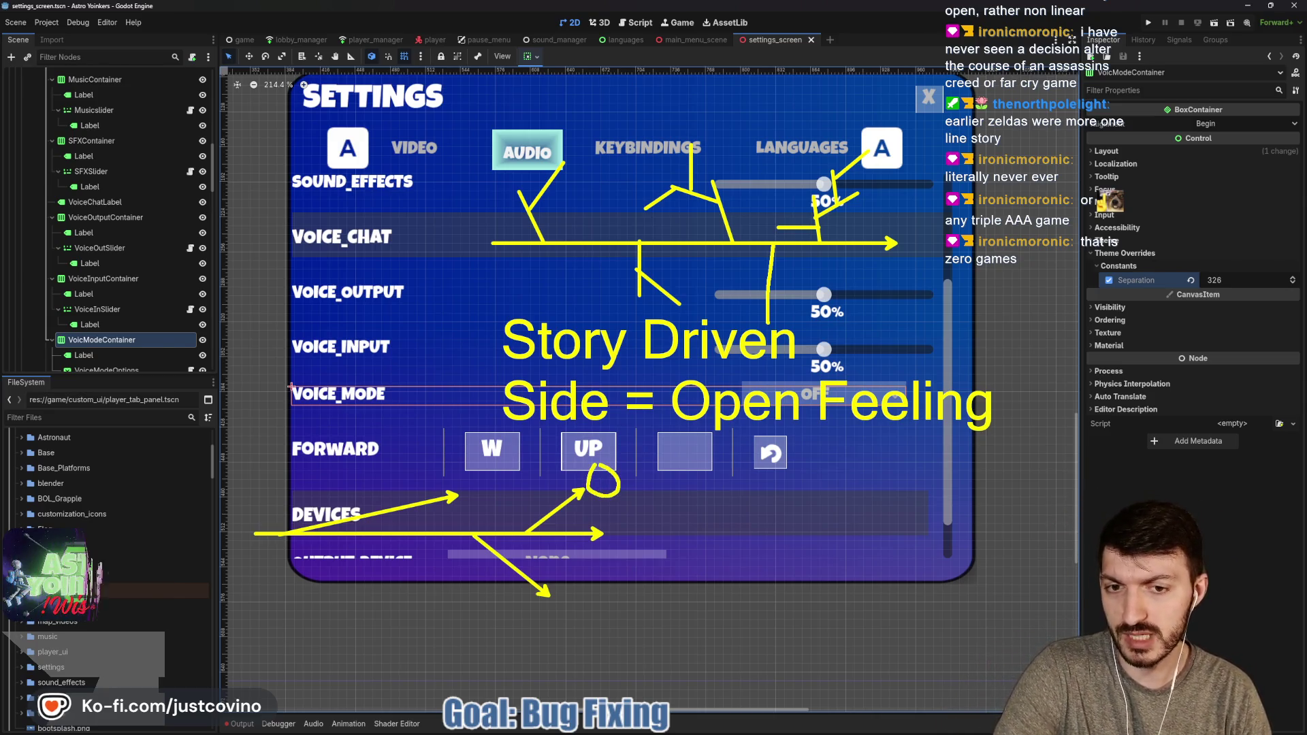
mouse_move(615, 525)
mouse_down()
mouse_move(632, 543)
mouse_move(618, 524)
mouse_up()
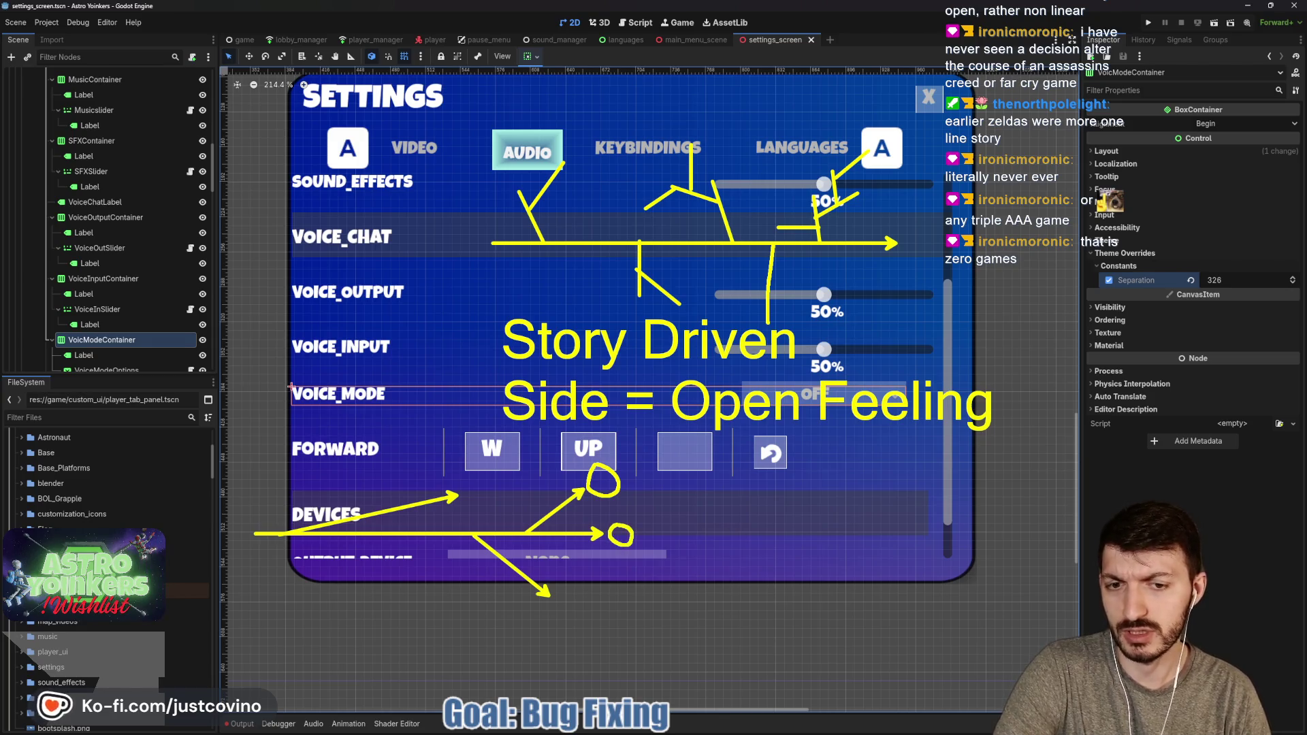
drag(565, 596, 556, 613)
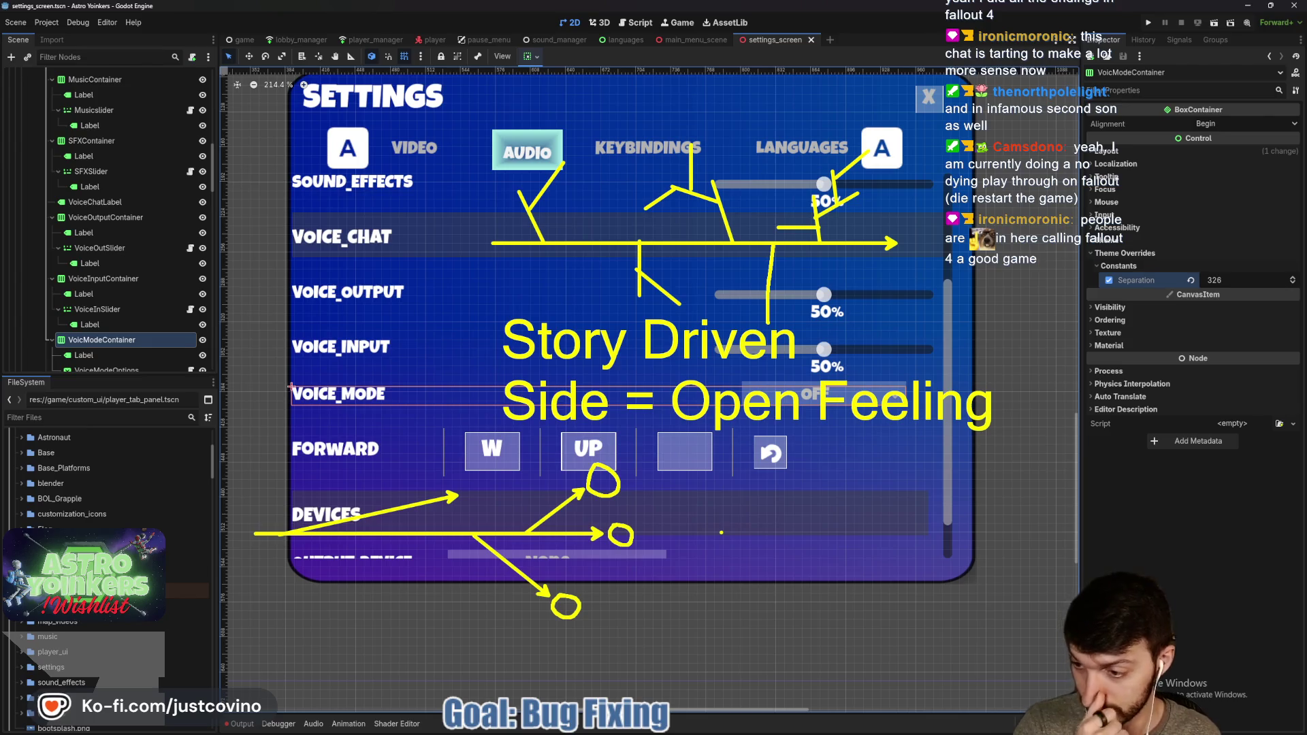
Wipe every yellow note, arrow and circle off the settings panel
key(Escape)
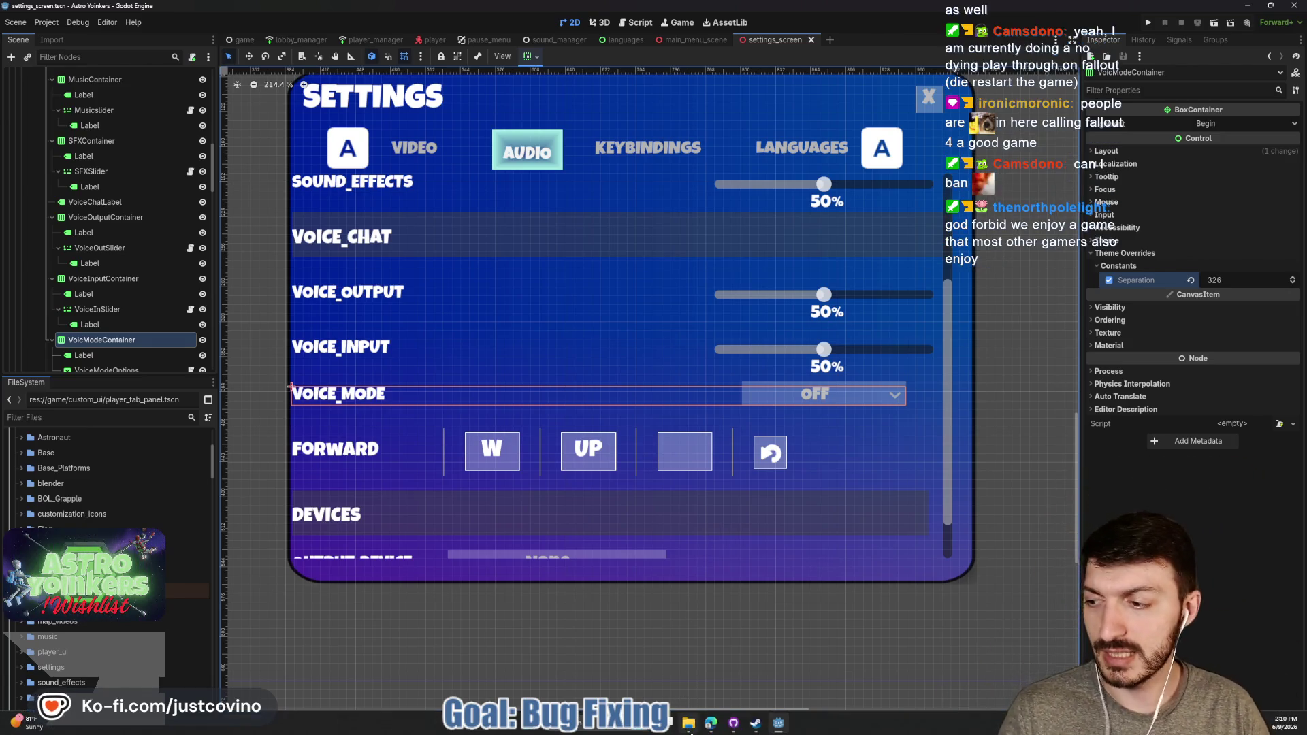
mouse_move(688, 723)
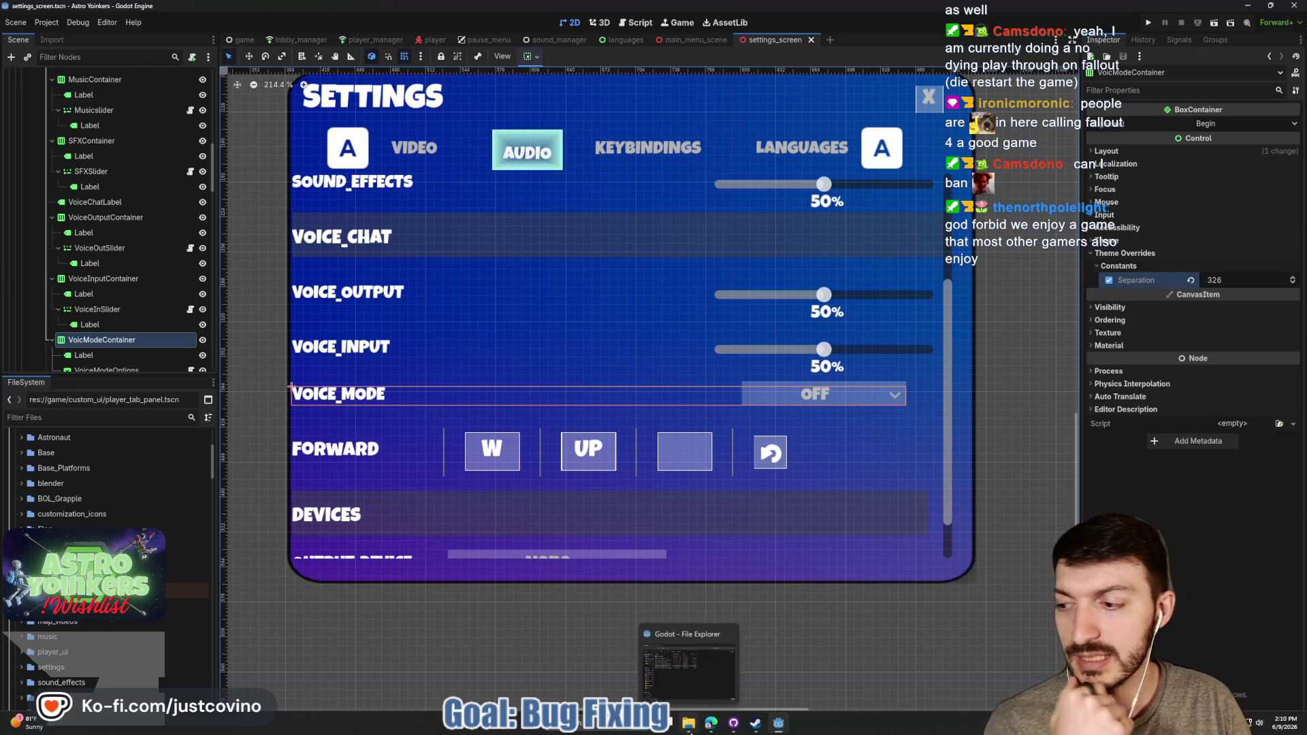
click(756, 723)
click(219, 107)
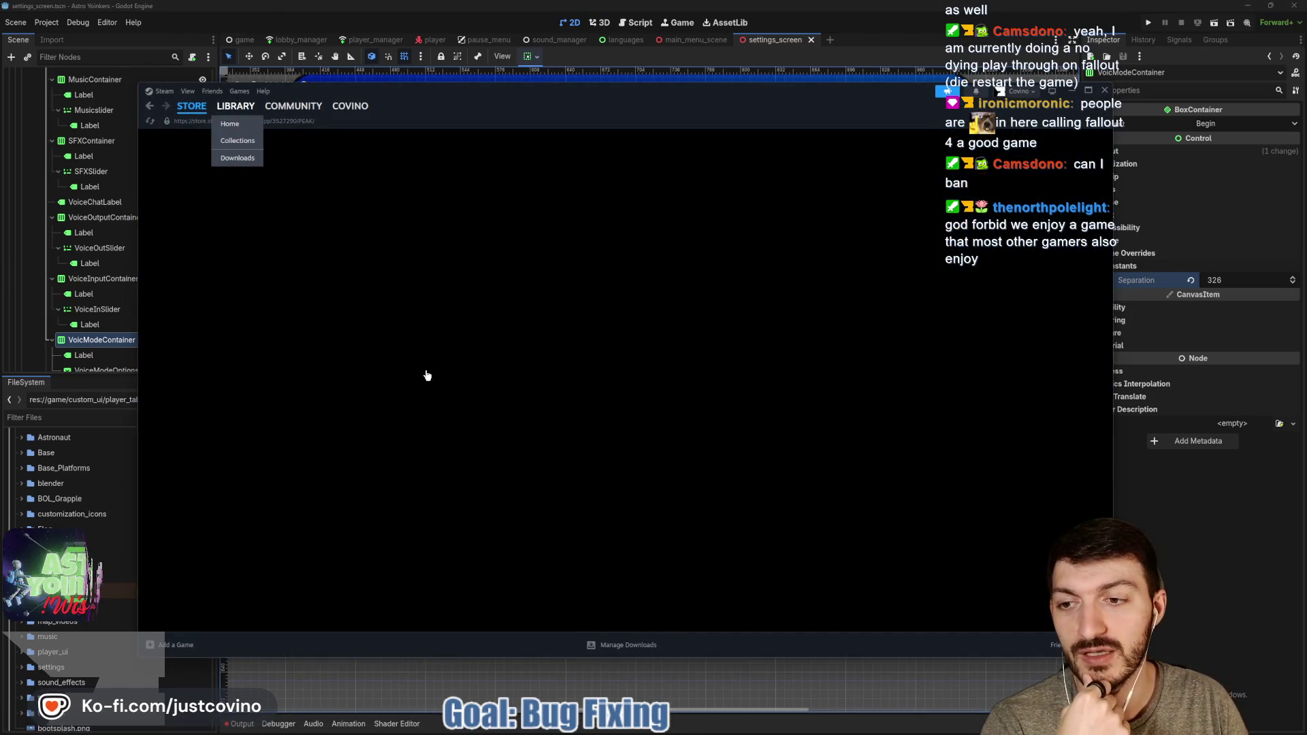
scroll(226, 394, down, 2)
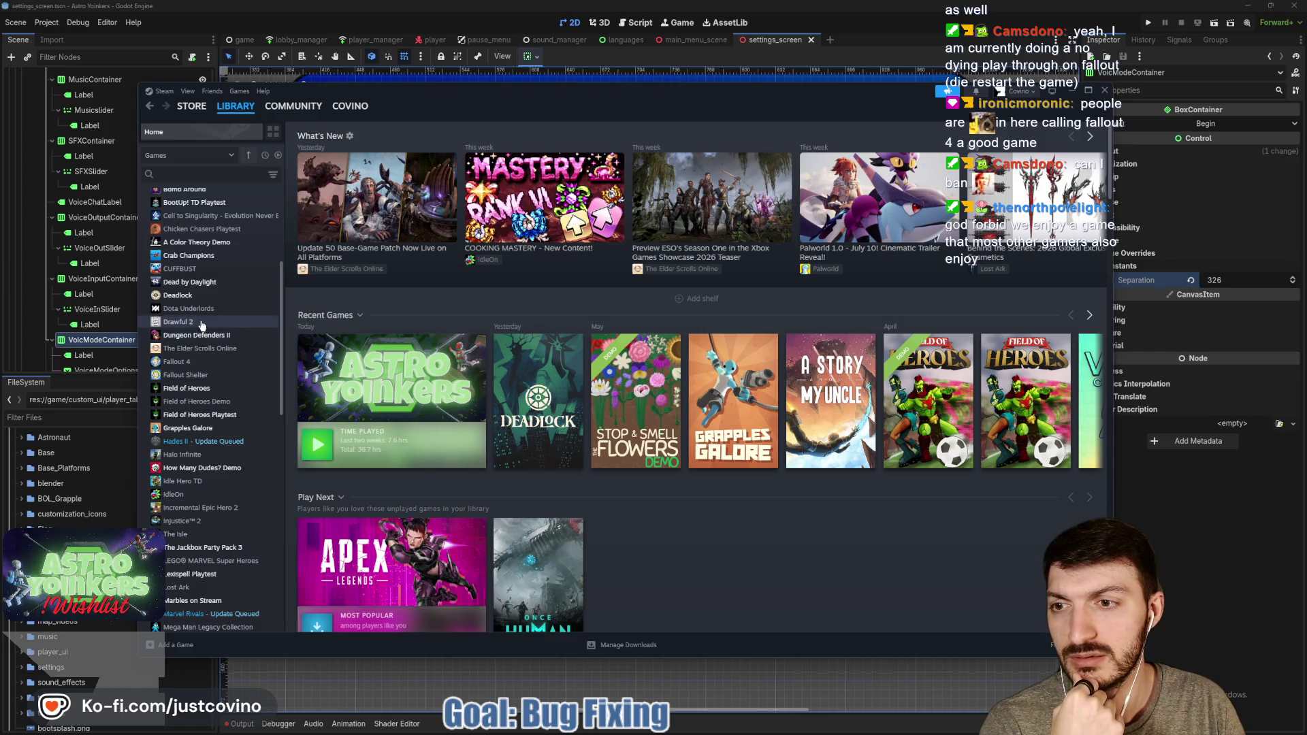
click(202, 362)
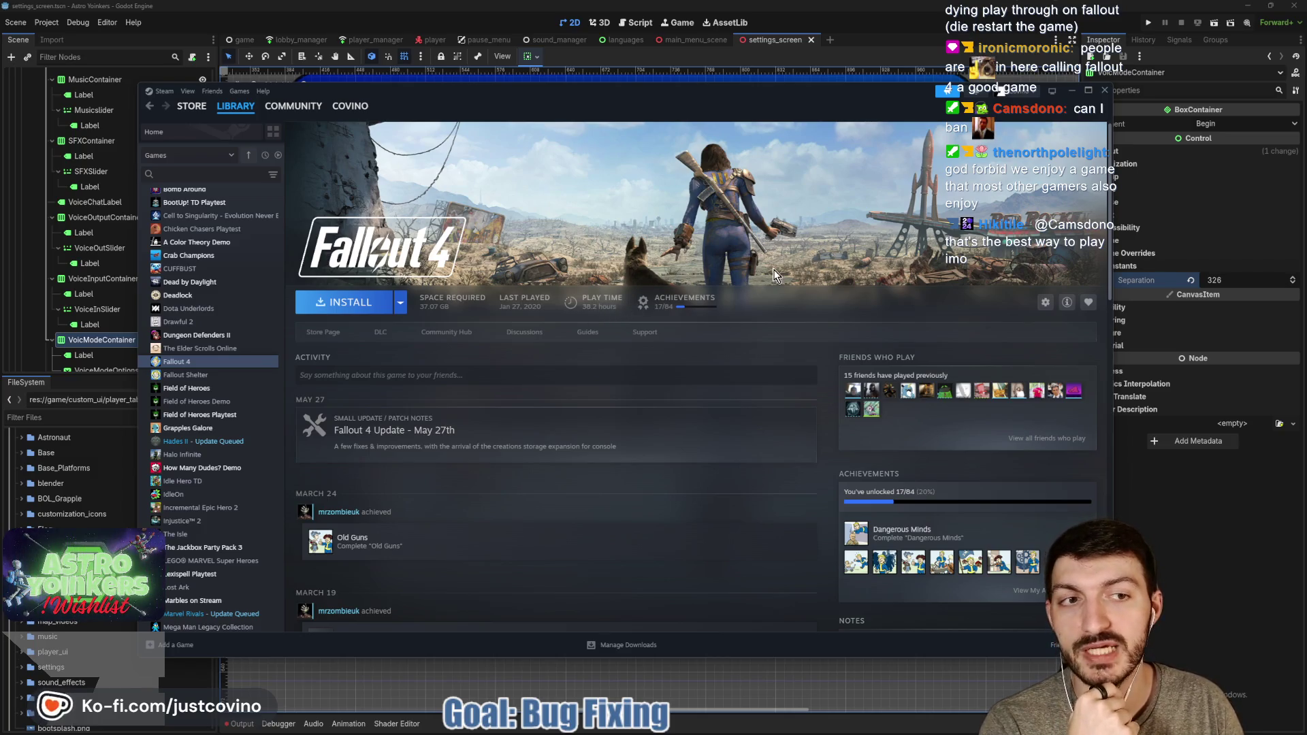
click(1072, 91)
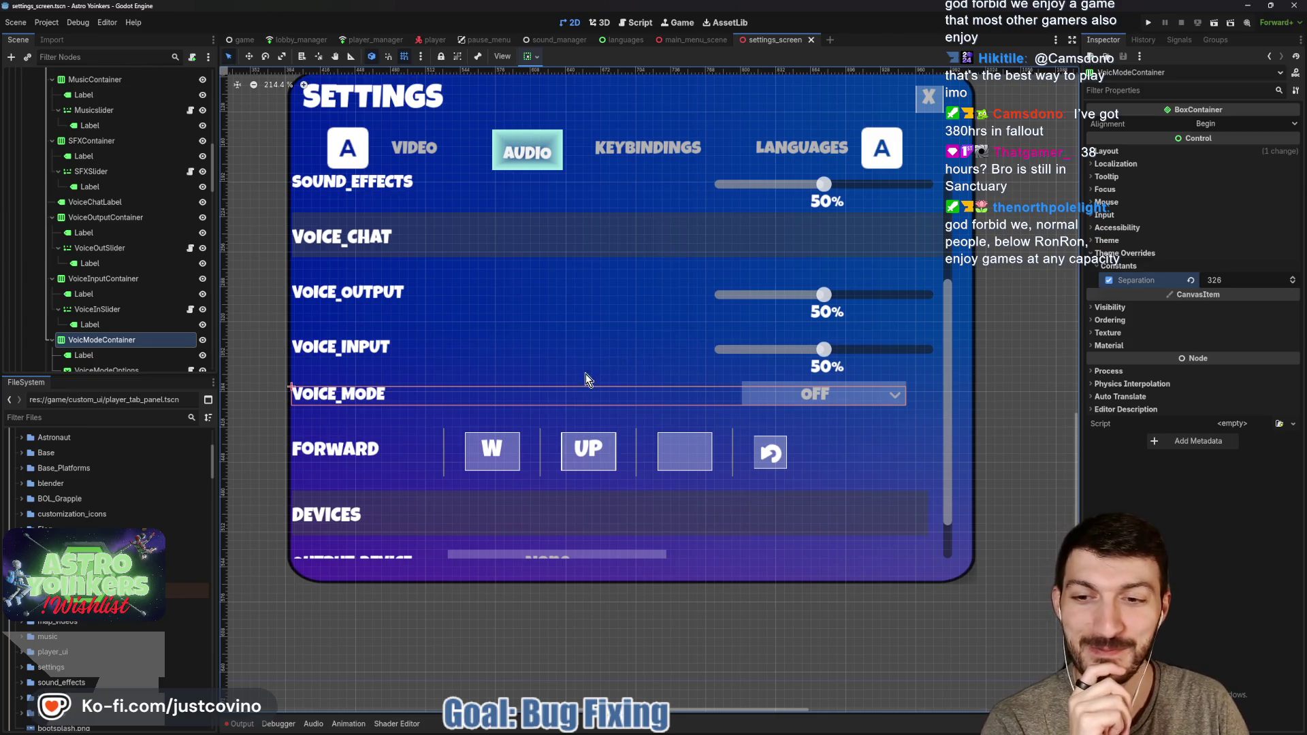
Select PushToTalk and raise its Theme Overrides Separation constant to 34
scroll(129, 331, down, 3)
click(119, 311)
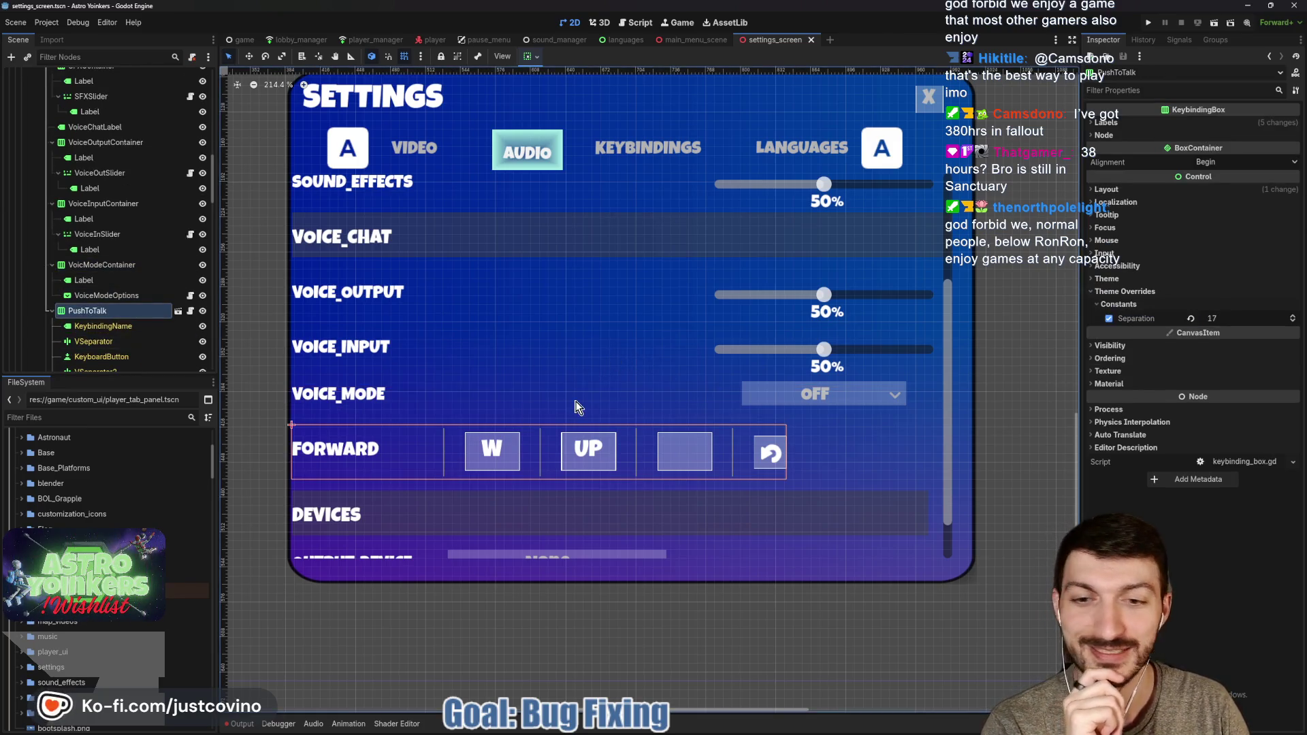
drag(1234, 322, 1280, 323)
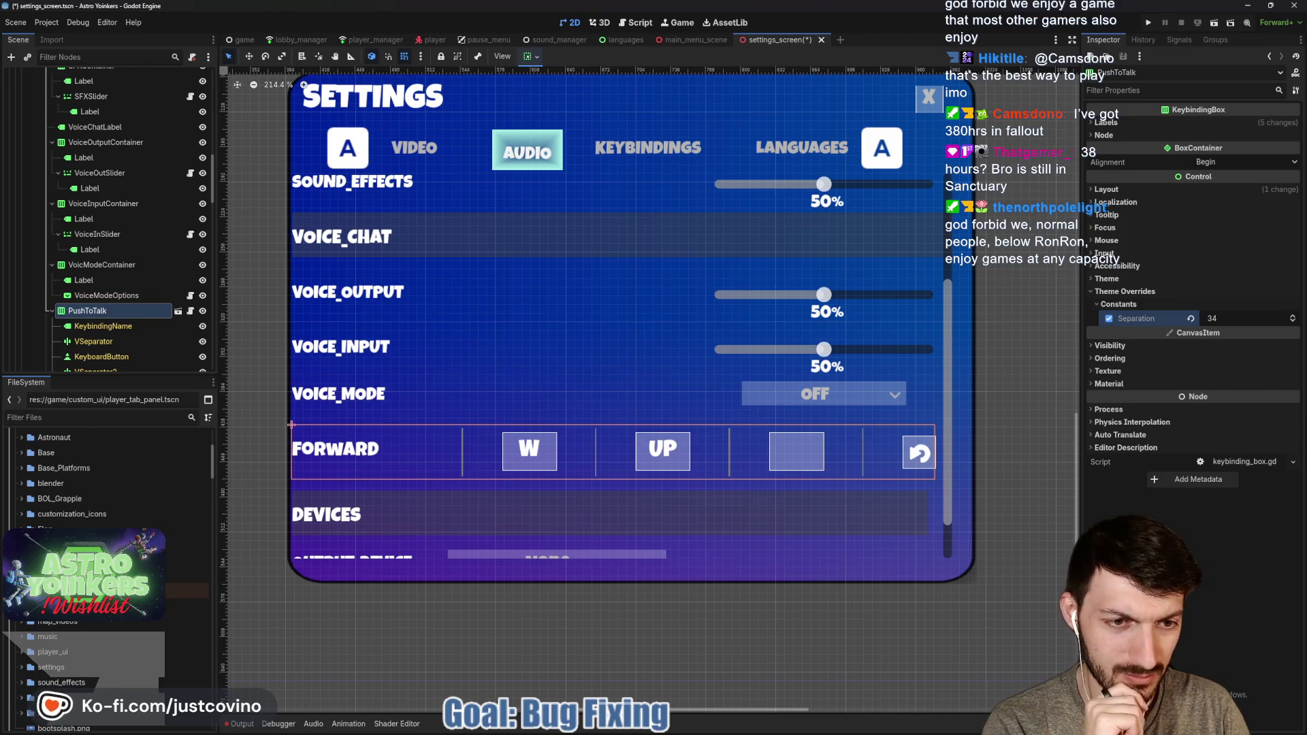
drag(1280, 323, 1280, 323)
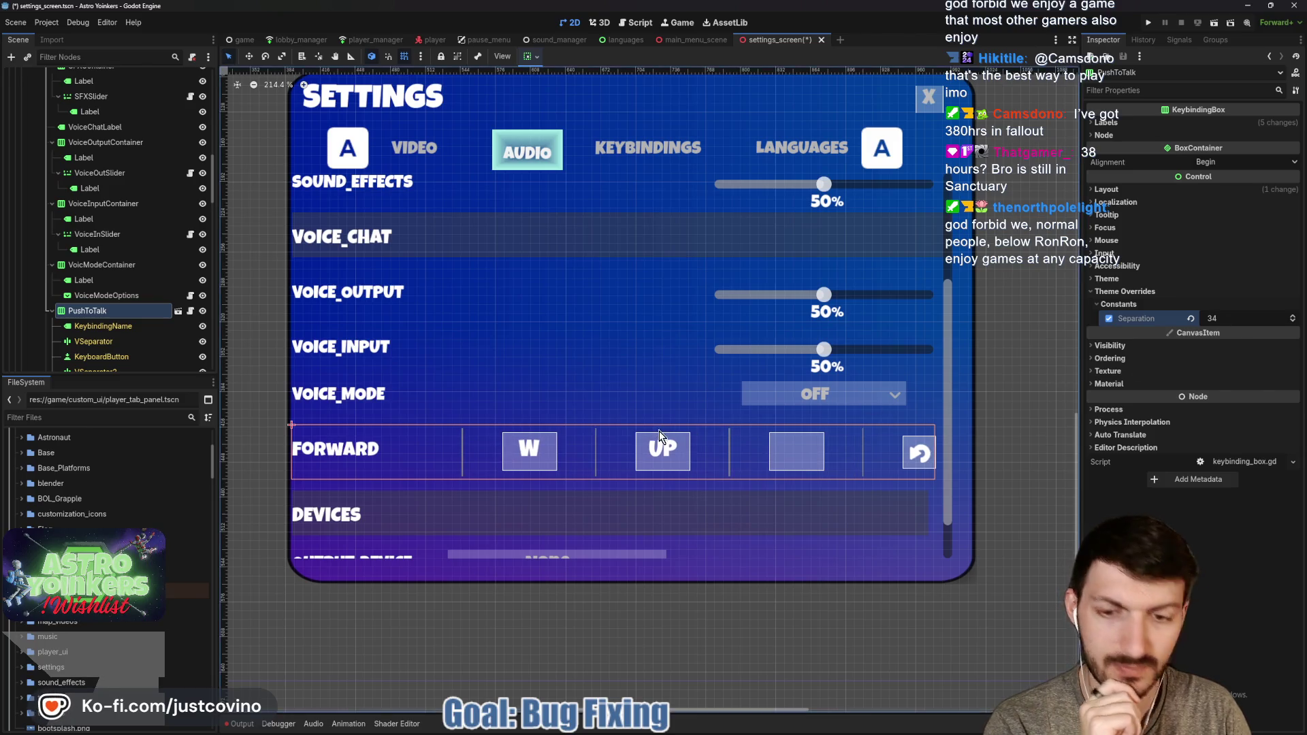
scroll(513, 378, down, 1)
scroll(514, 378, up, 1)
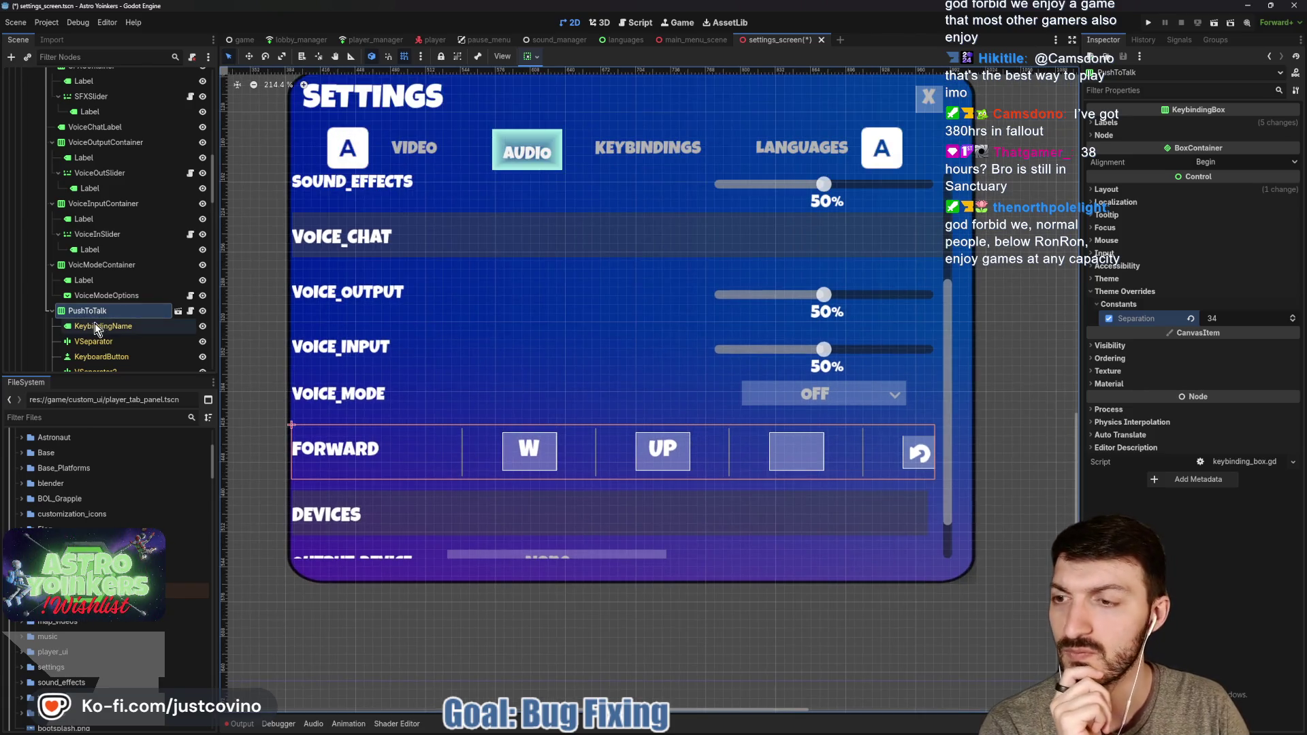
scroll(95, 323, up, 5)
Set the ScrollContainer's Scroll Vertical to 206
click(101, 197)
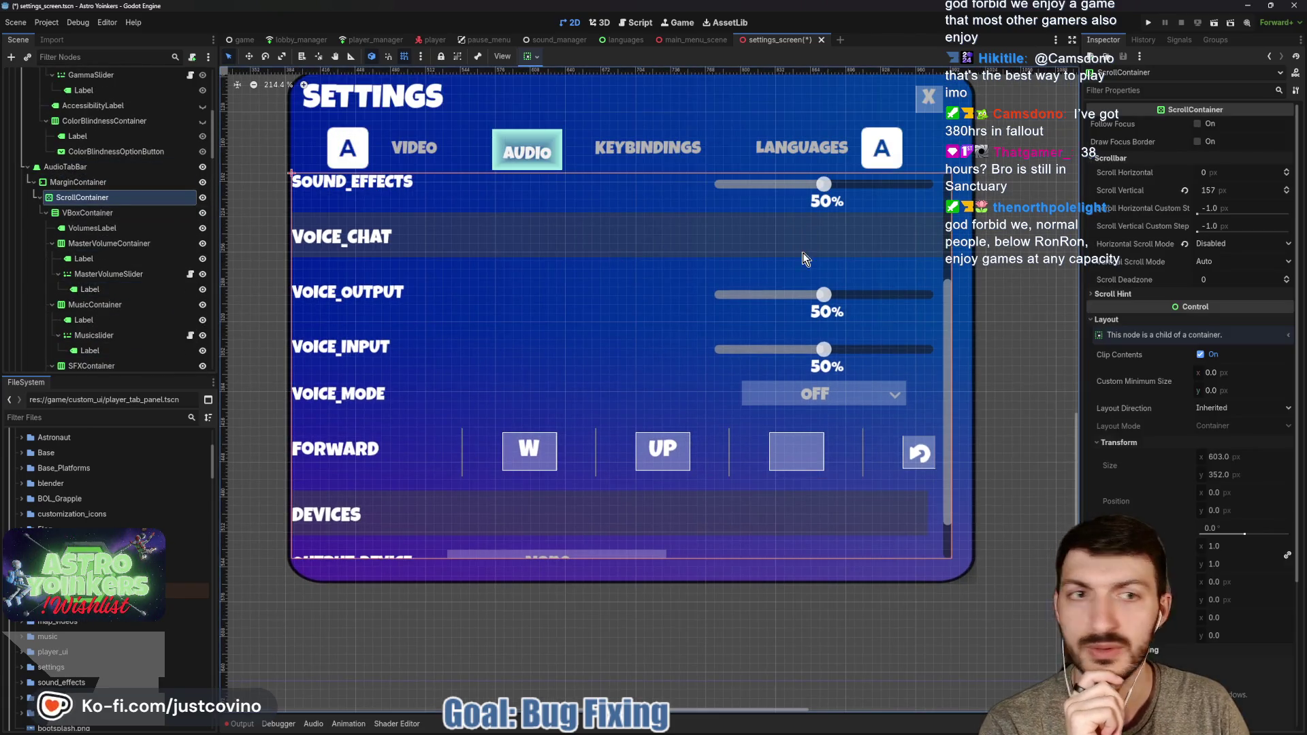
drag(1222, 188, 1245, 188)
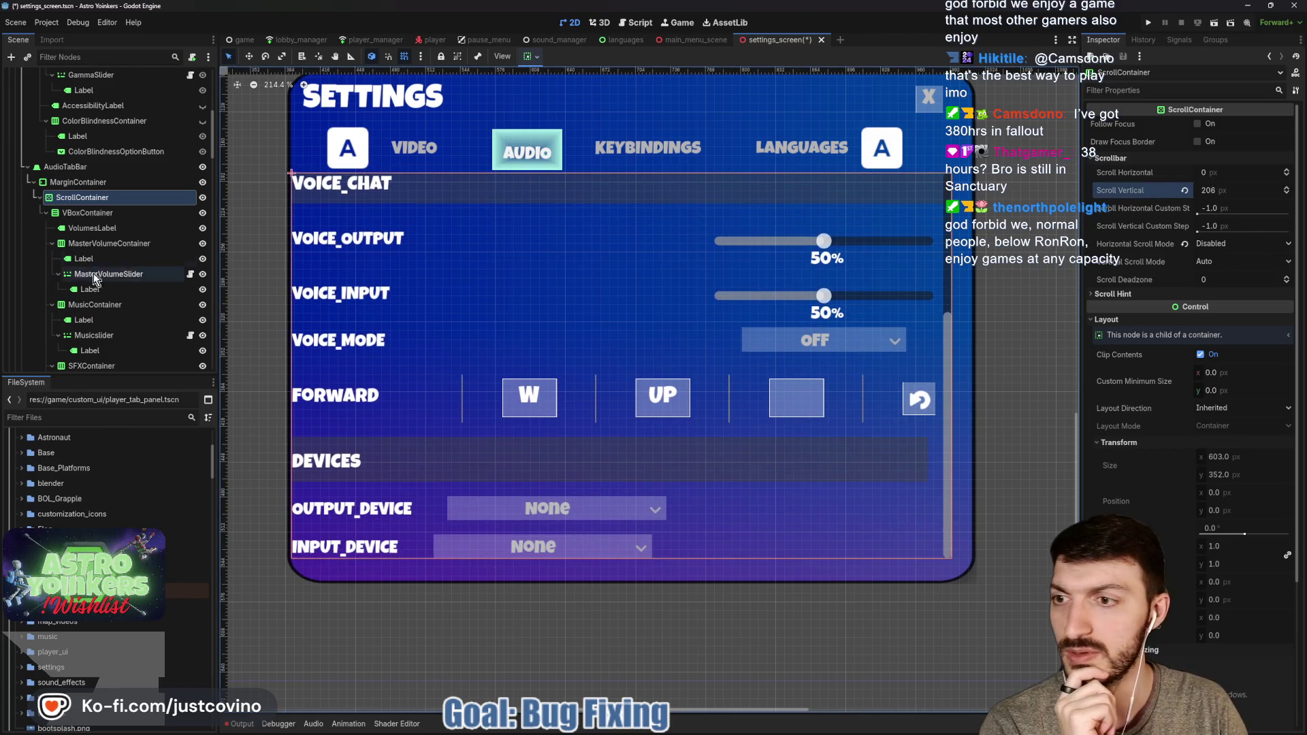
scroll(59, 292, down, 5)
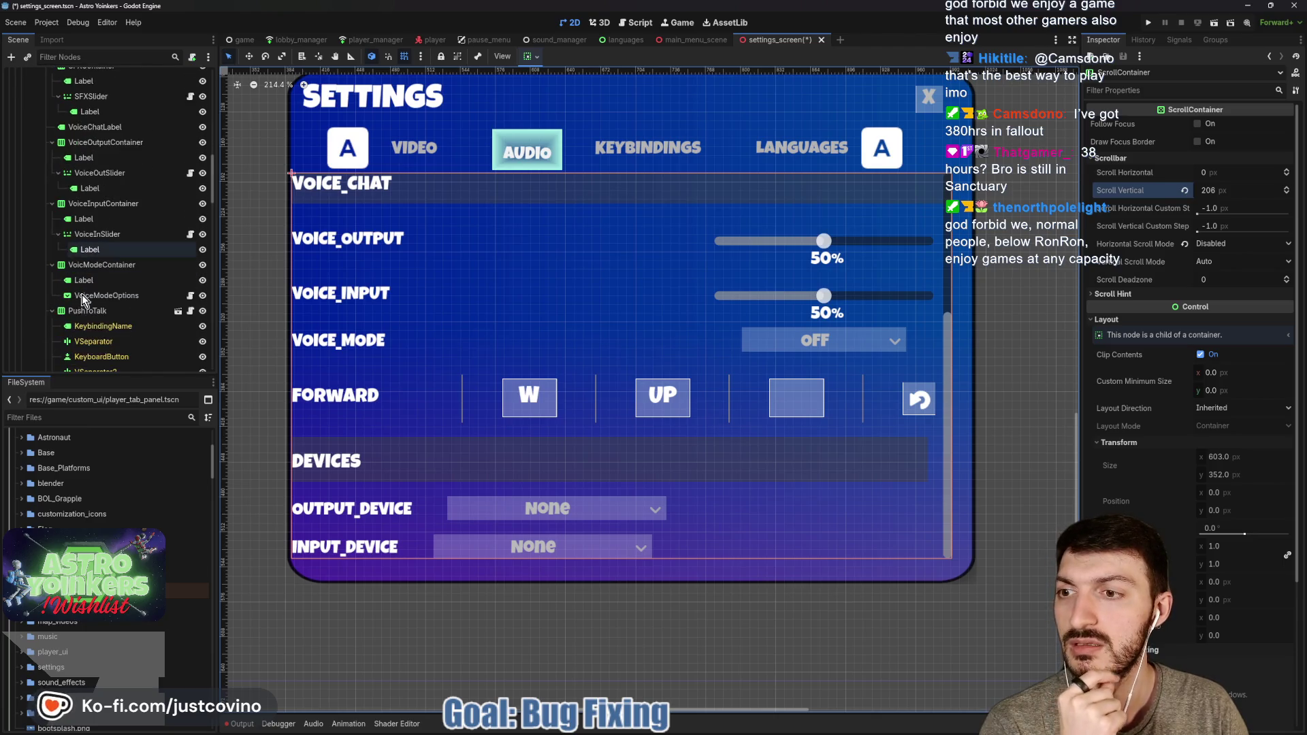
Give DeviceLabel a custom minimum width of 595 and save the settings_screen scene
click(102, 311)
scroll(99, 313, down, 4)
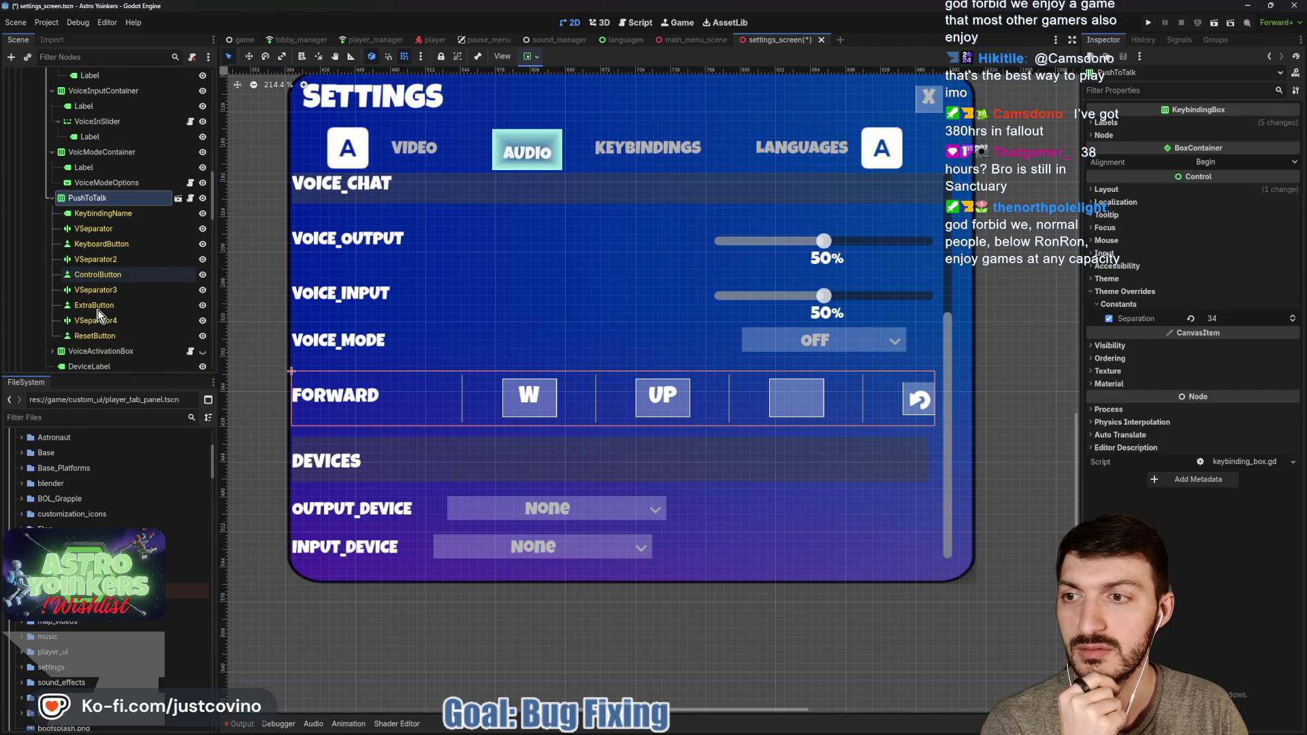
scroll(99, 313, down, 2)
click(96, 330)
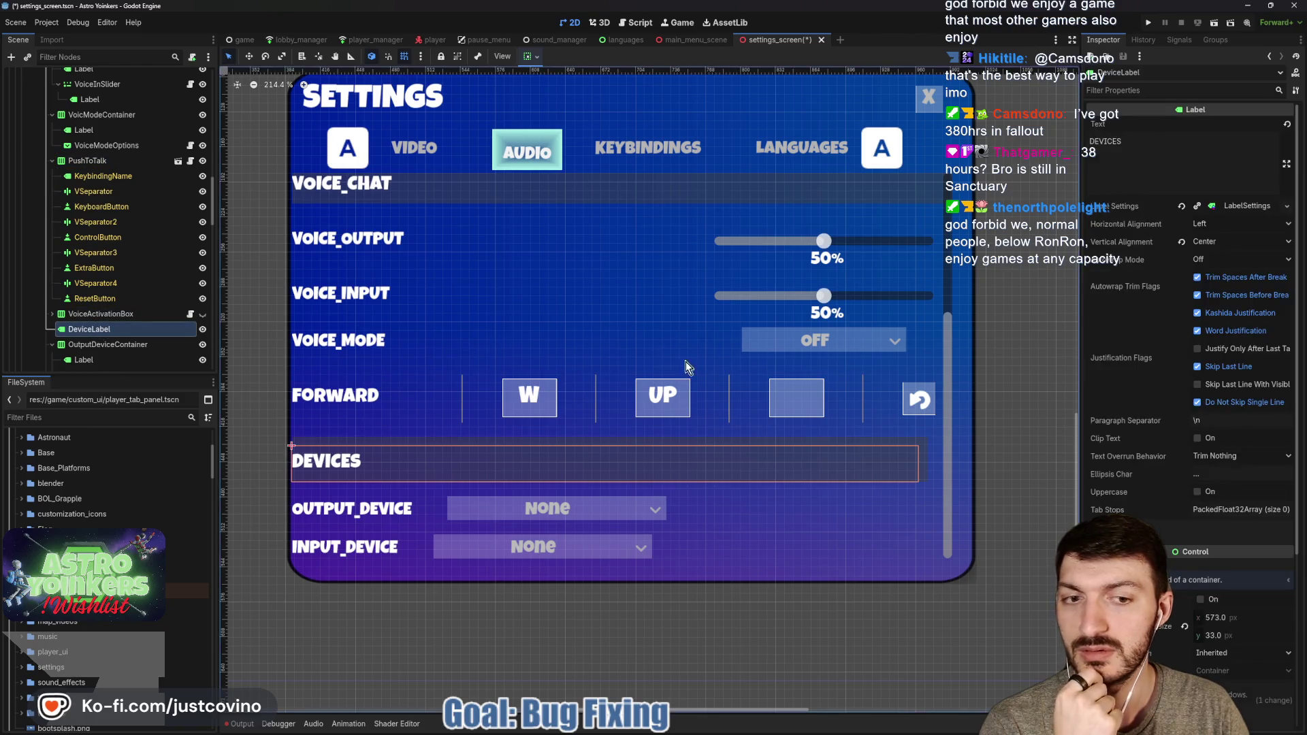
scroll(1182, 476, down, 5)
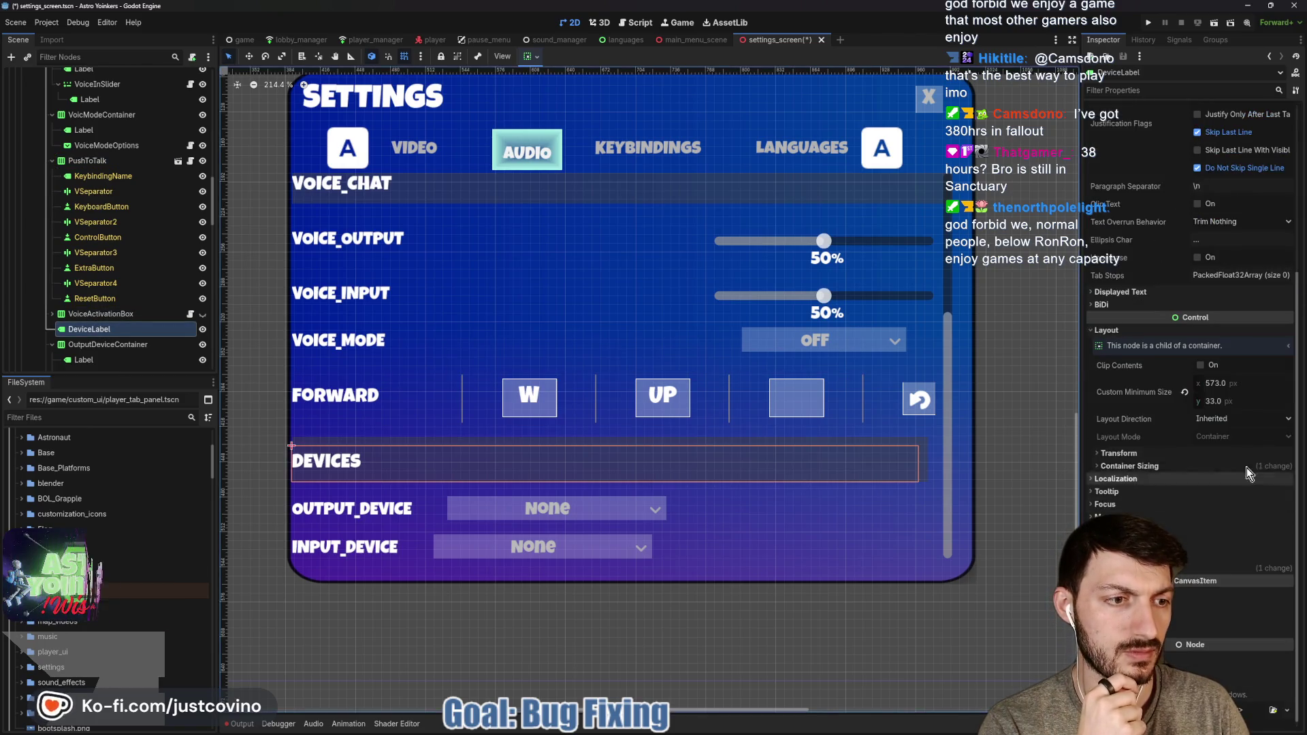
click(1230, 381)
text(5)
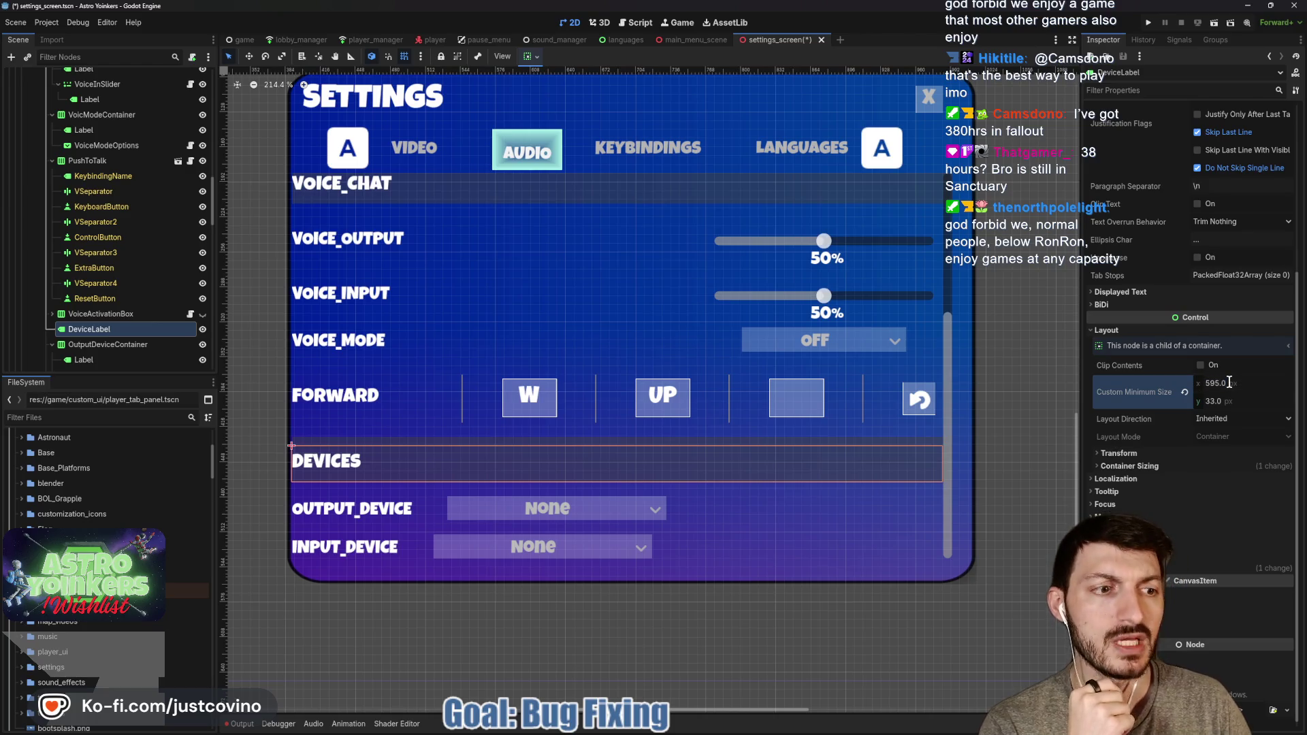
key(ctrl+s)
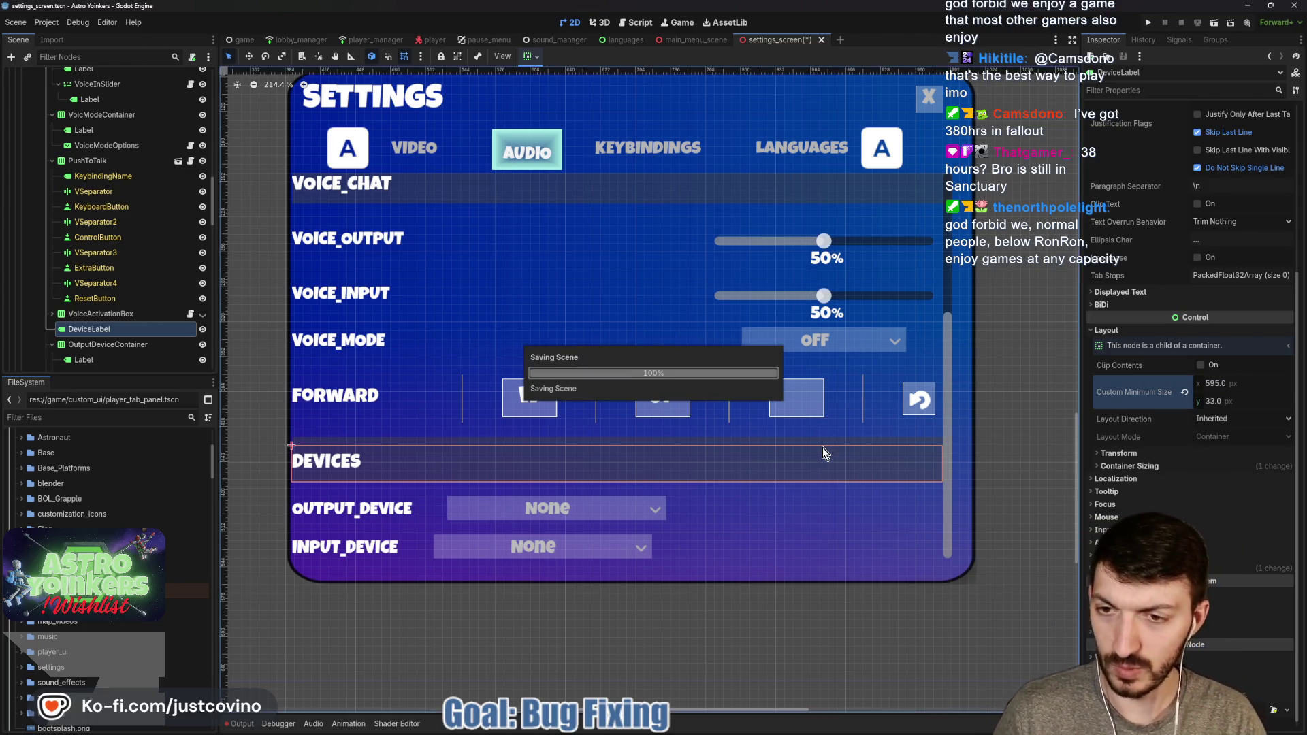
click(108, 345)
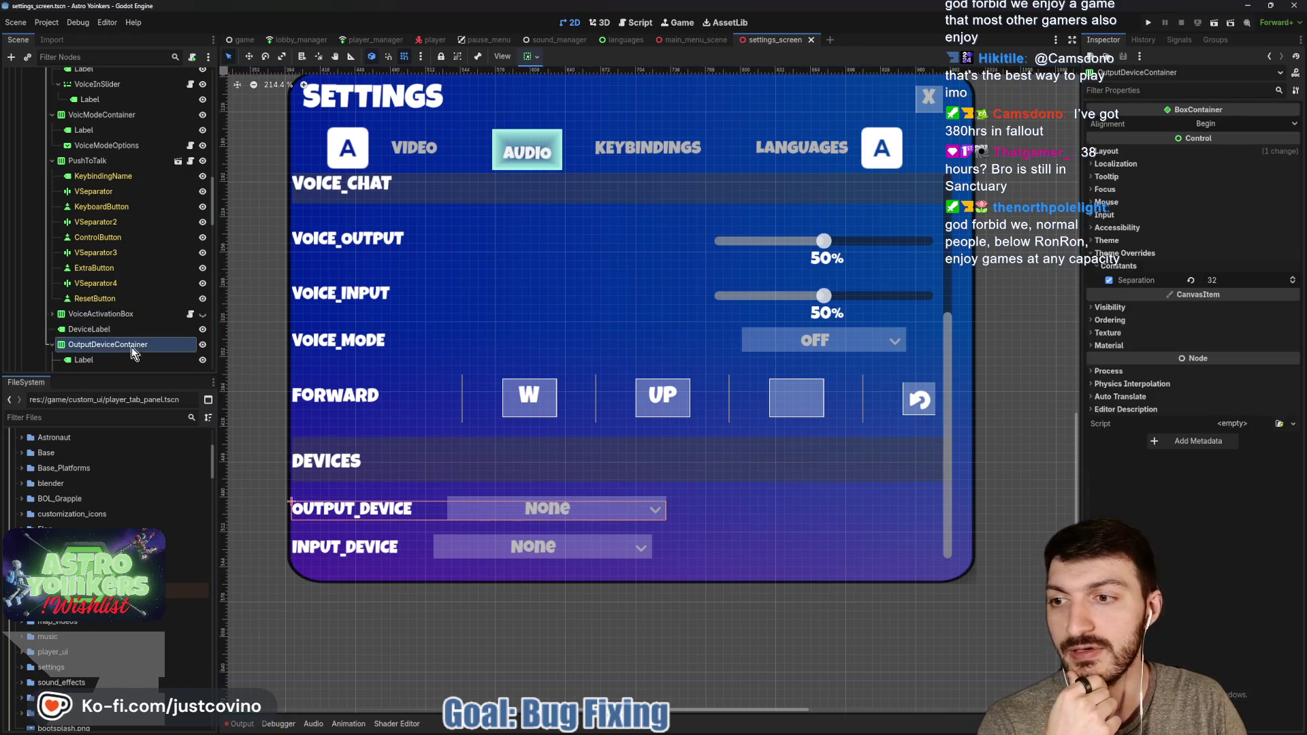
Widen the Output Device row spacing and set InputDeviceContainer's separation to about 289
drag(1218, 281, 1306, 281)
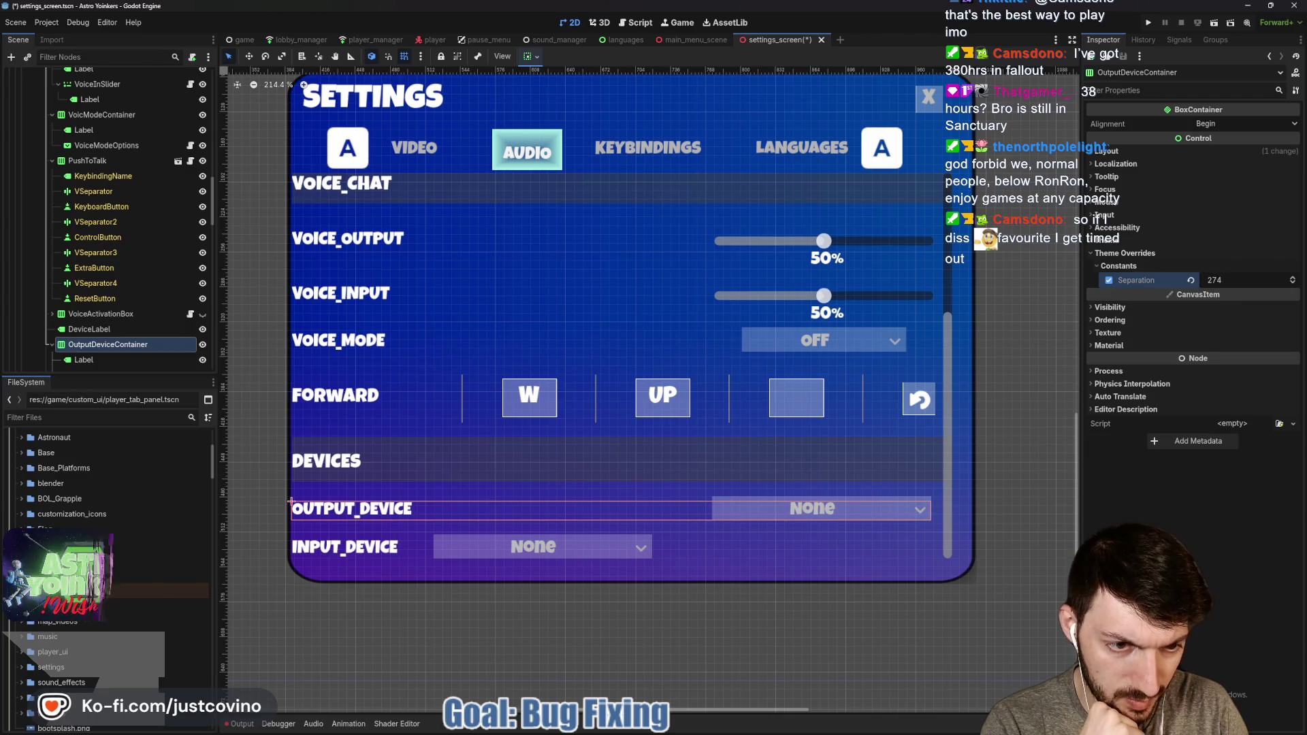
scroll(117, 332, down, 3)
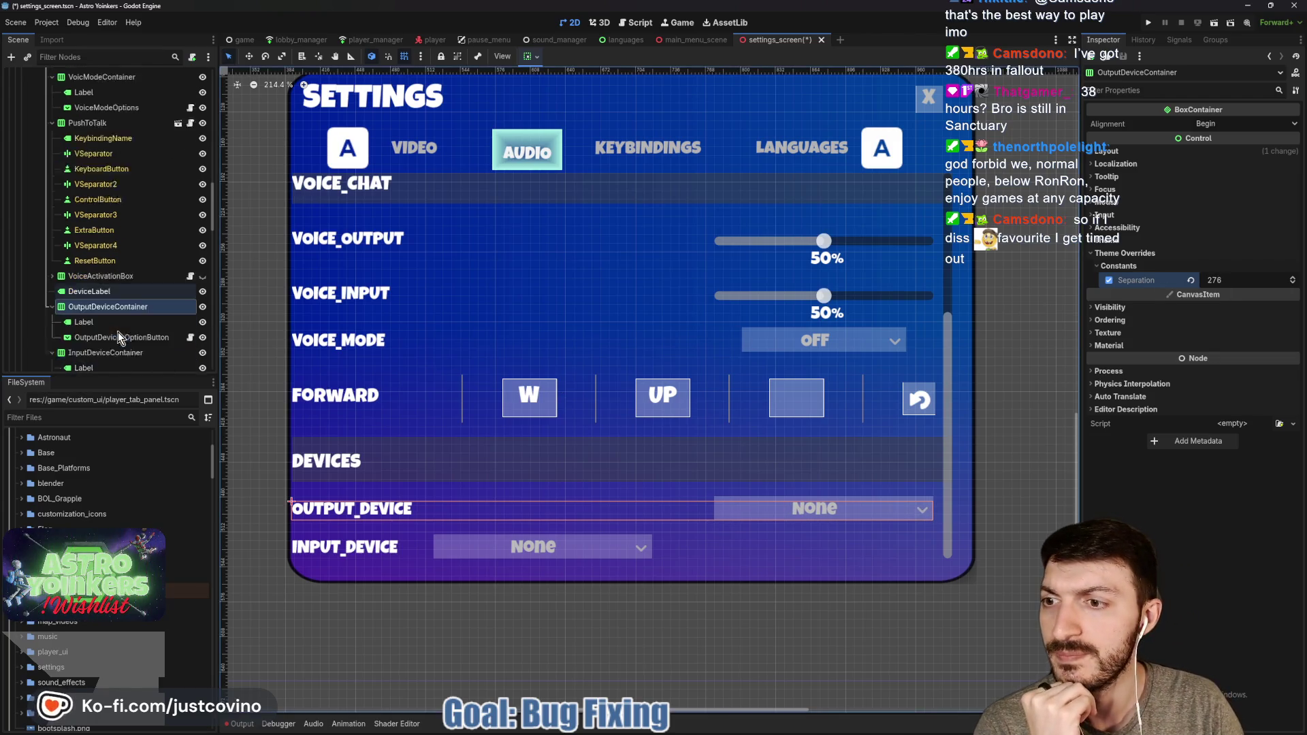
click(96, 316)
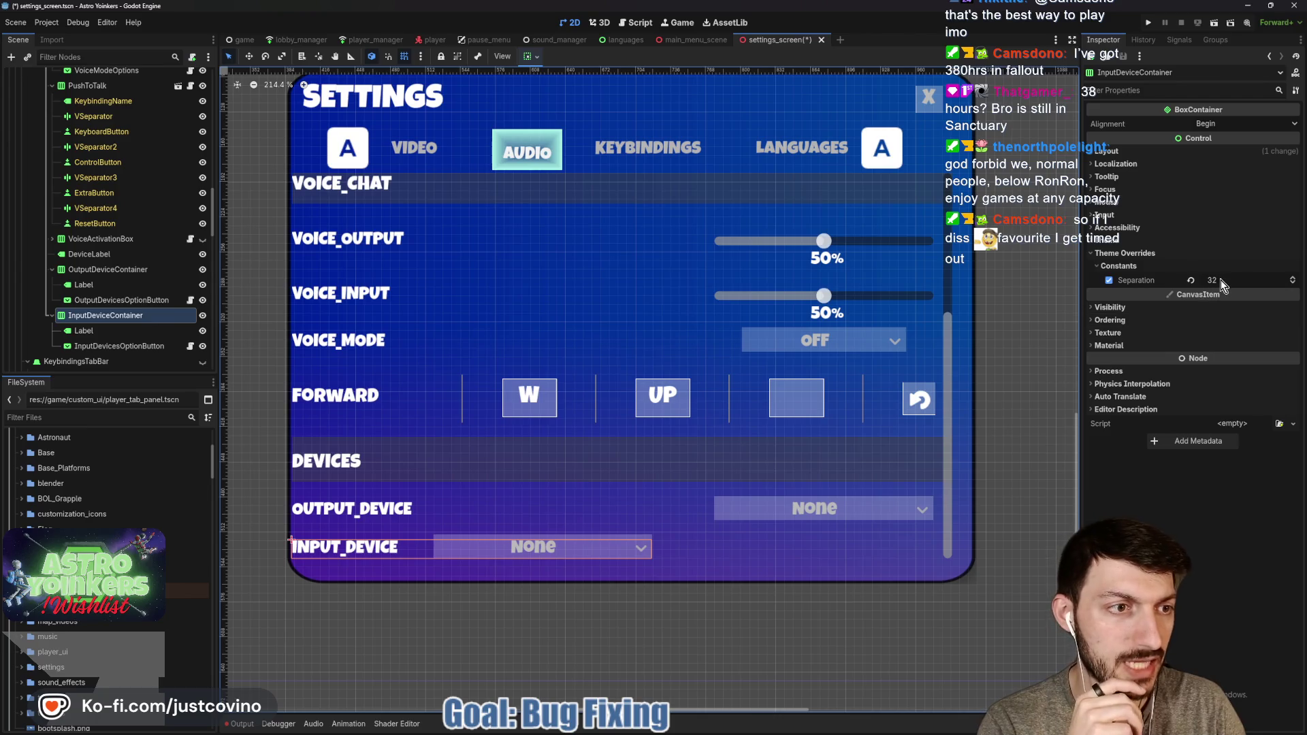
drag(1220, 280, 1297, 280)
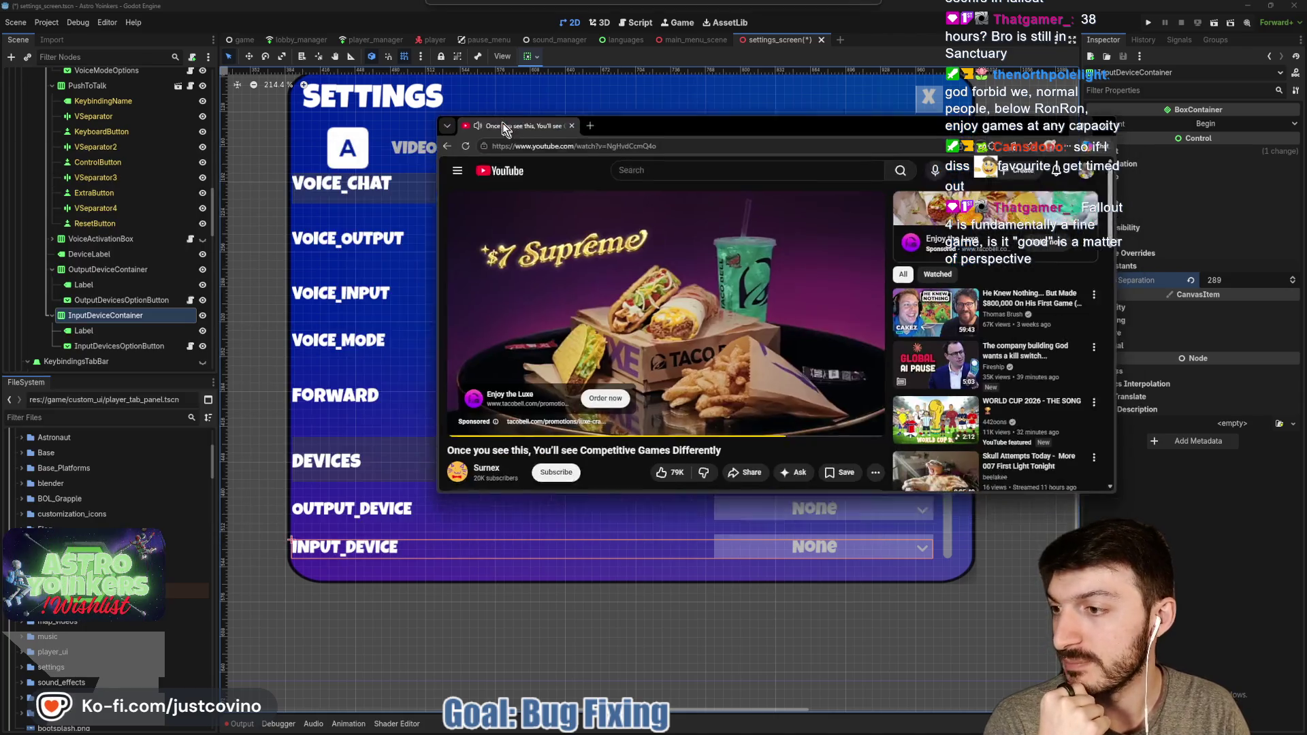
drag(502, 122, 356, 122)
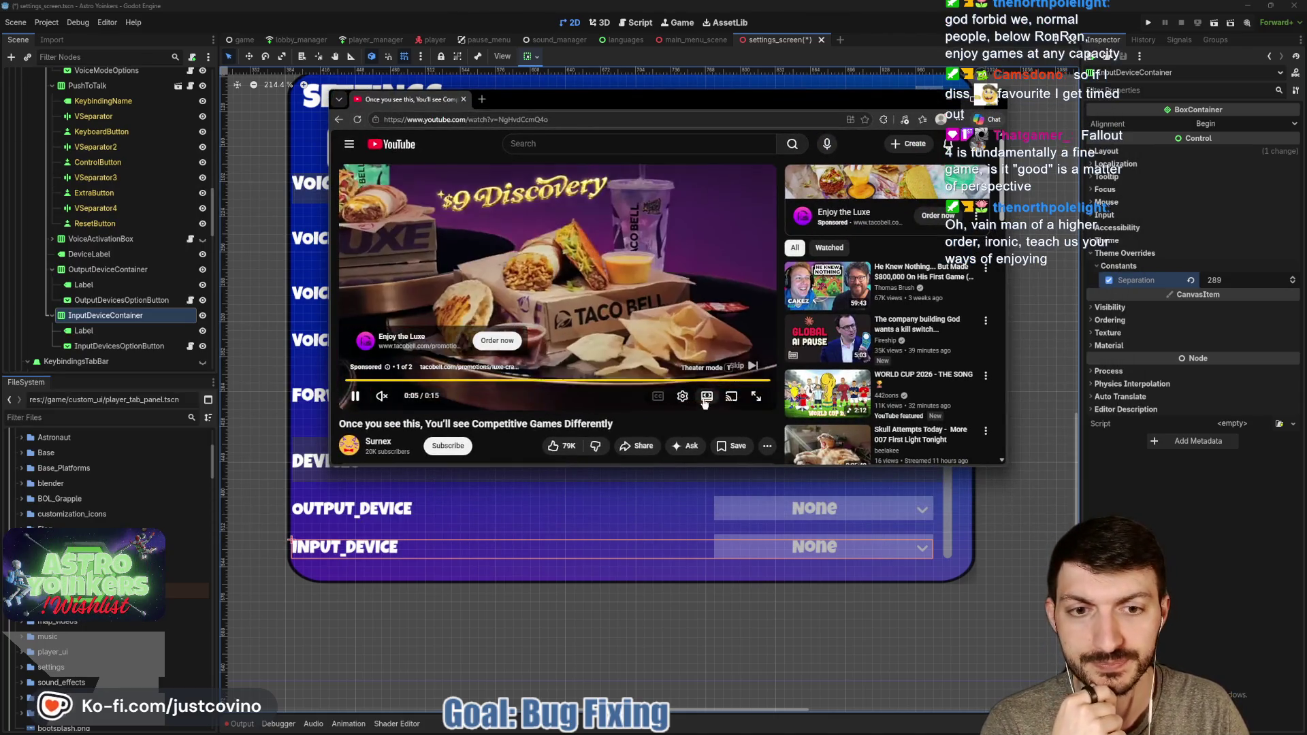
Put the video in theater mode, skip the ad, copy its URL and enable captions
click(742, 398)
click(966, 362)
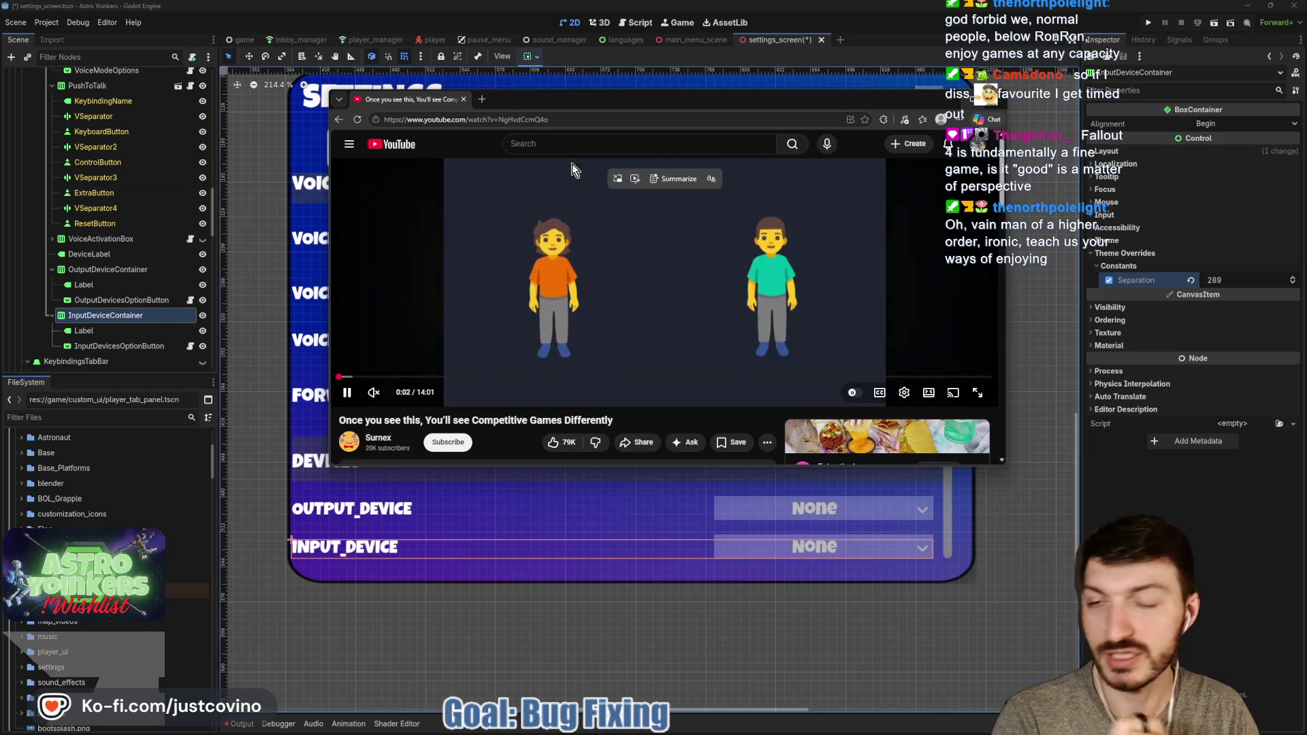
click(556, 120)
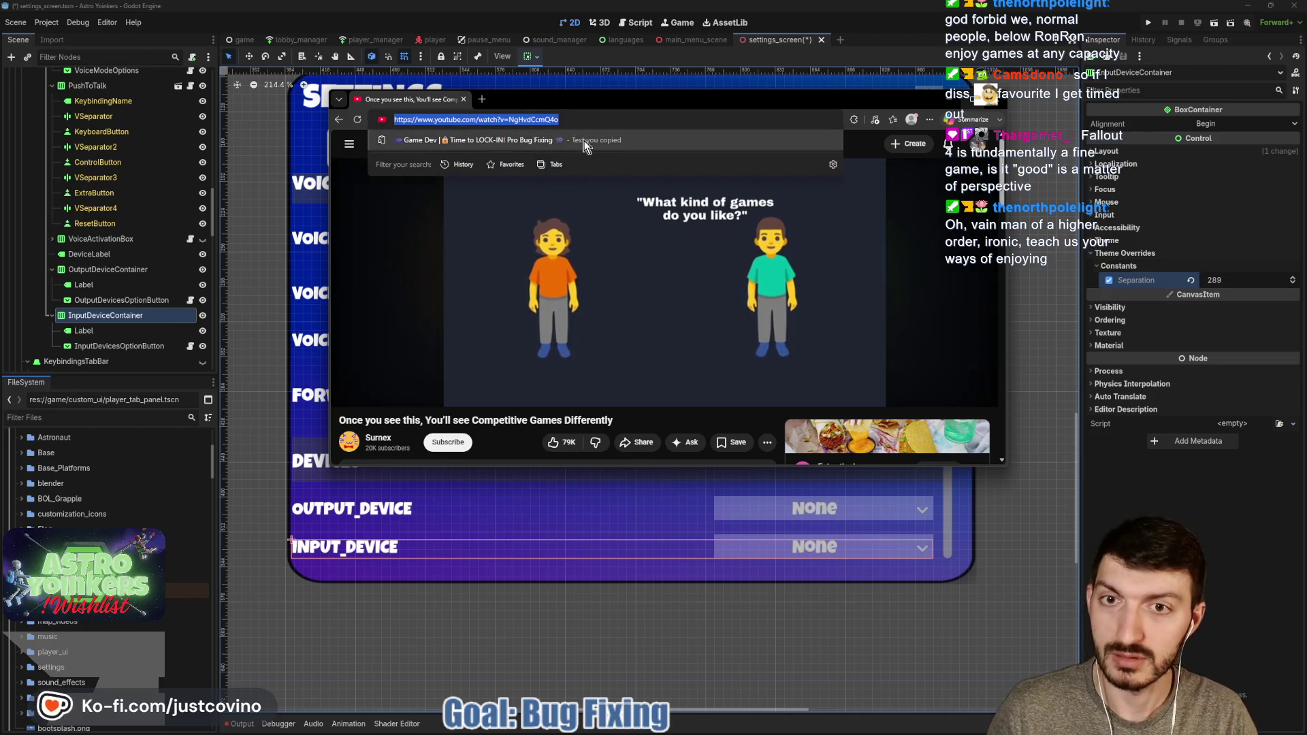
key(alt+Tab)
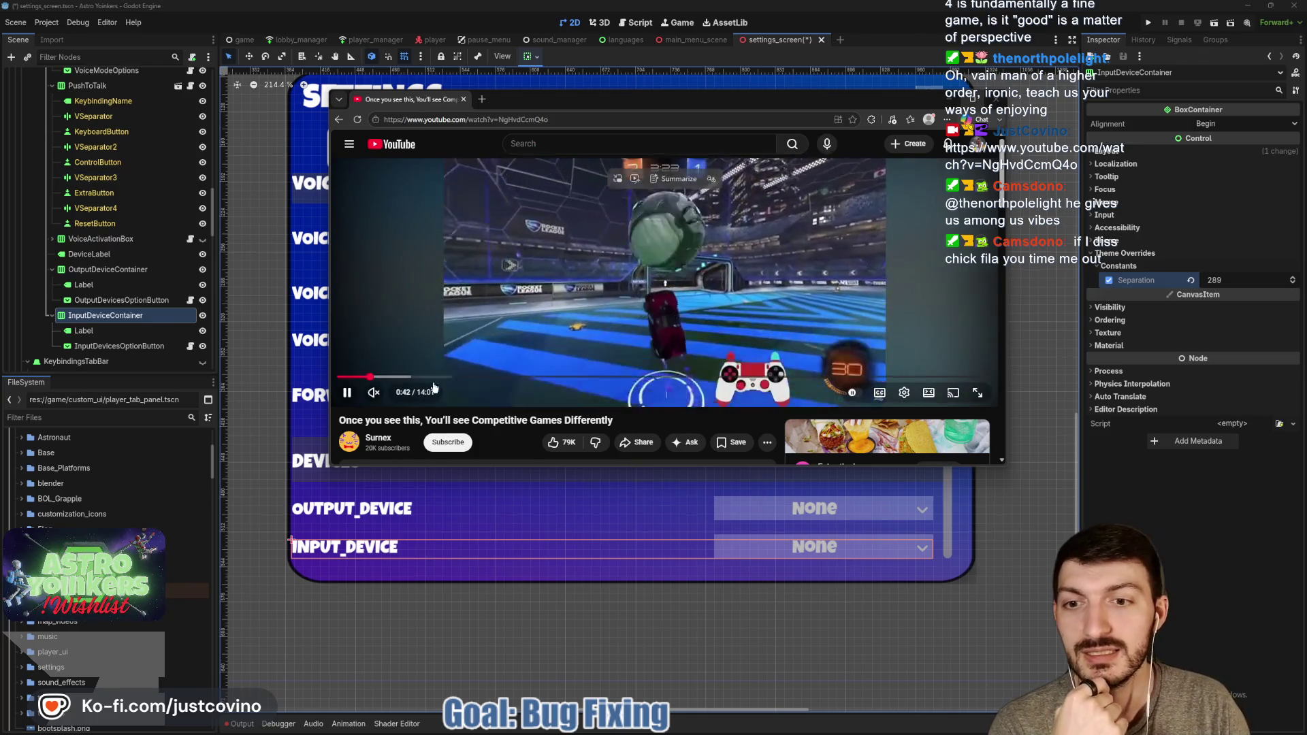
click(878, 392)
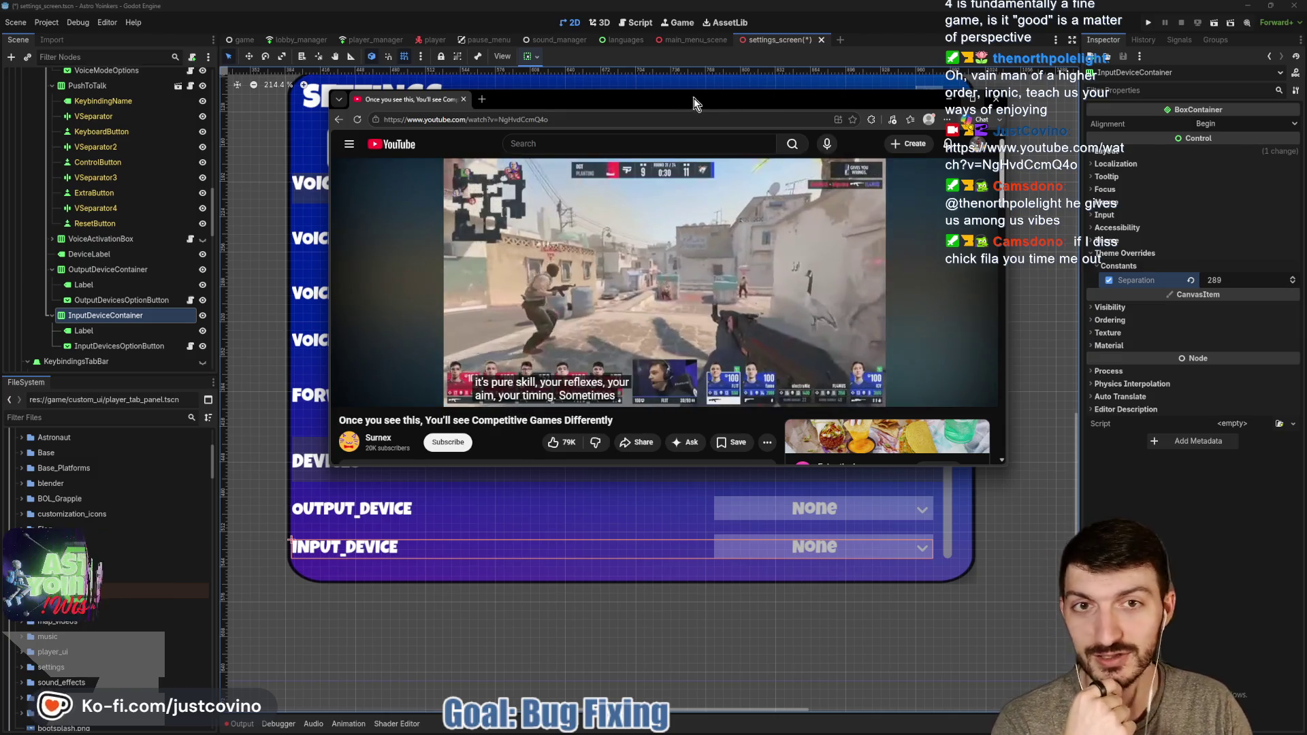
mouse_move(693, 98)
mouse_down()
mouse_move(596, 115)
mouse_move(631, 128)
mouse_up()
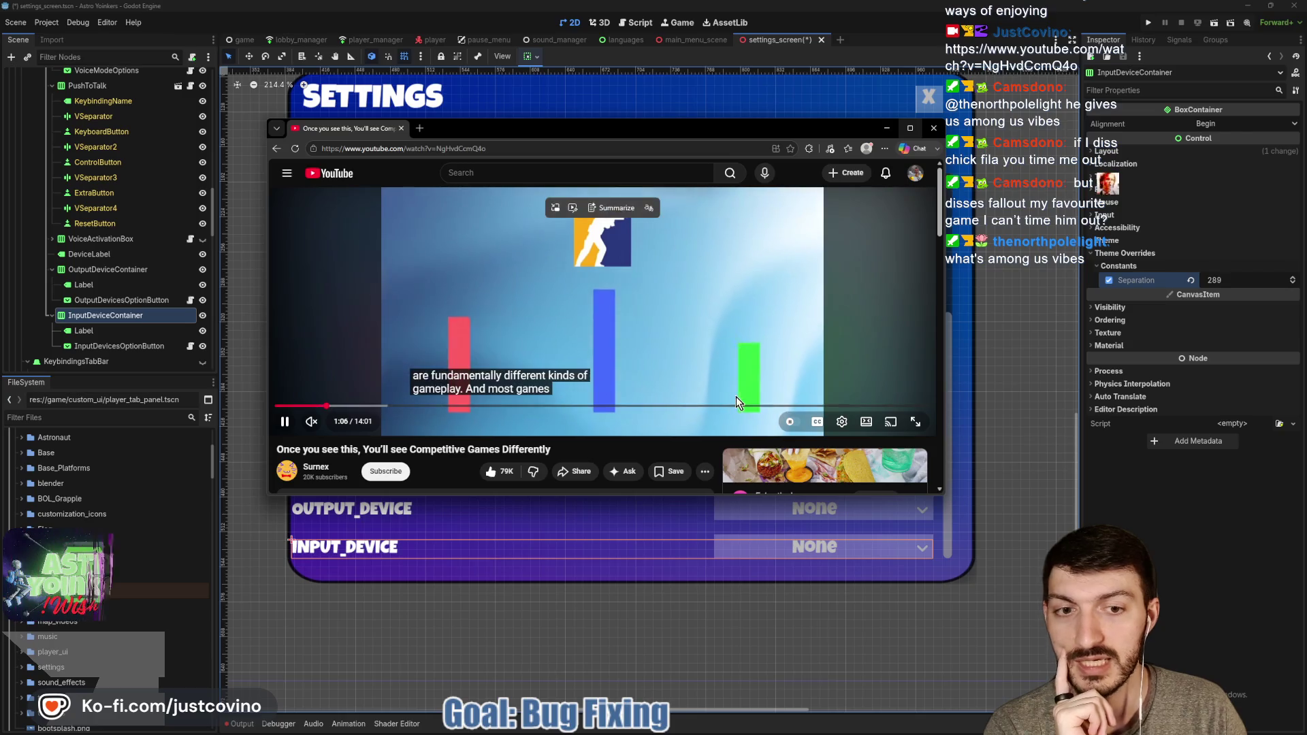
Pause the video at 12:00 on the Venn diagram and maximize the browser
click(842, 407)
key(space)
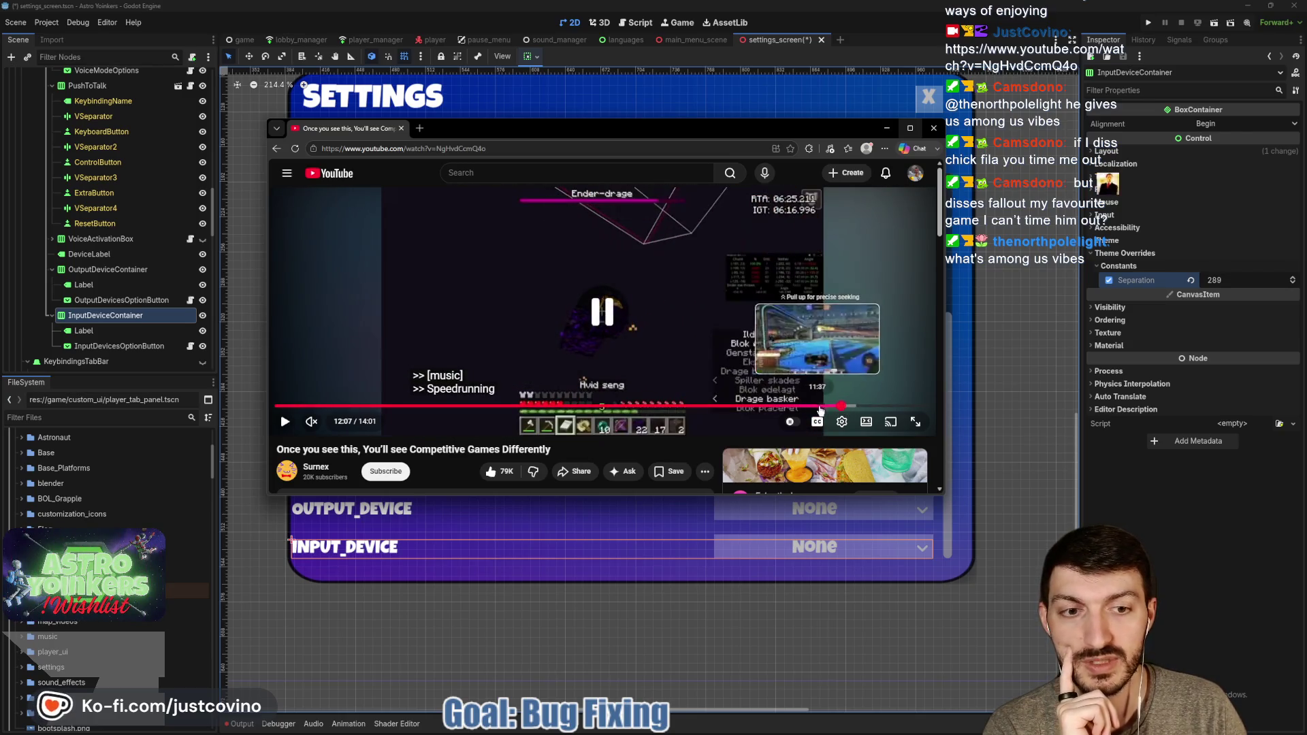
drag(821, 411, 837, 406)
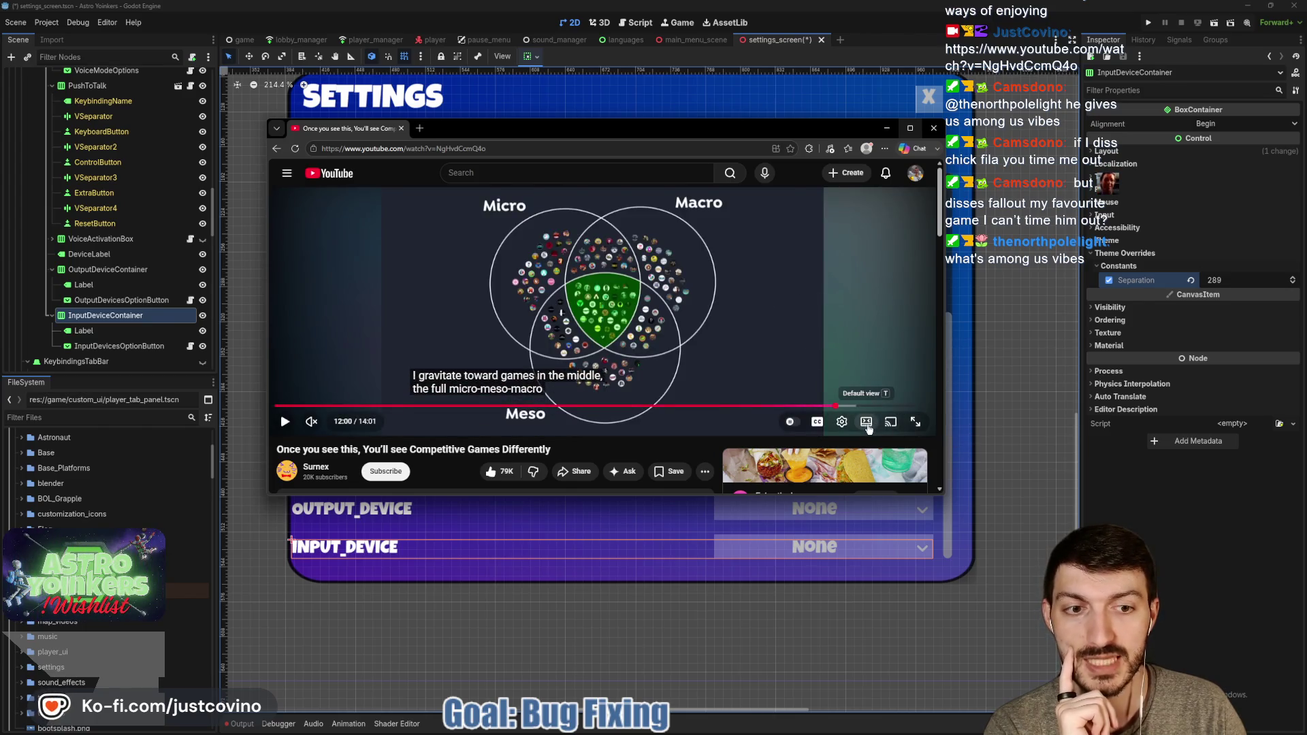
mouse_move(944, 499)
mouse_down()
mouse_move(980, 586)
mouse_move(1051, 648)
mouse_up()
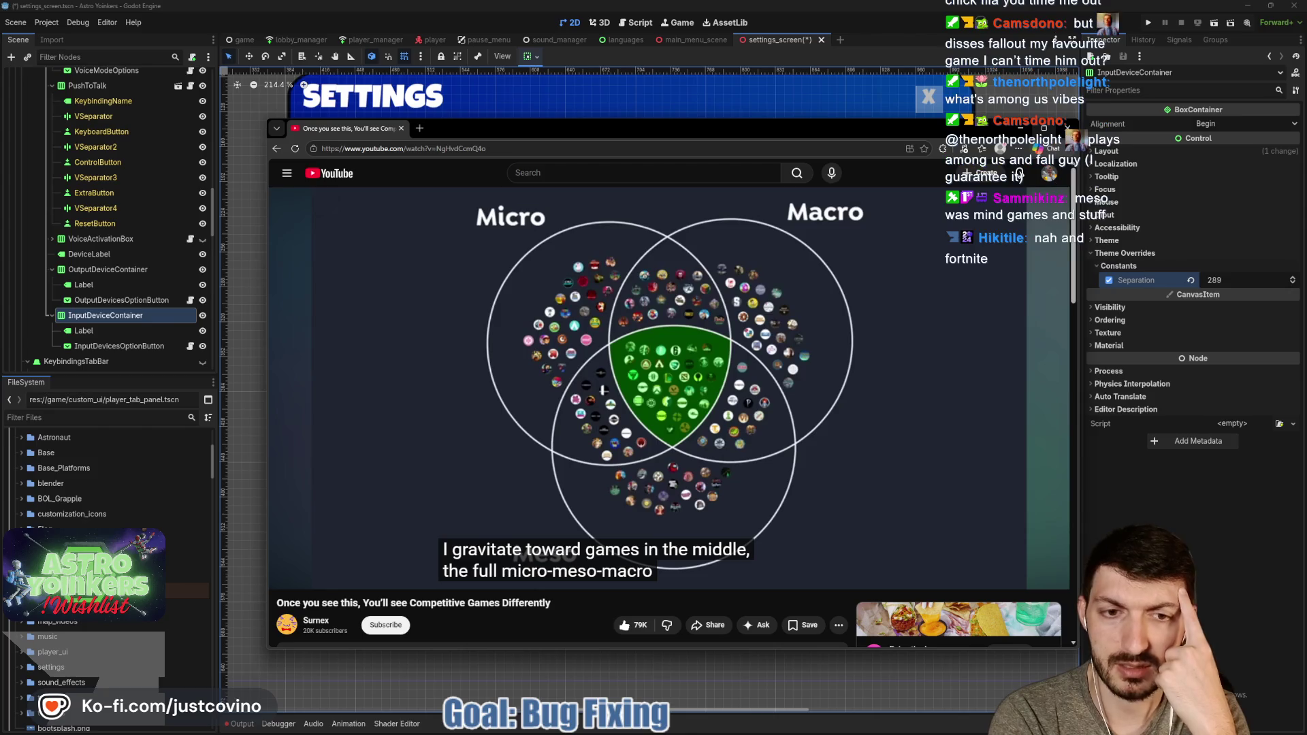
mouse_move(632, 351)
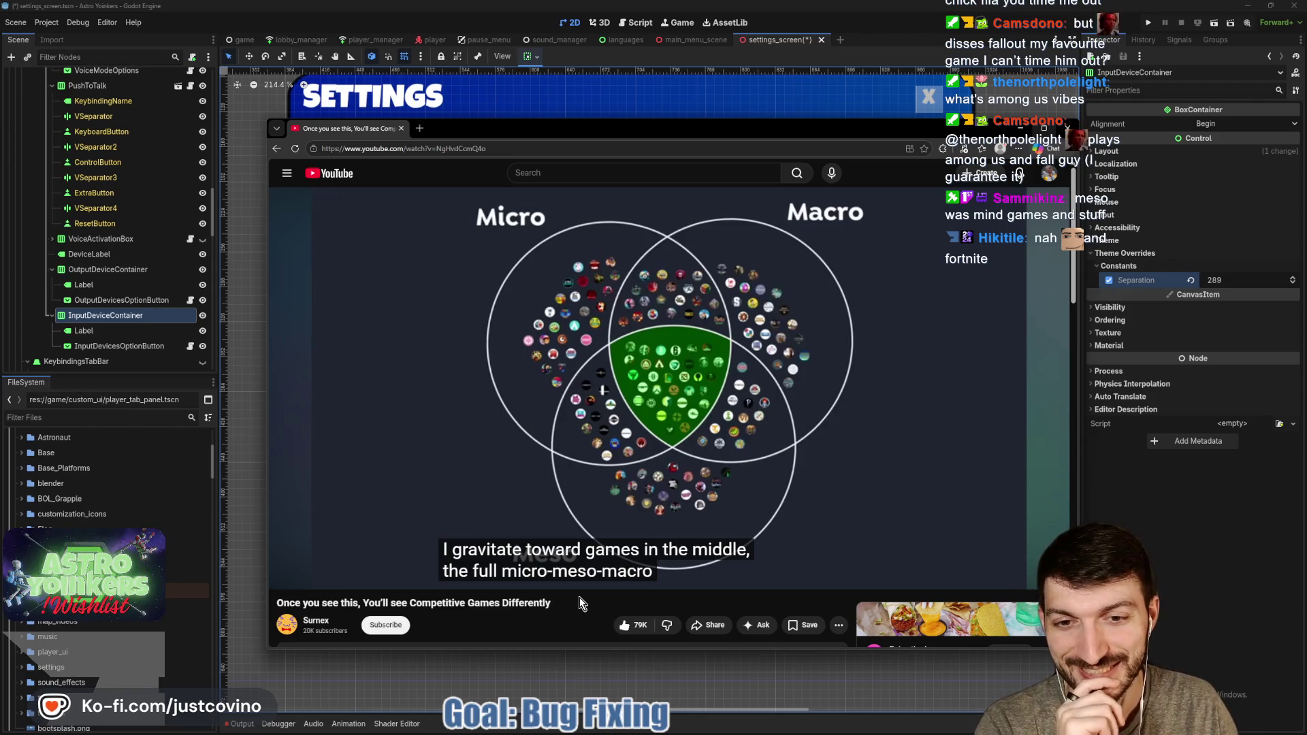
mouse_move(941, 393)
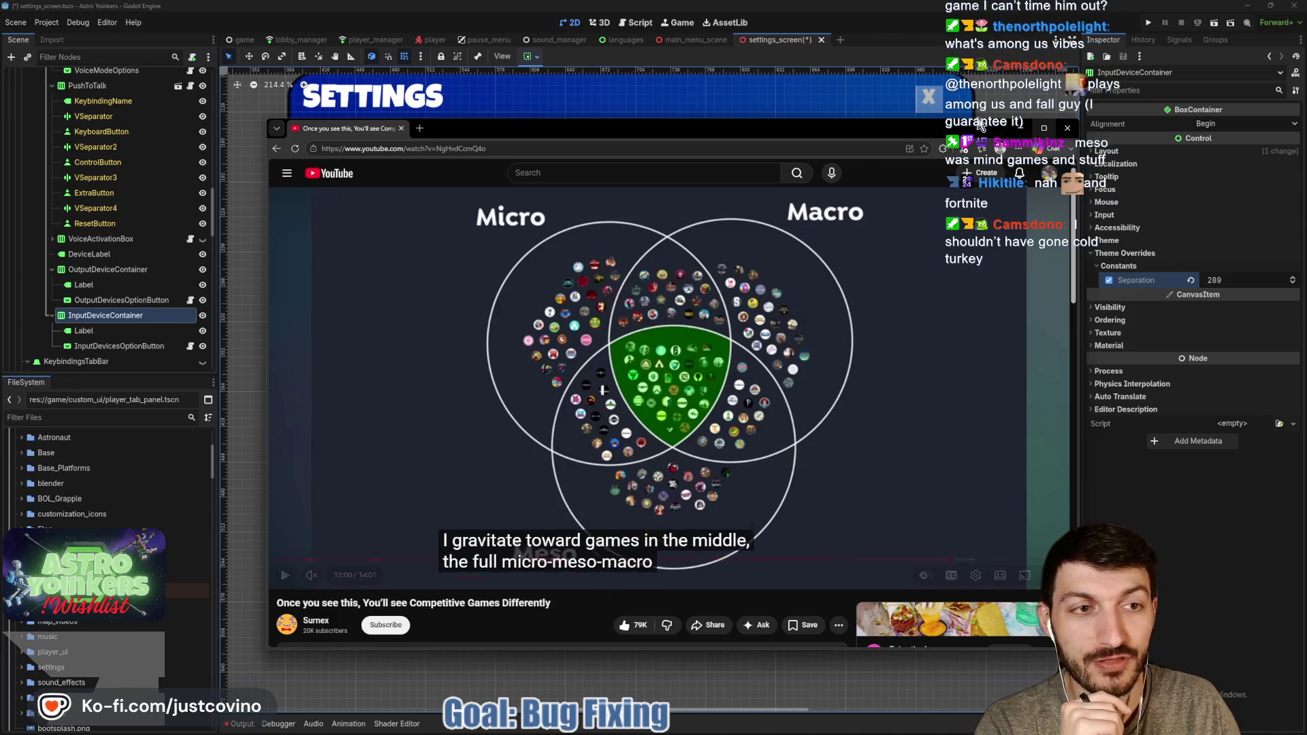
key(super+Up)
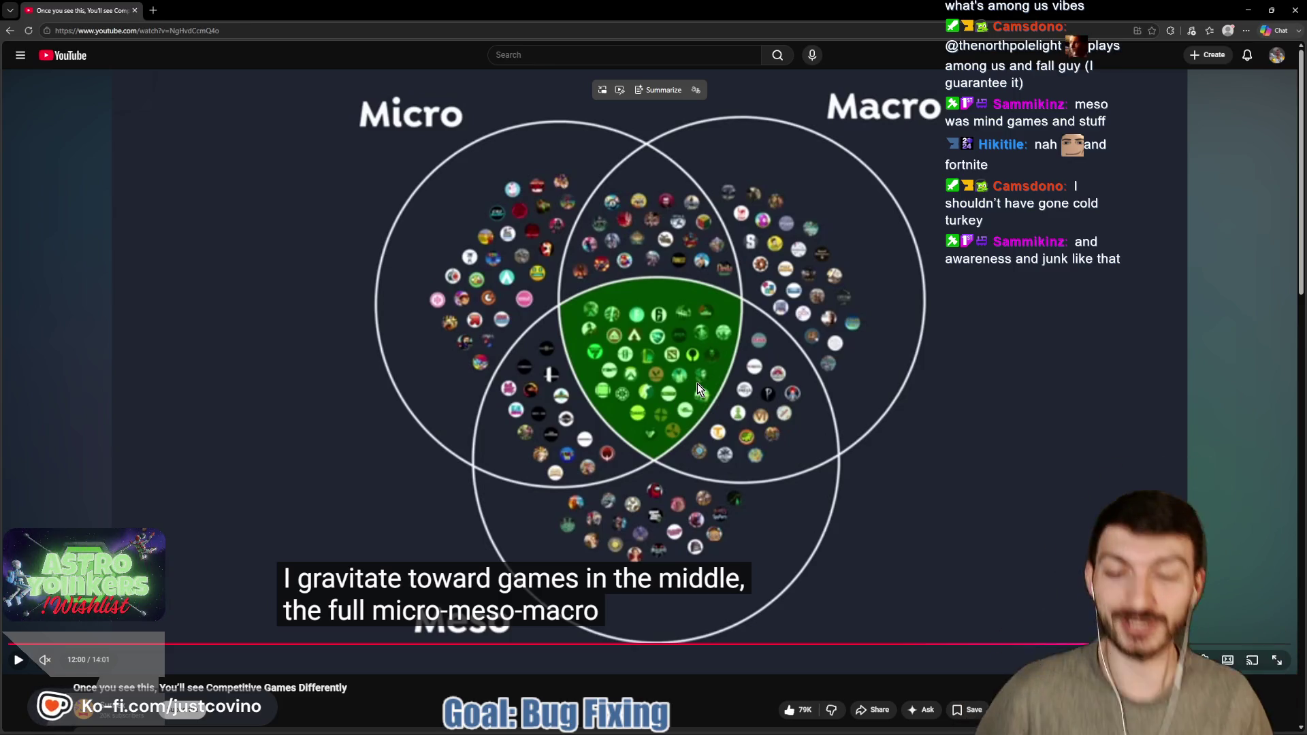
Draw a yellow arrow at a game in the Venn diagram's green centre, then clear it
mouse_move(780, 504)
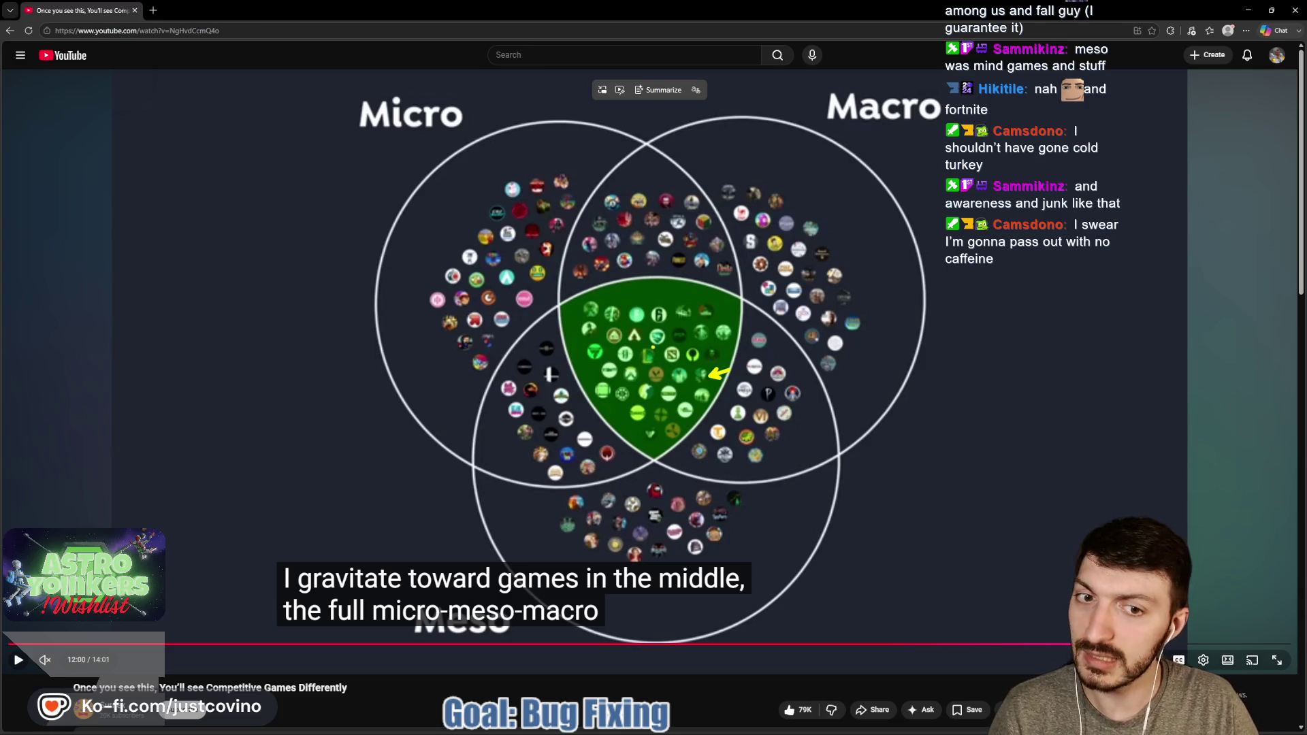
drag(611, 412, 621, 399)
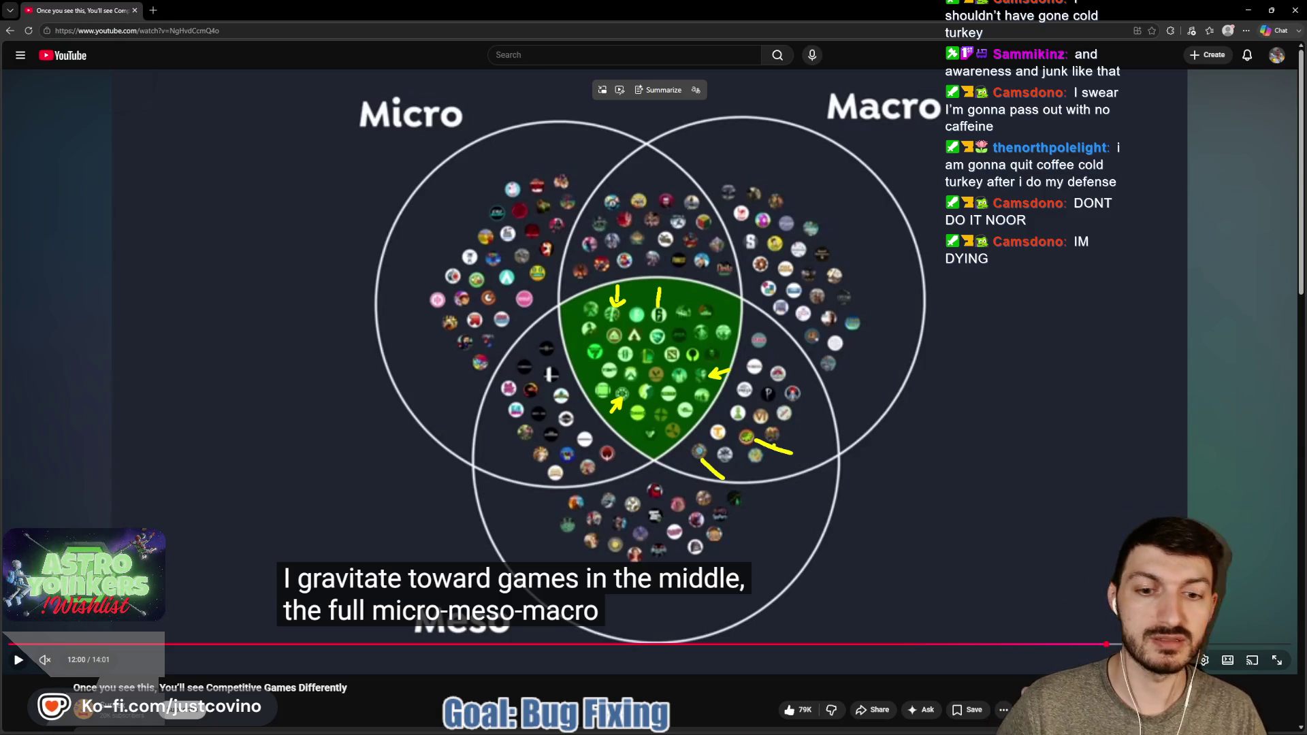
key(Escape)
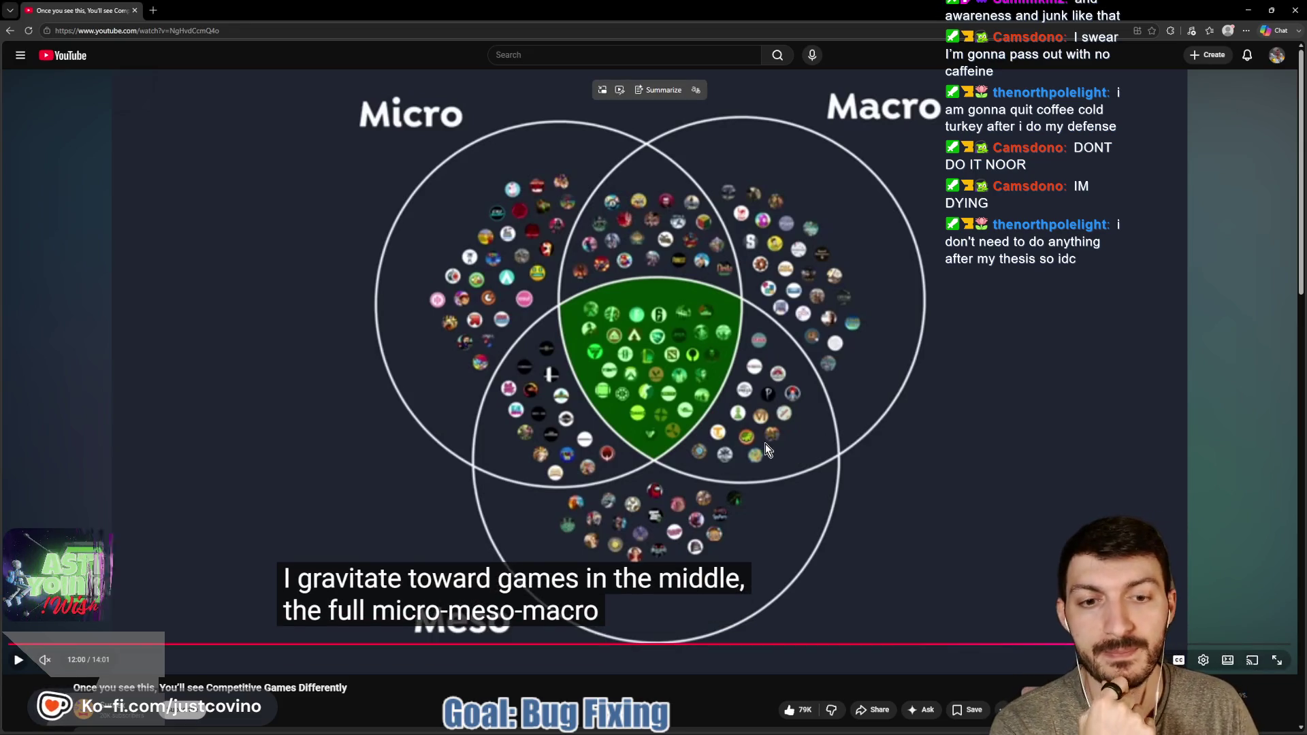
Restore down the YouTube browser window and close it to return to Godot
click(1271, 10)
click(1073, 131)
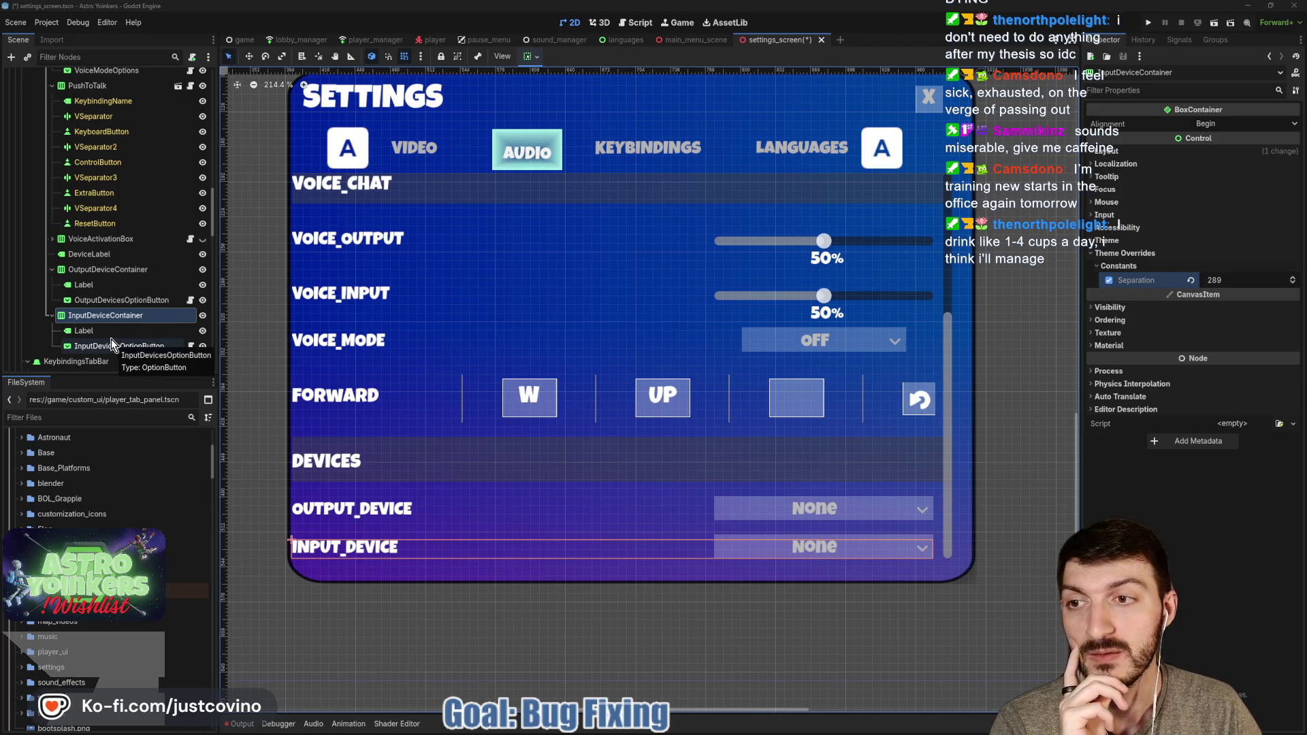
Collapse the Audio VBoxContainer in the Scene dock and show the Keybindings tab instead of Audio
scroll(112, 311, up, 5)
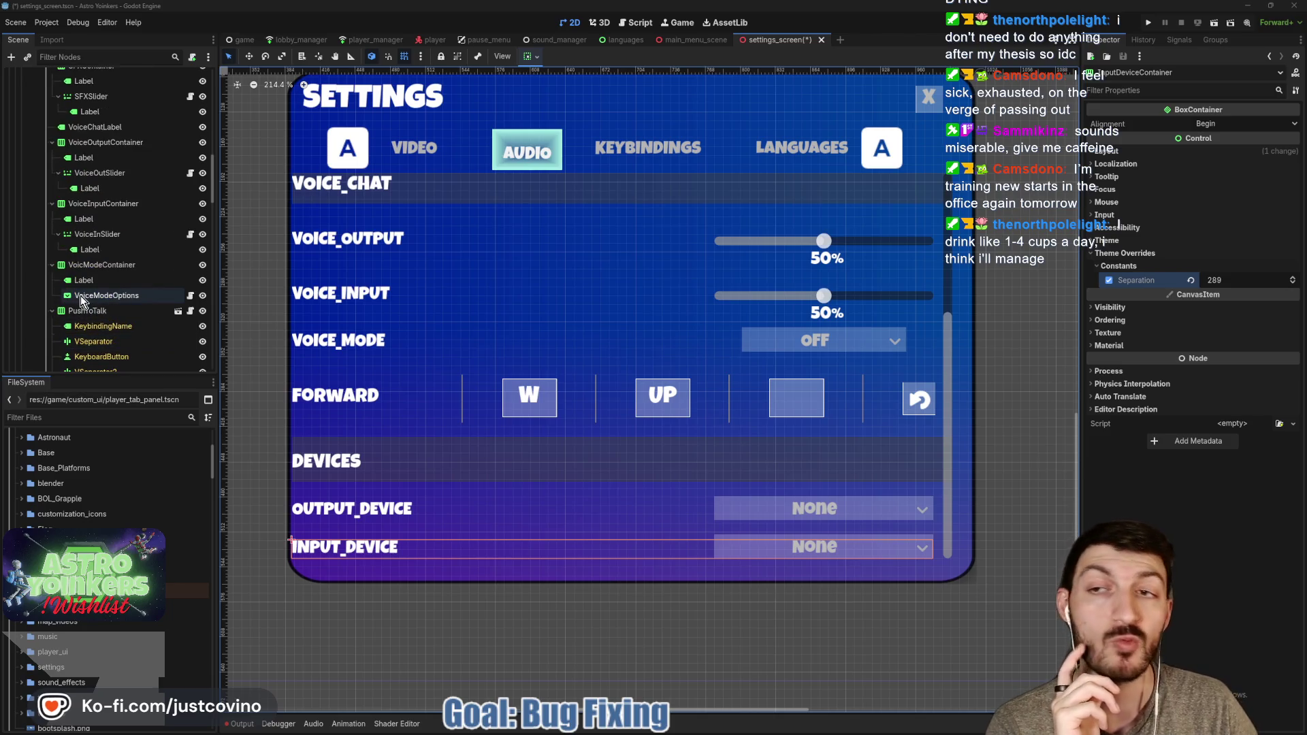
scroll(83, 296, up, 5)
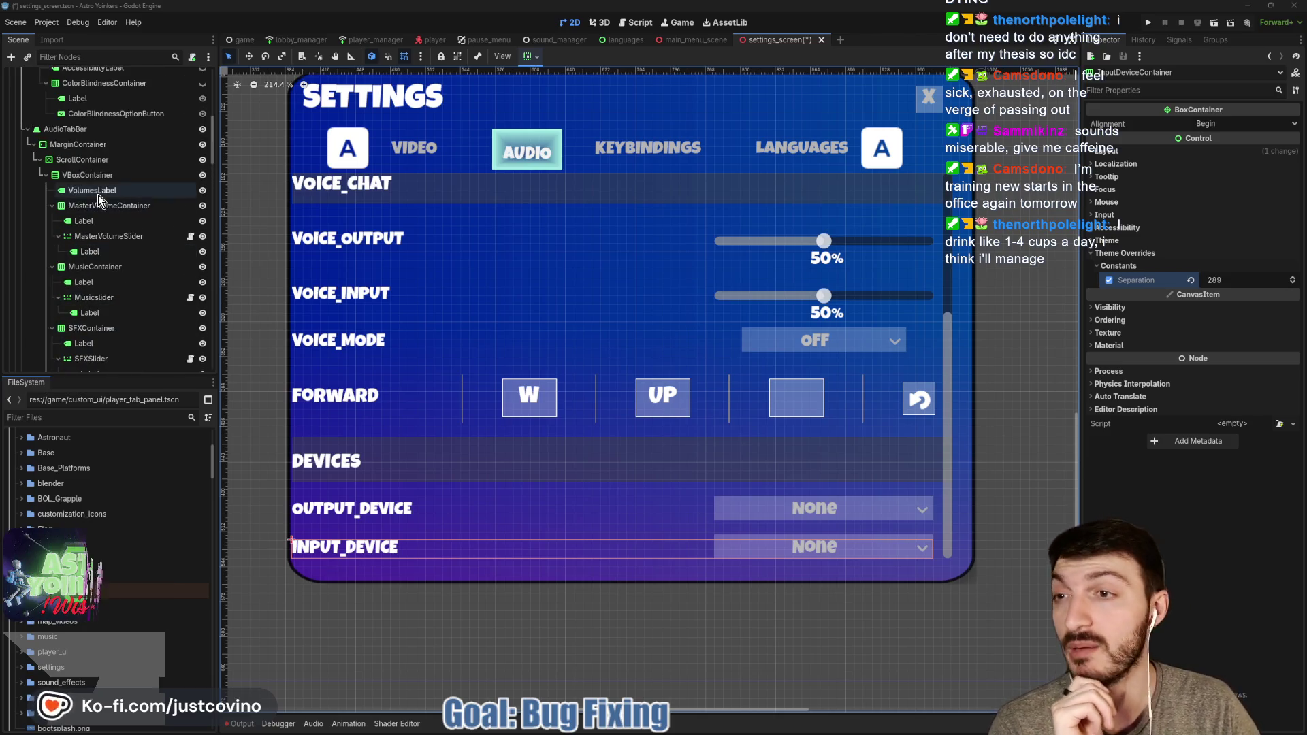
click(45, 177)
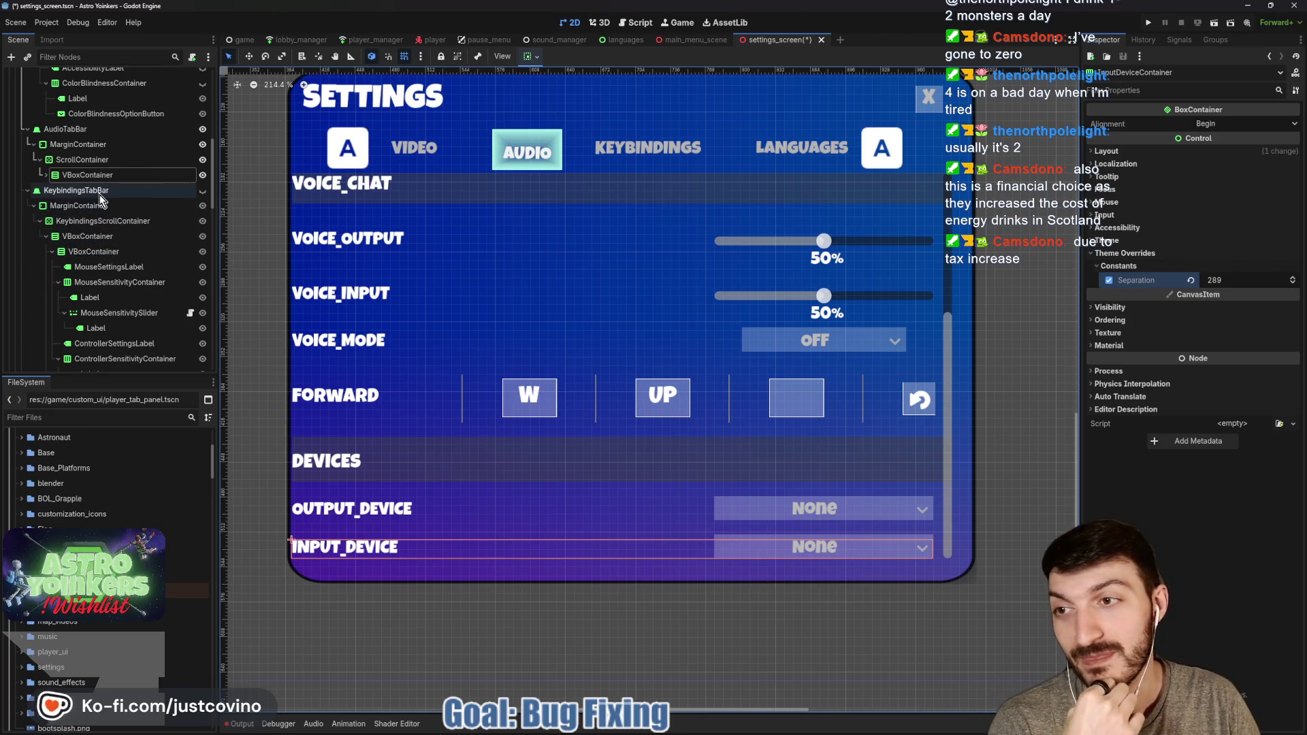
click(202, 191)
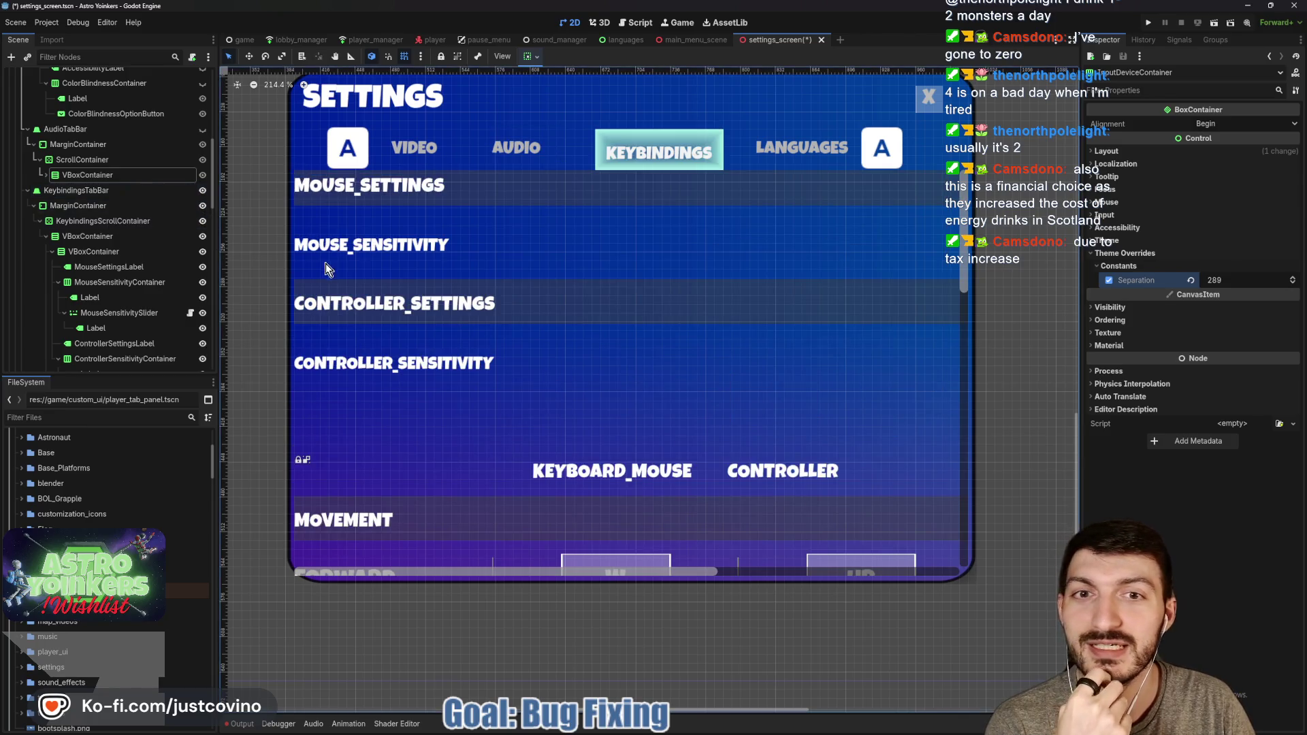
Inspect the Keybindings MarginContainer's margins, then select KeybindingsTabBar to view its TabBar properties
click(99, 205)
click(95, 192)
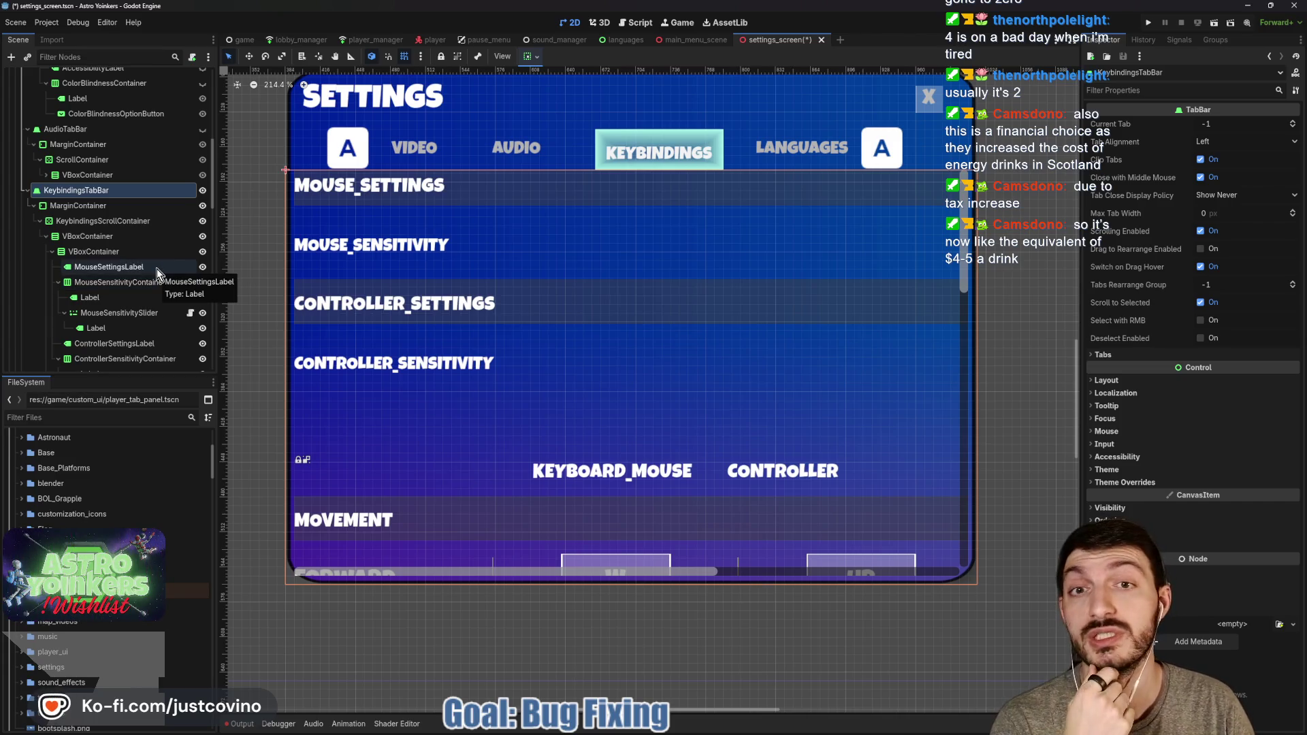
click(109, 210)
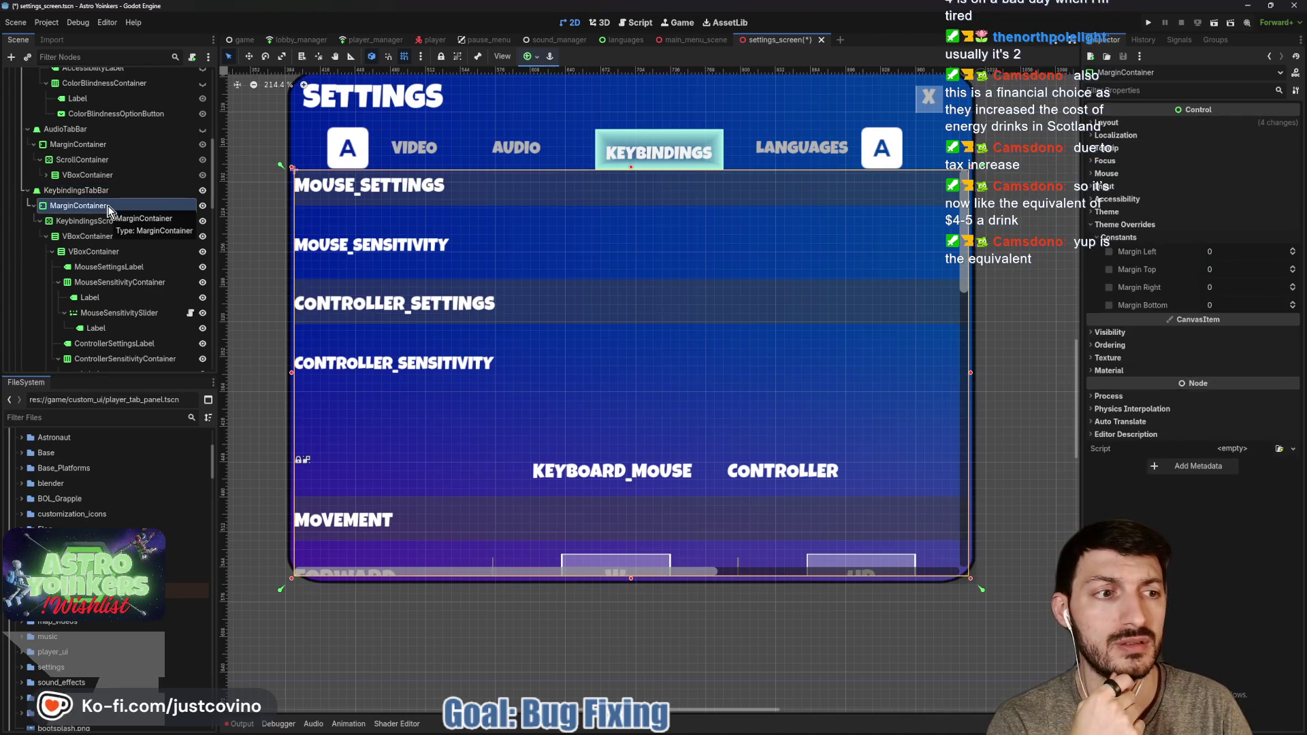
click(1117, 124)
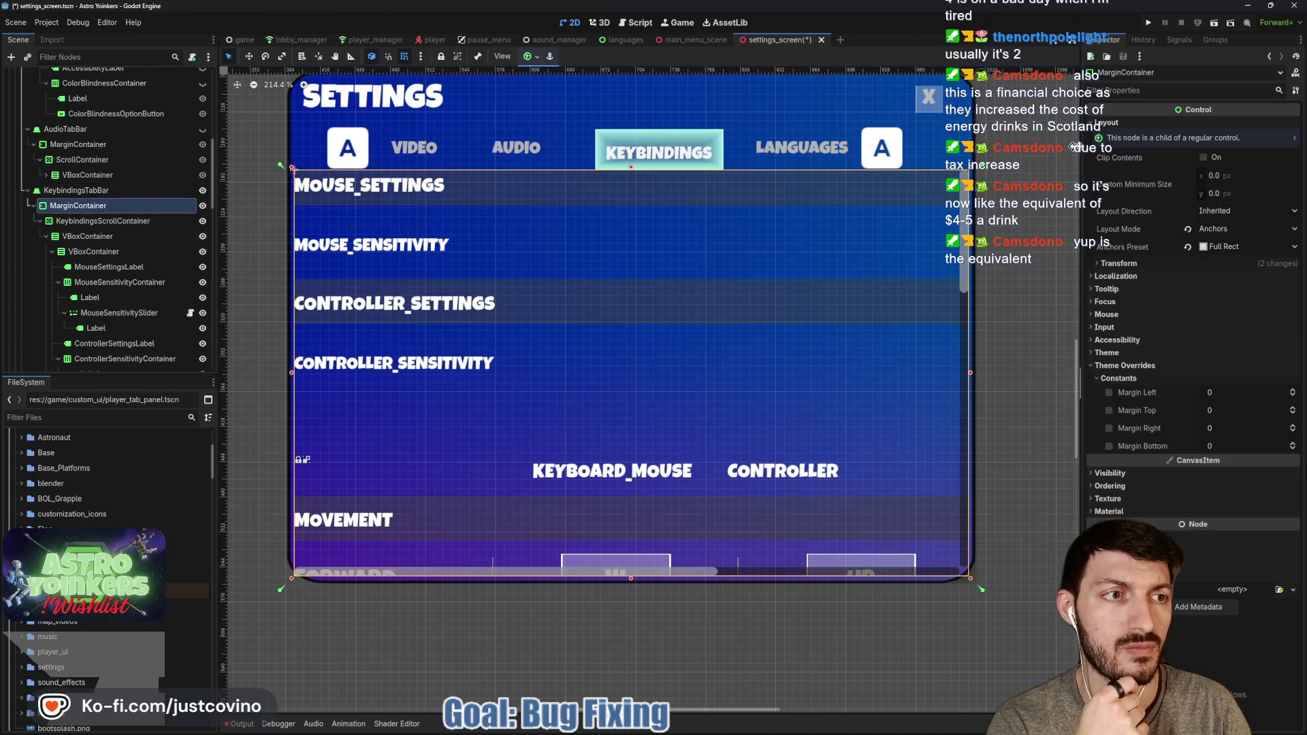
click(1151, 265)
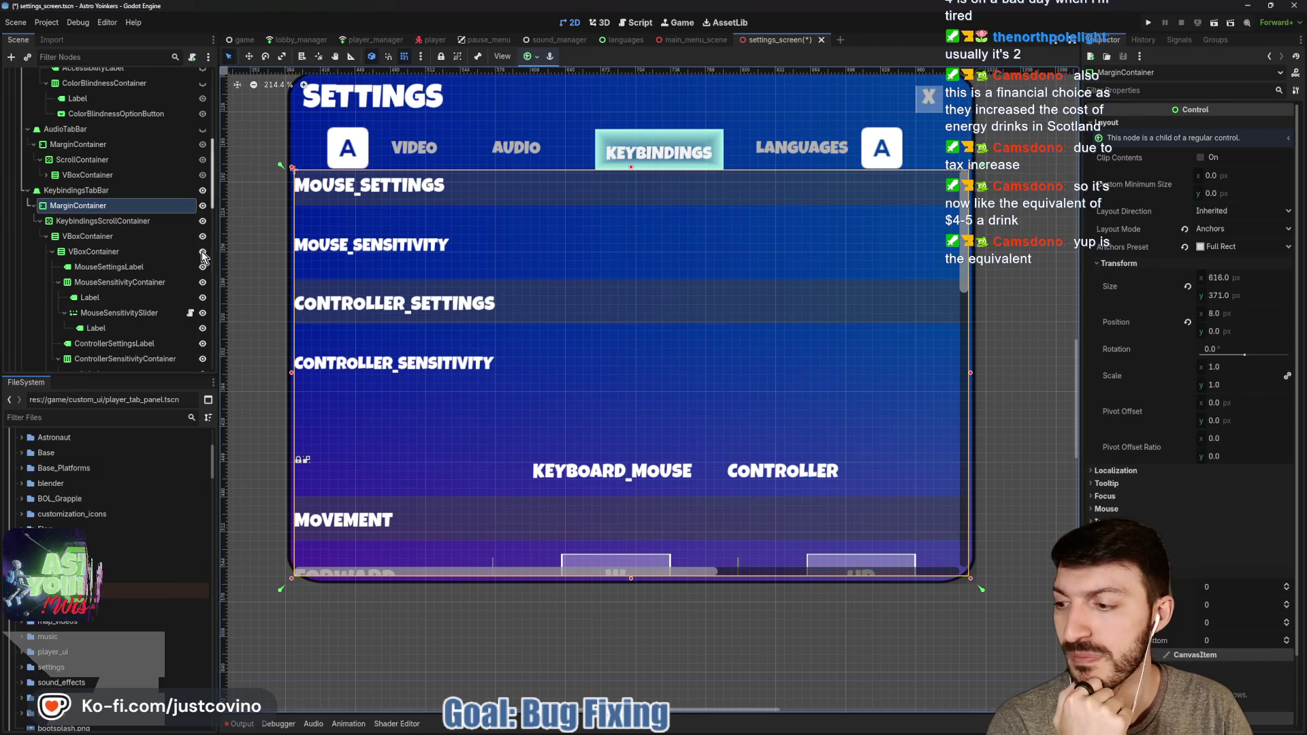
scroll(129, 218, up, 1)
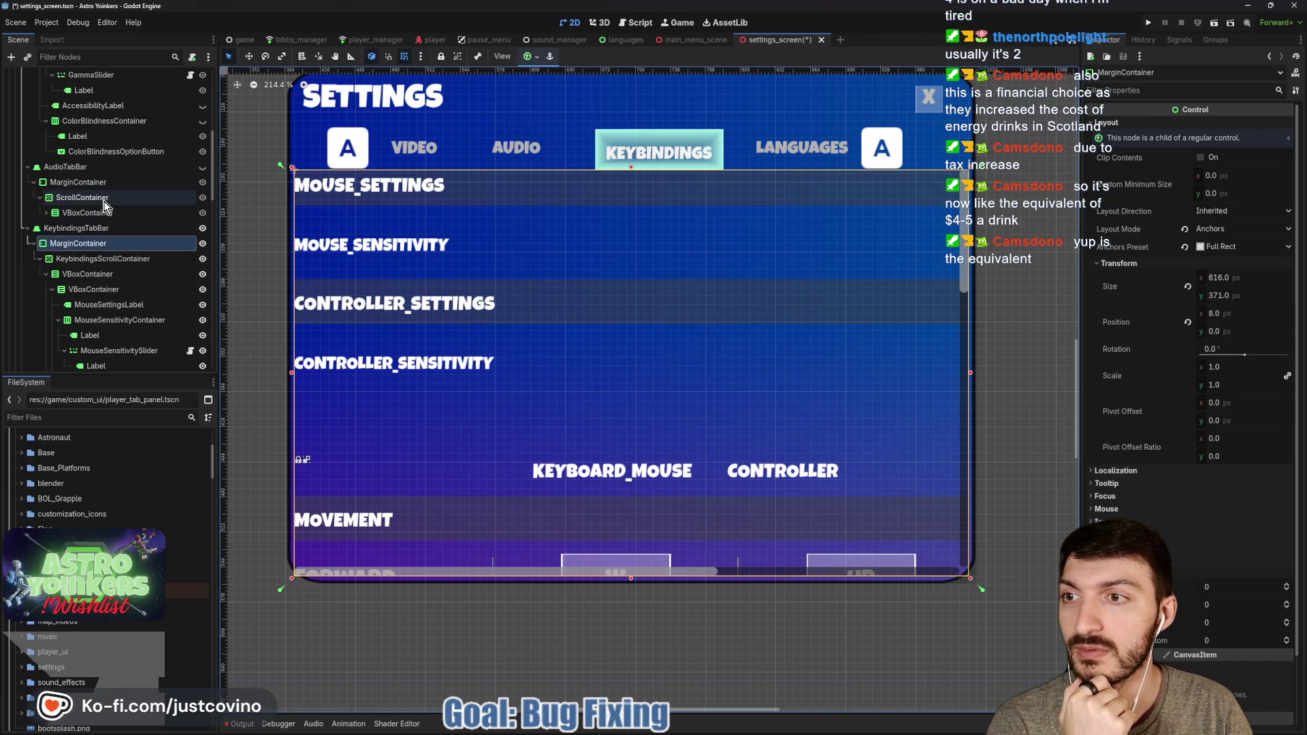
scroll(105, 203, up, 3)
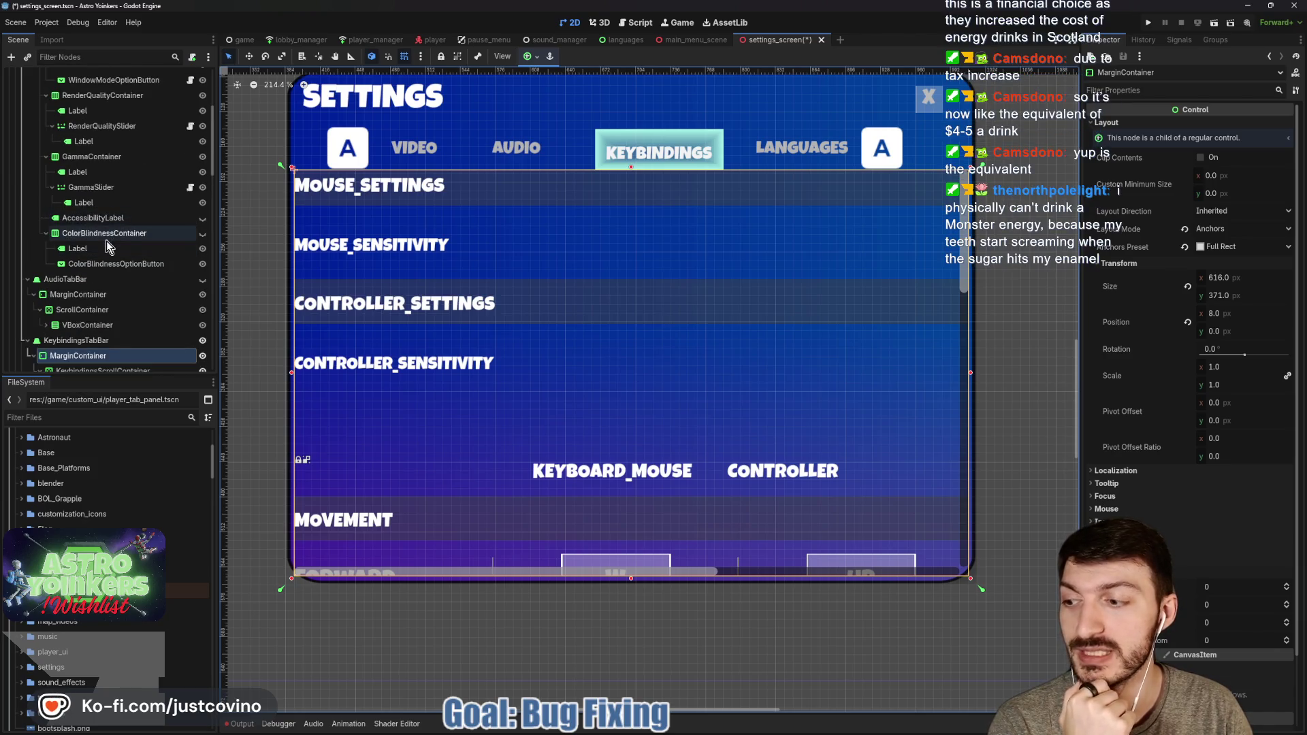
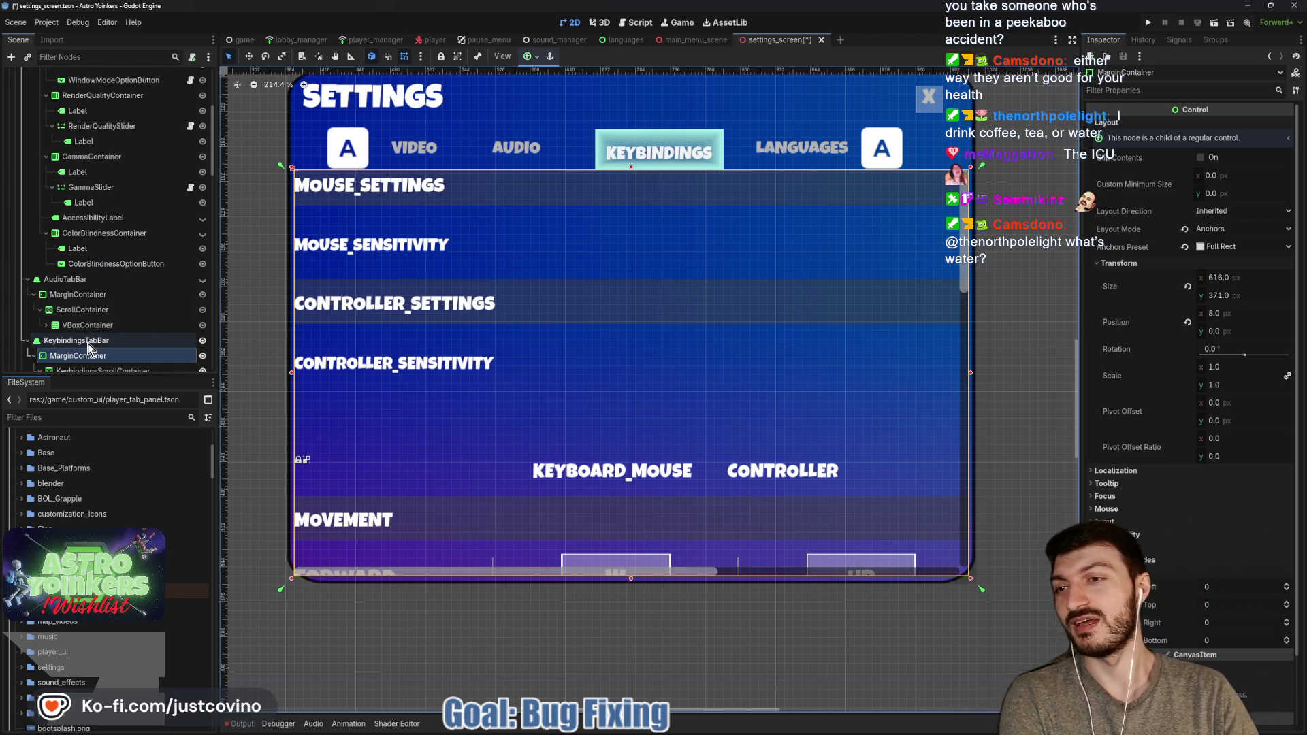
Inspect the Video and Audio tabs' margin container sizes, then collapse the Audio branch
scroll(88, 343, down, 2)
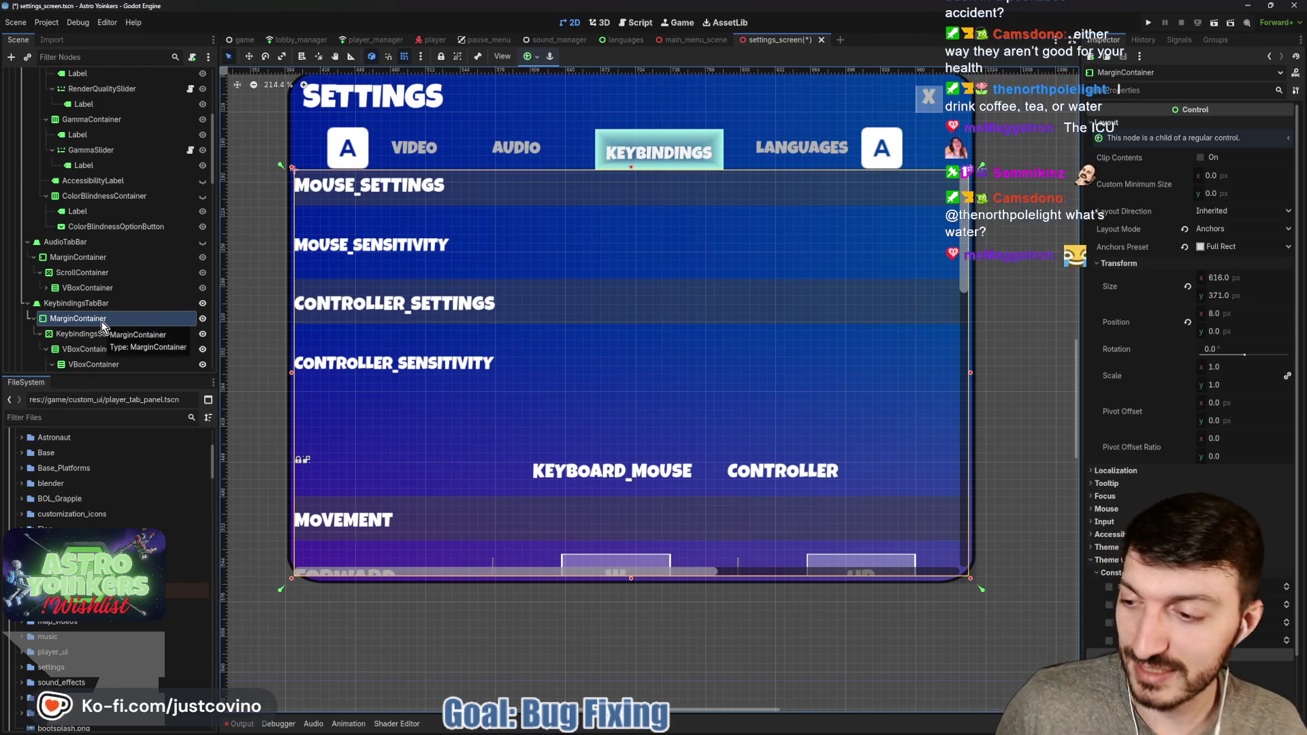
scroll(96, 249, up, 2)
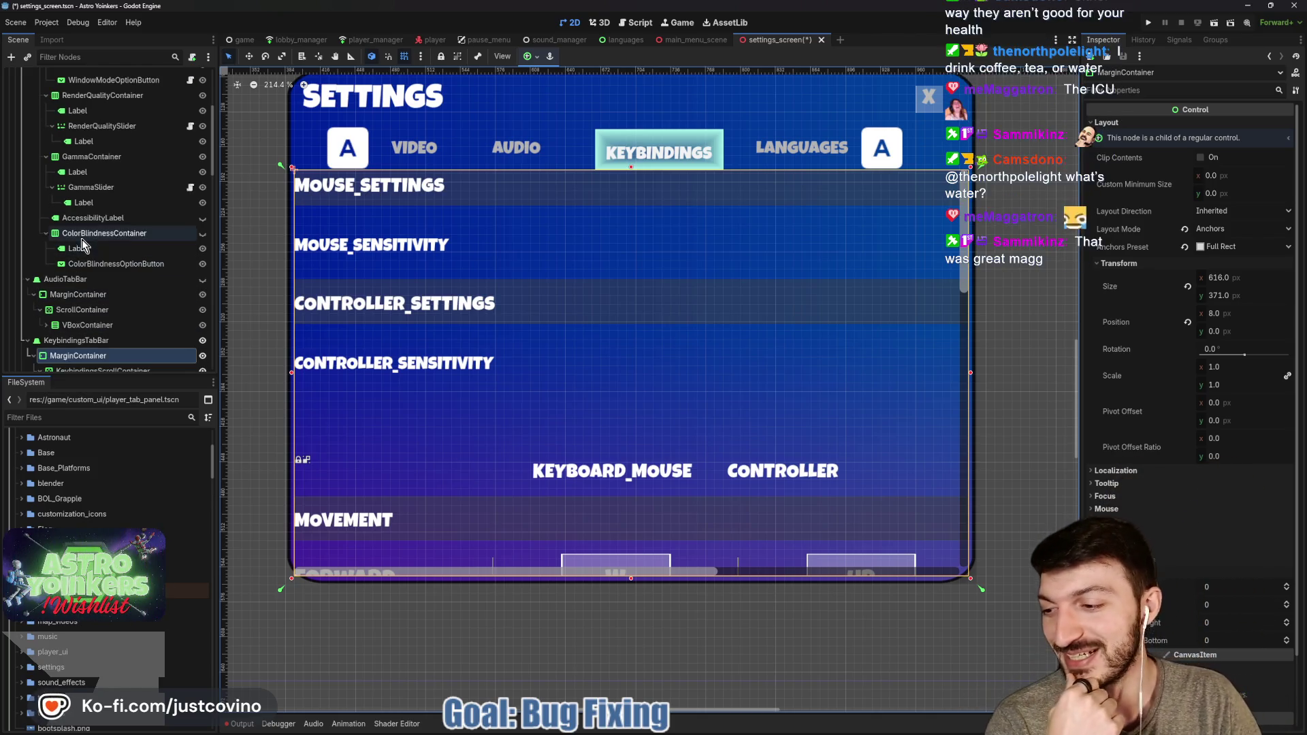
scroll(116, 271, up, 4)
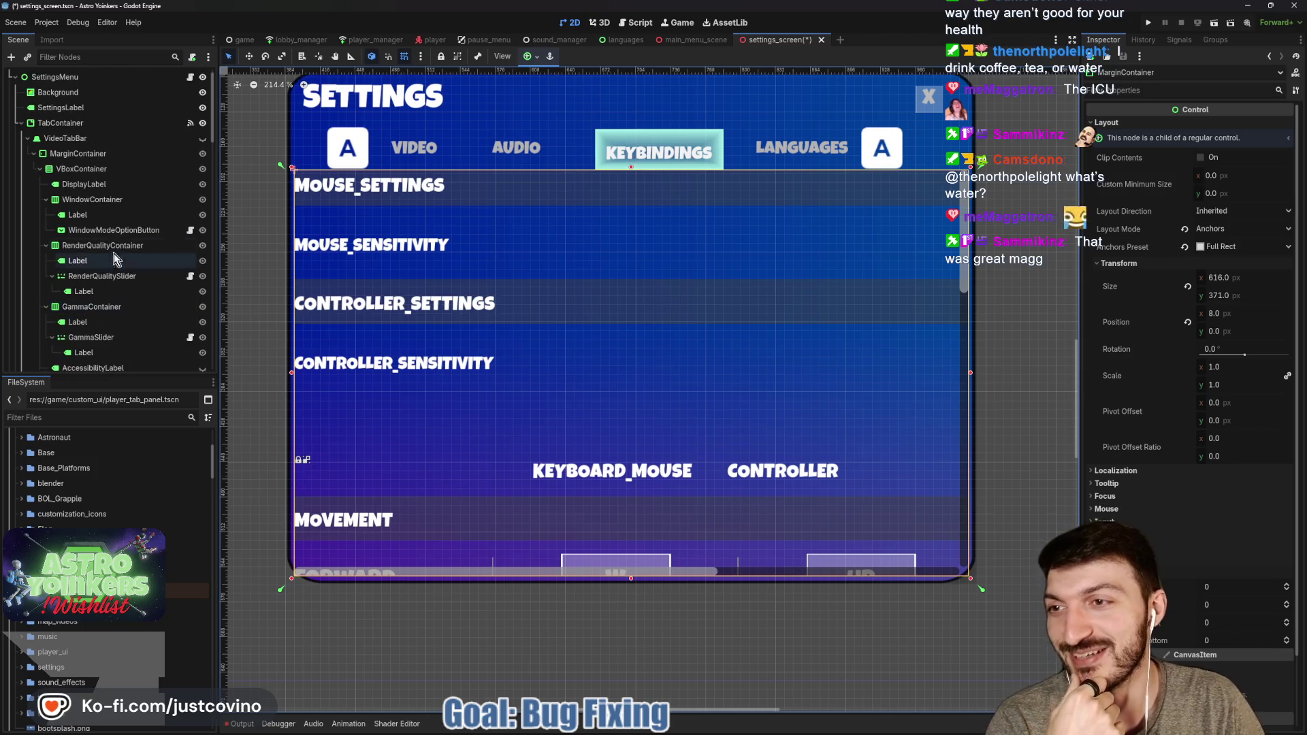
click(78, 153)
scroll(616, 256, up, 1)
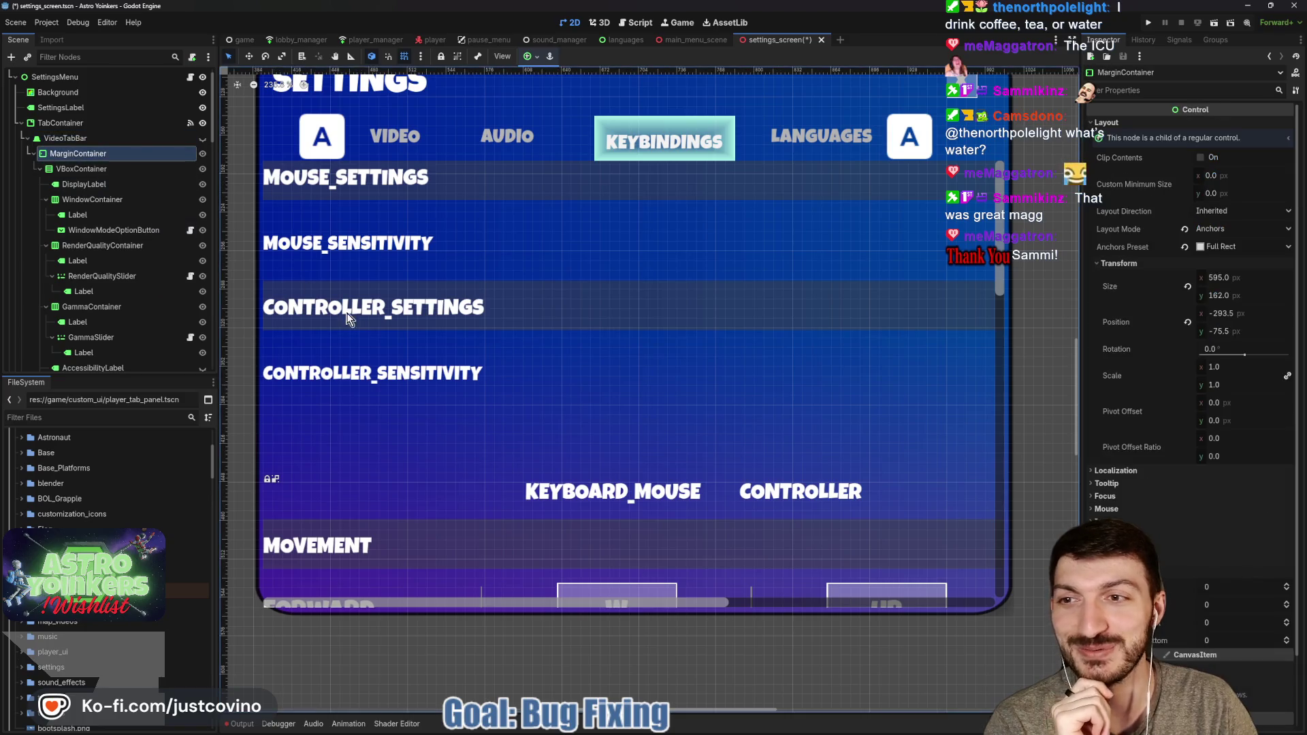
scroll(173, 265, down, 3)
scroll(173, 263, down, 1)
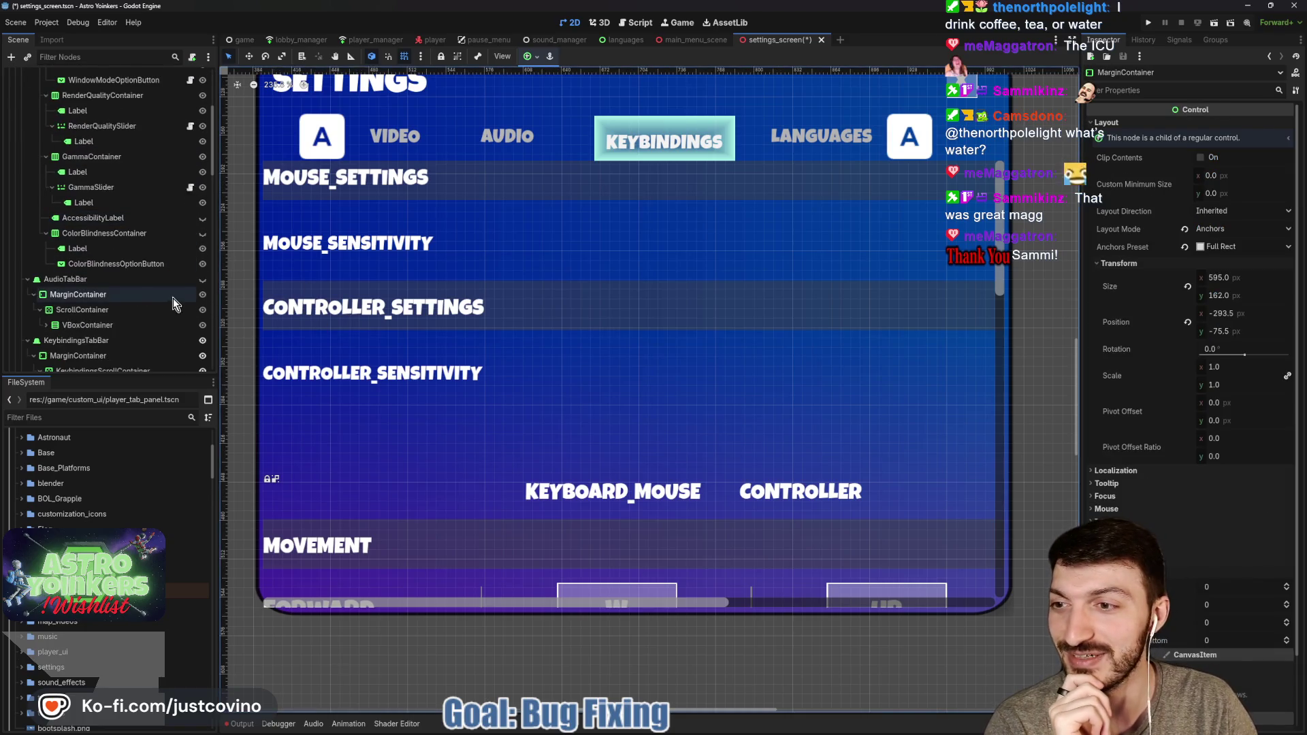
click(103, 297)
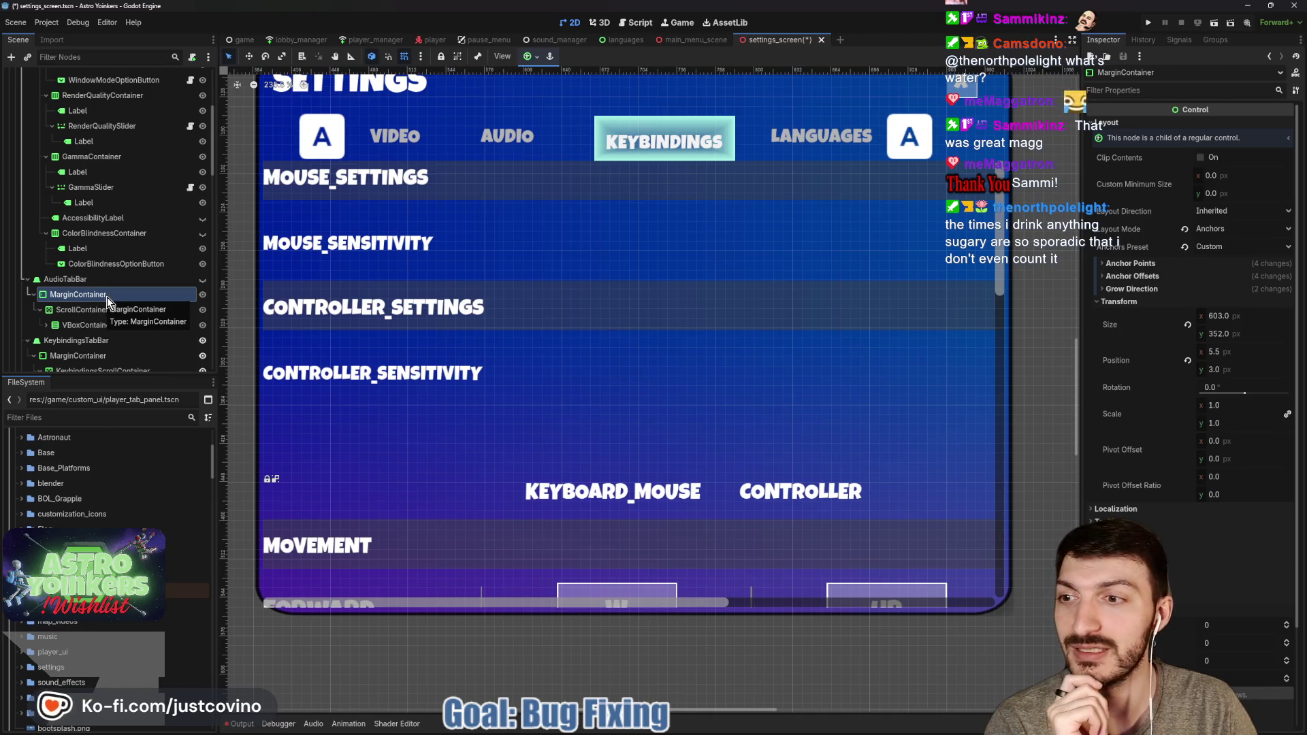
scroll(106, 296, down, 1)
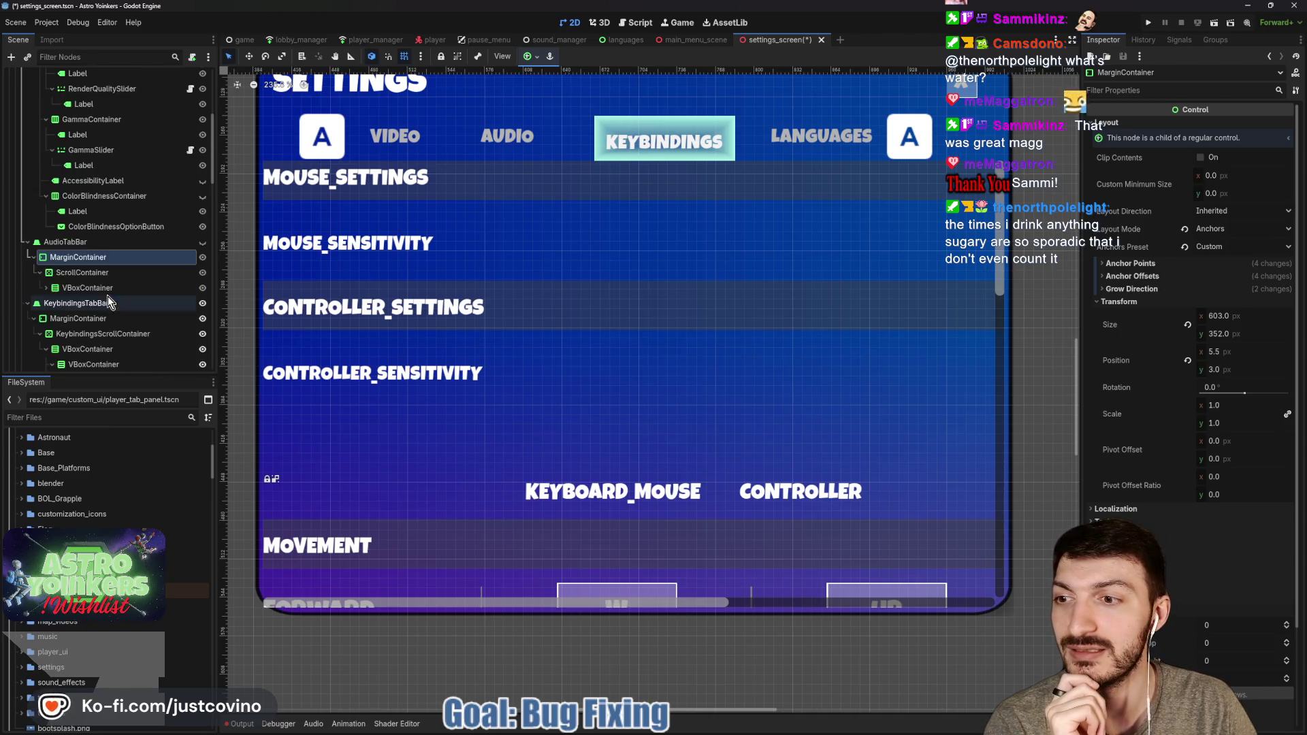
click(28, 241)
Set the Keybindings margin container width to 595 px and save the settings scene
click(77, 272)
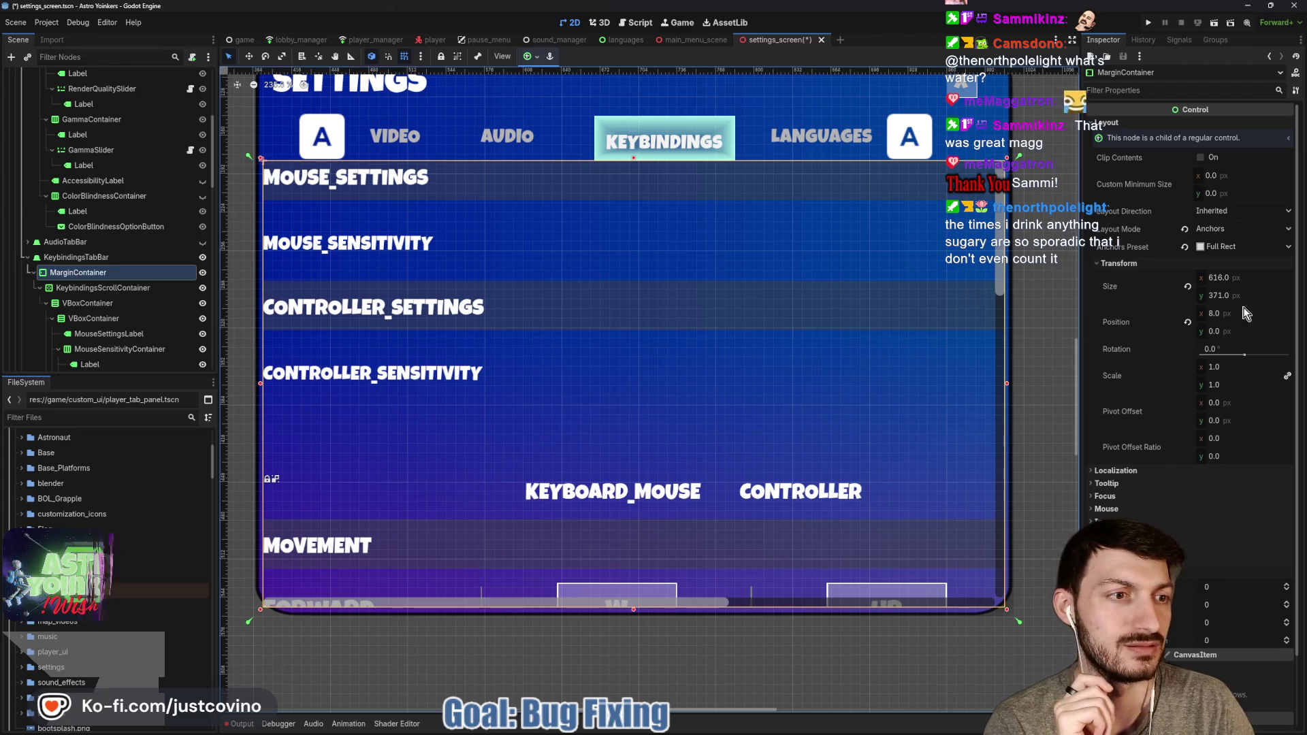
click(1222, 278)
text(595)
key(Return)
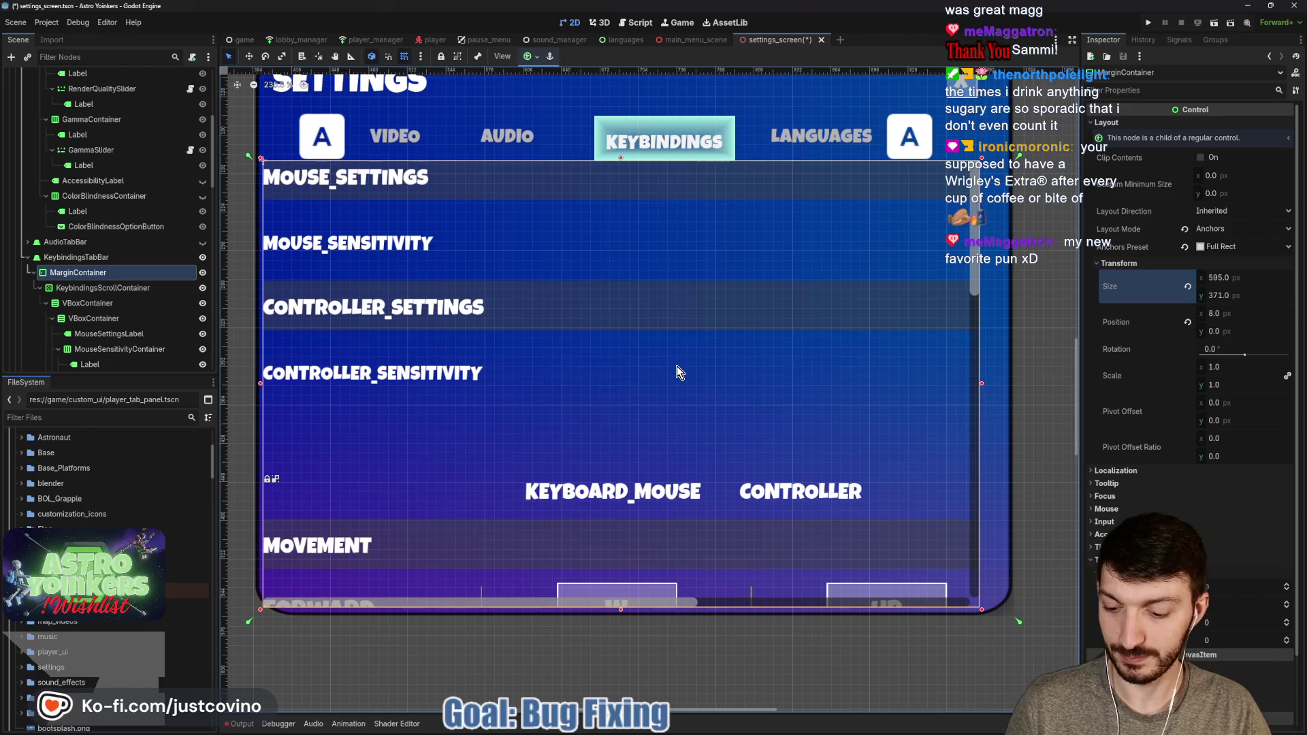
key(ctrl+s)
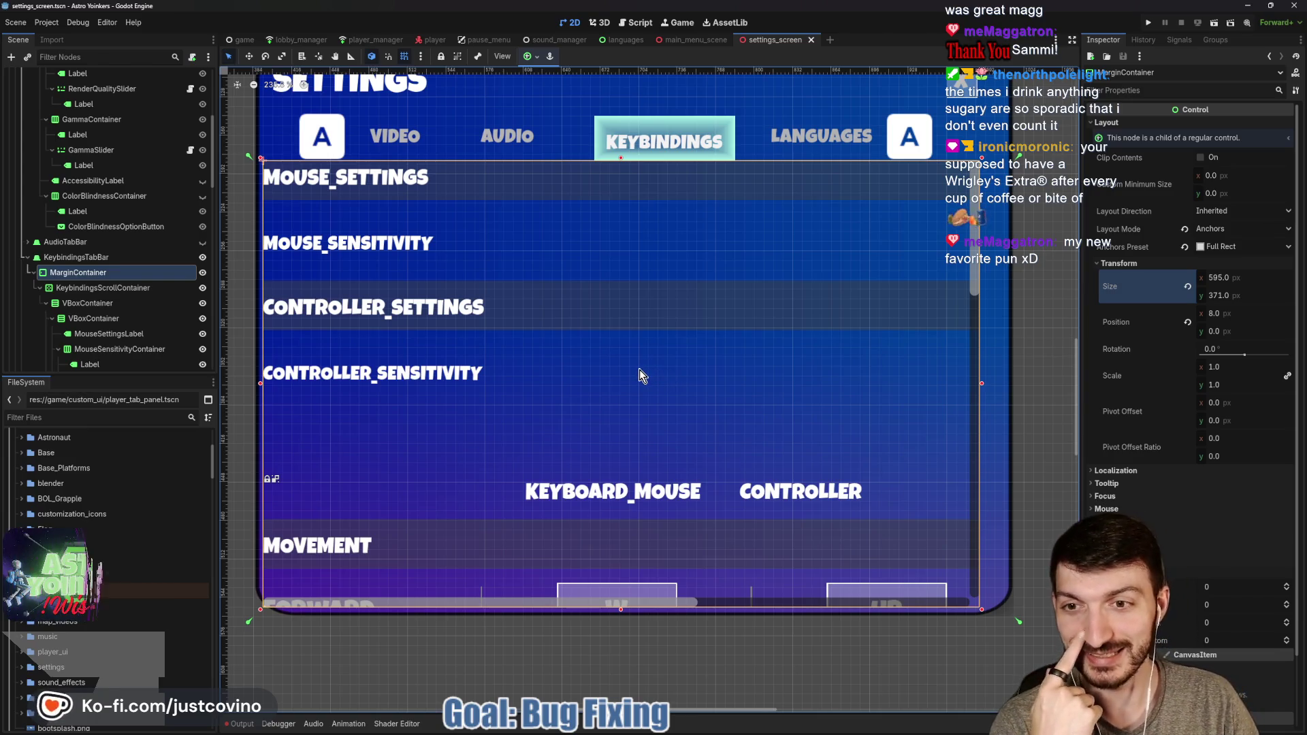
click(102, 289)
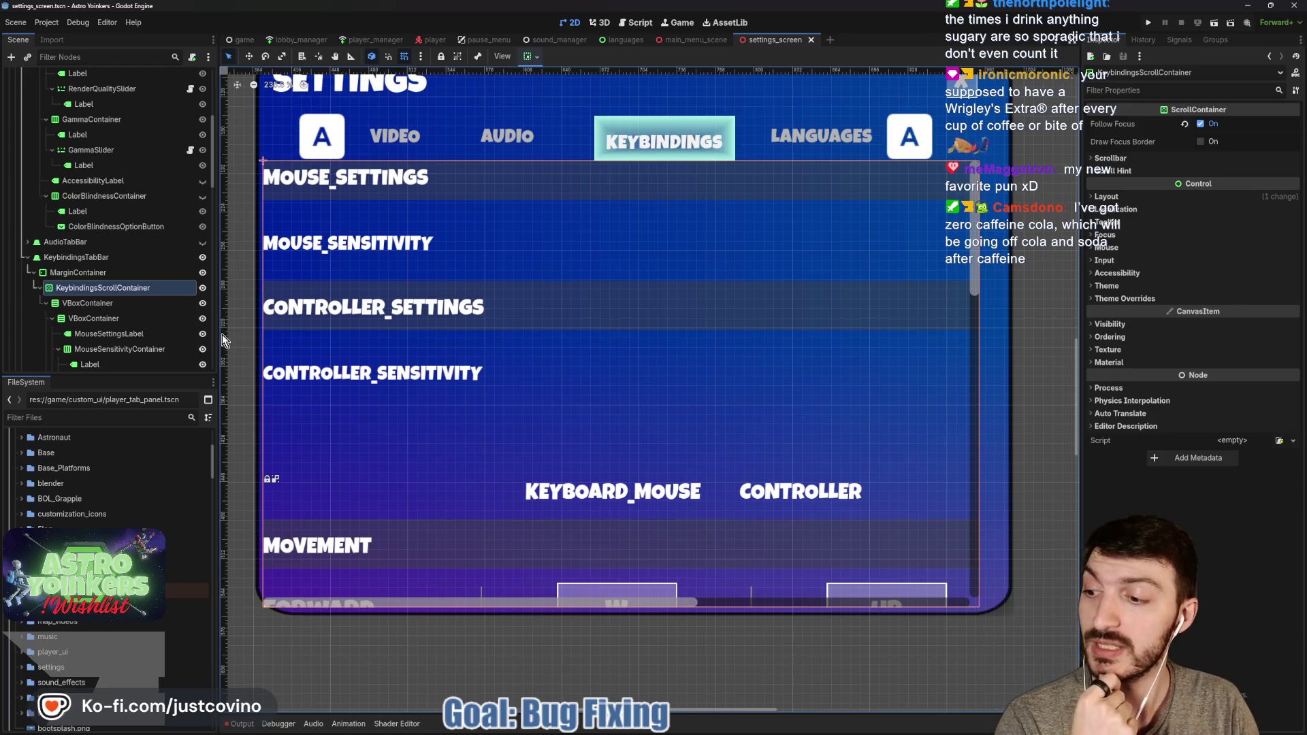
click(93, 304)
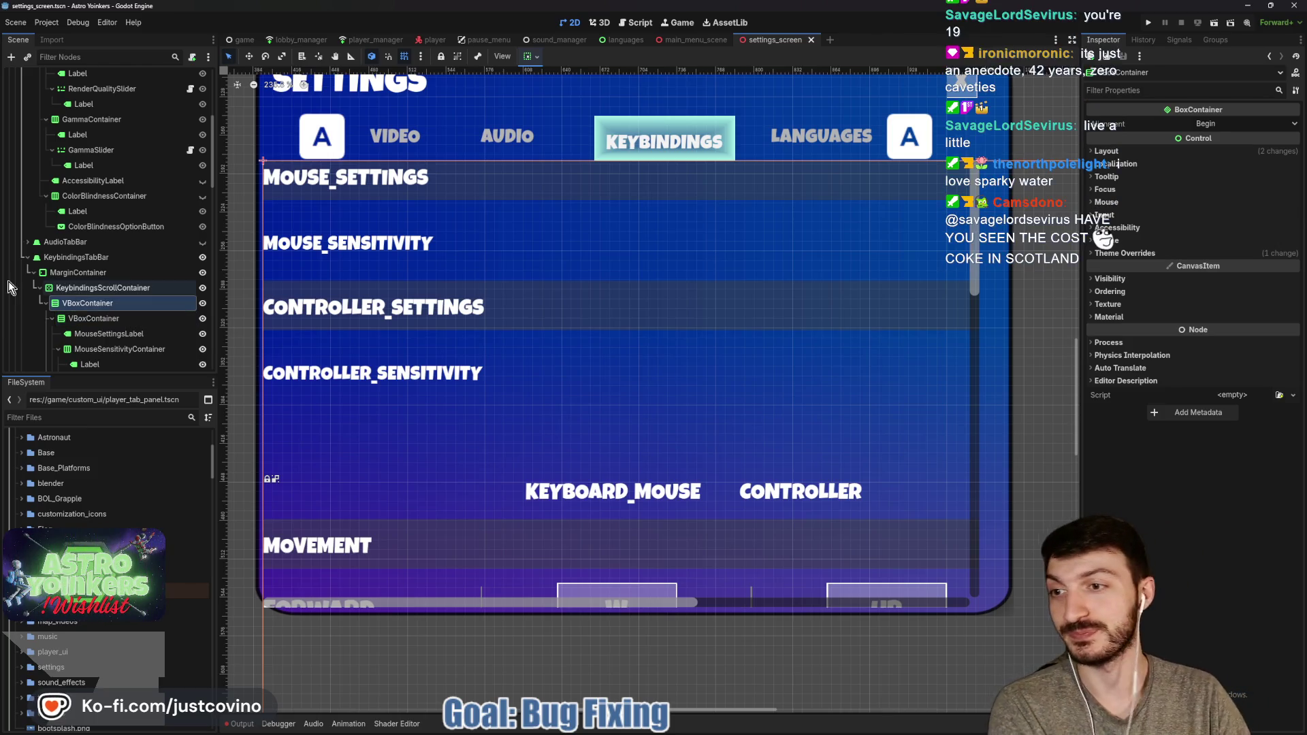
click(106, 318)
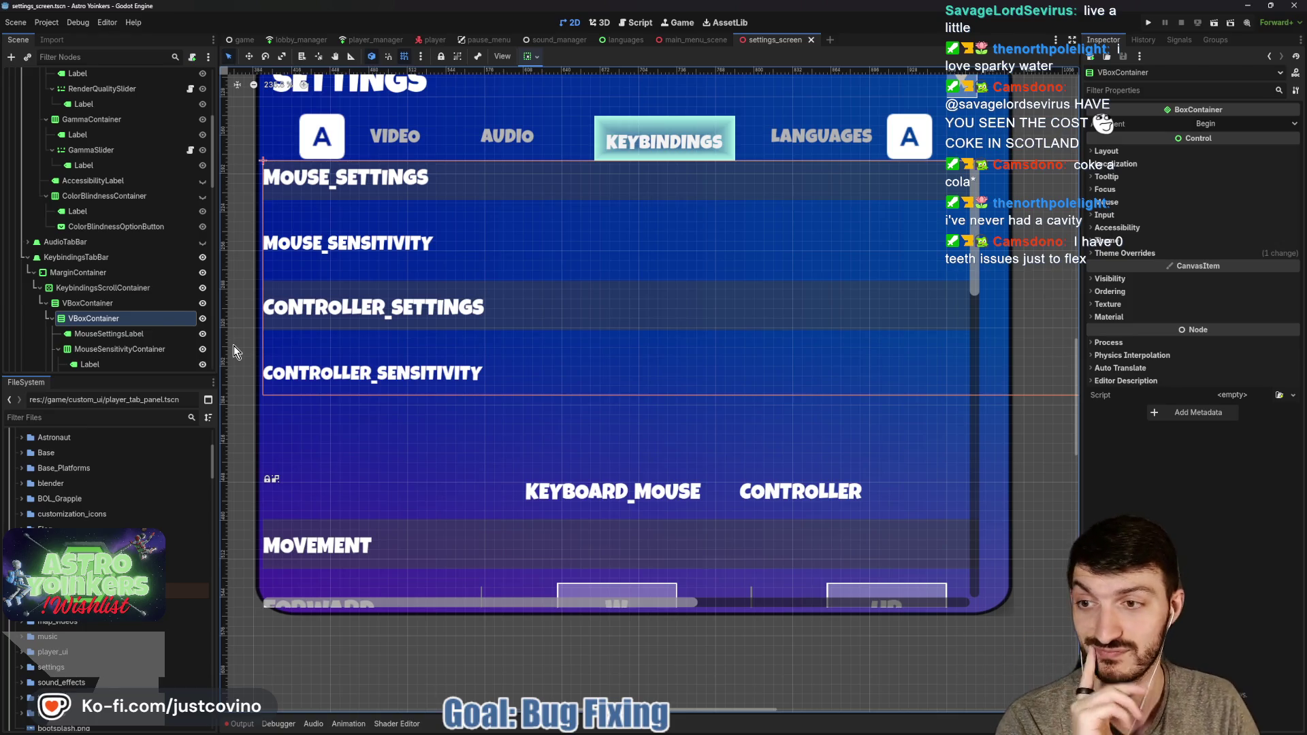
click(112, 303)
click(87, 275)
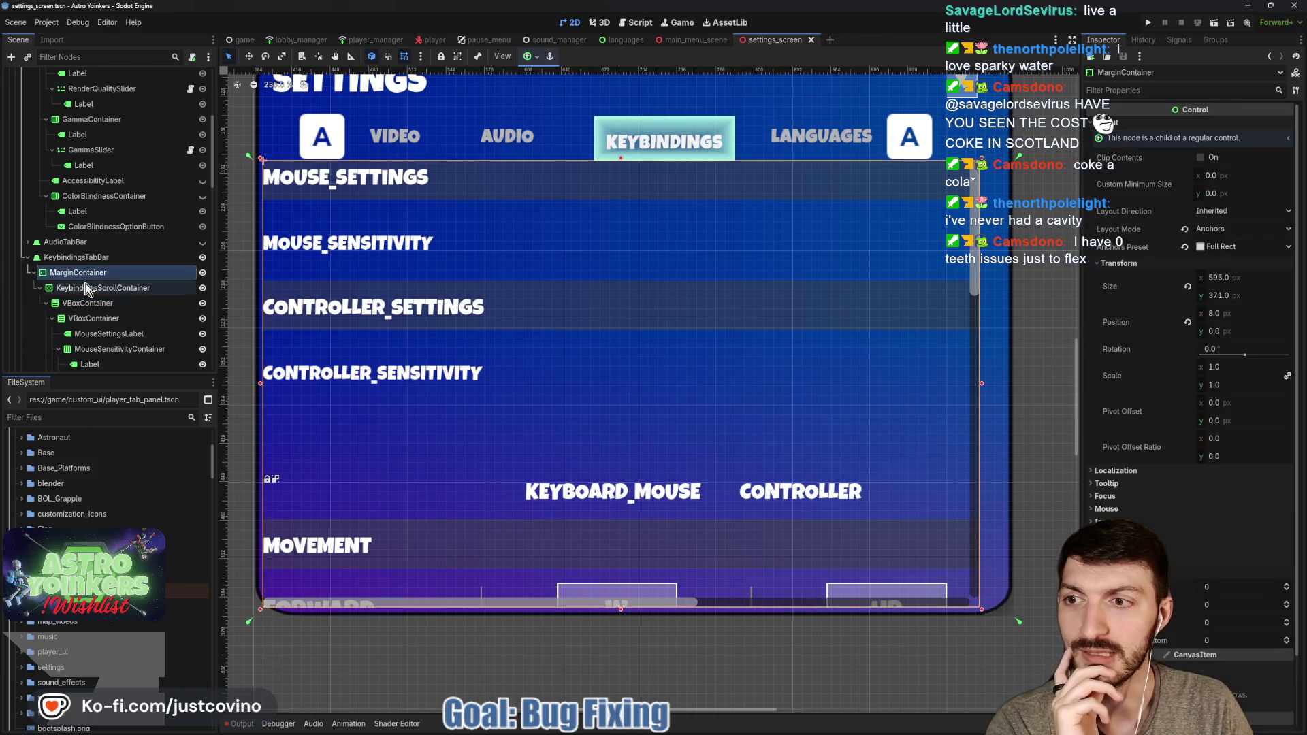
click(86, 289)
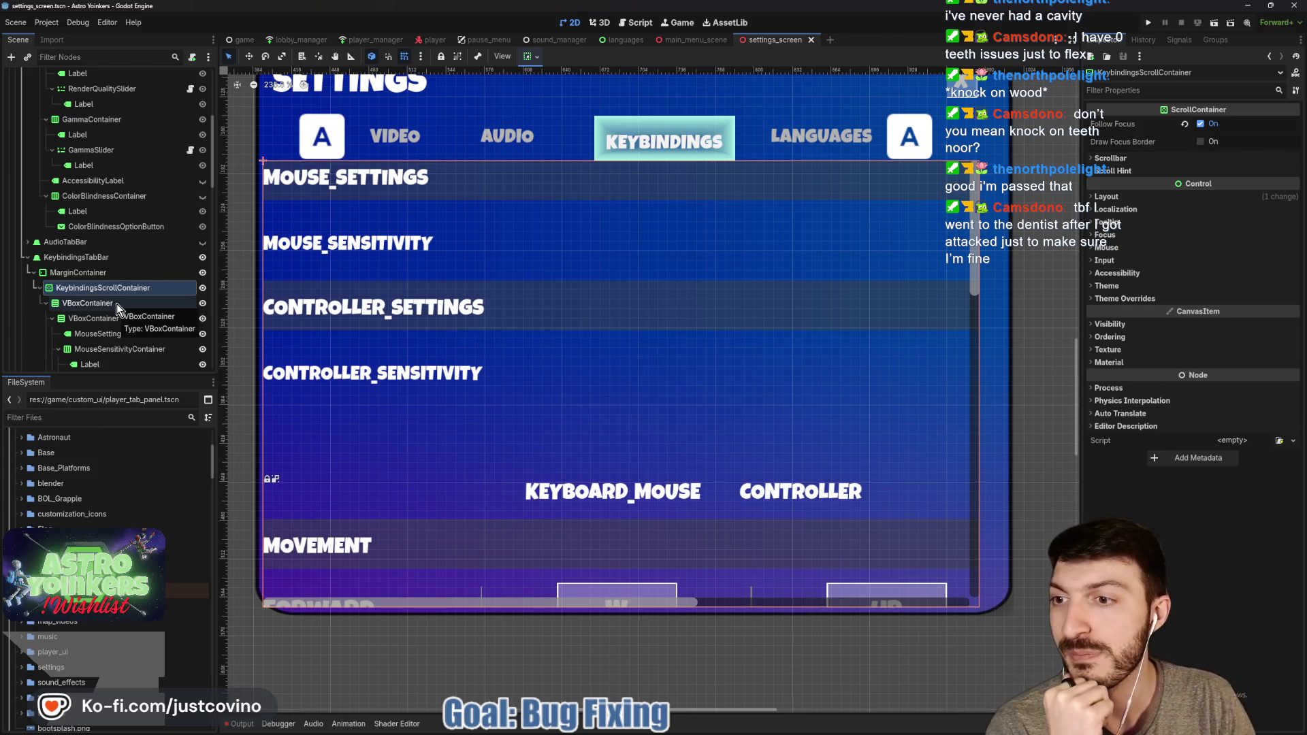
click(116, 303)
click(129, 287)
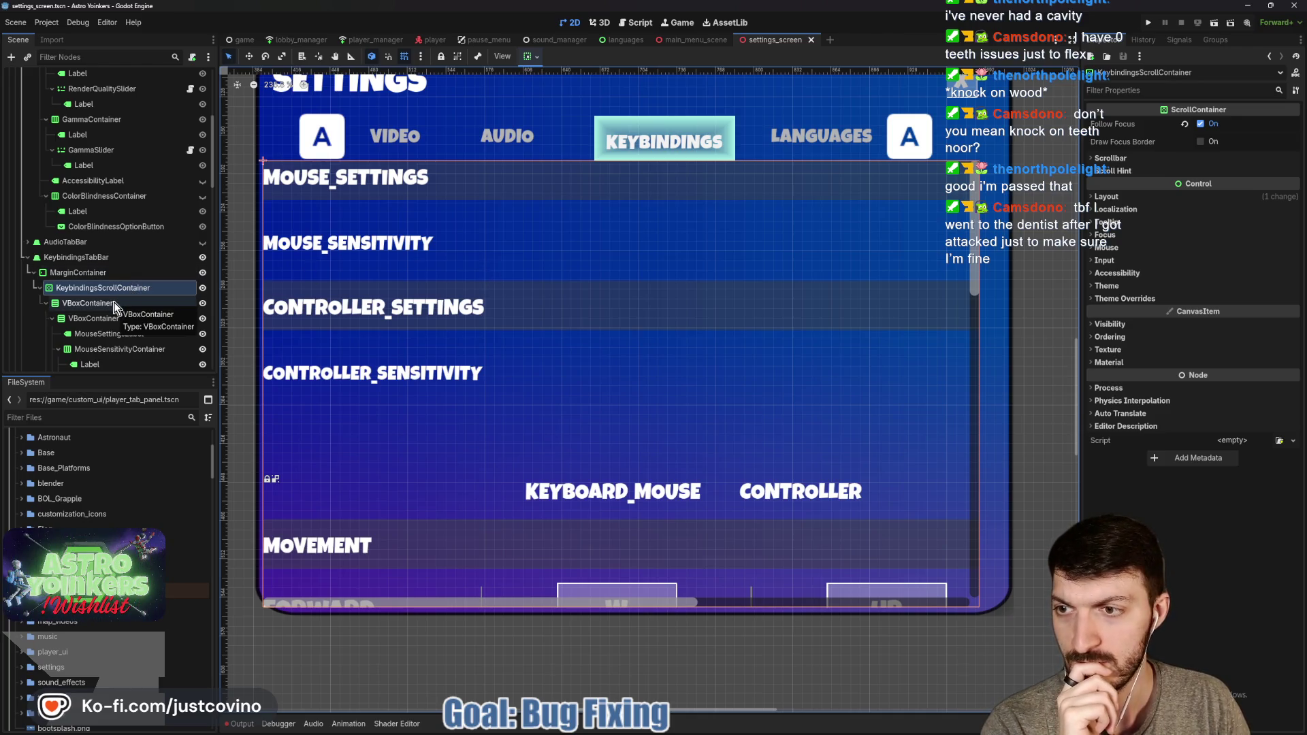
click(114, 304)
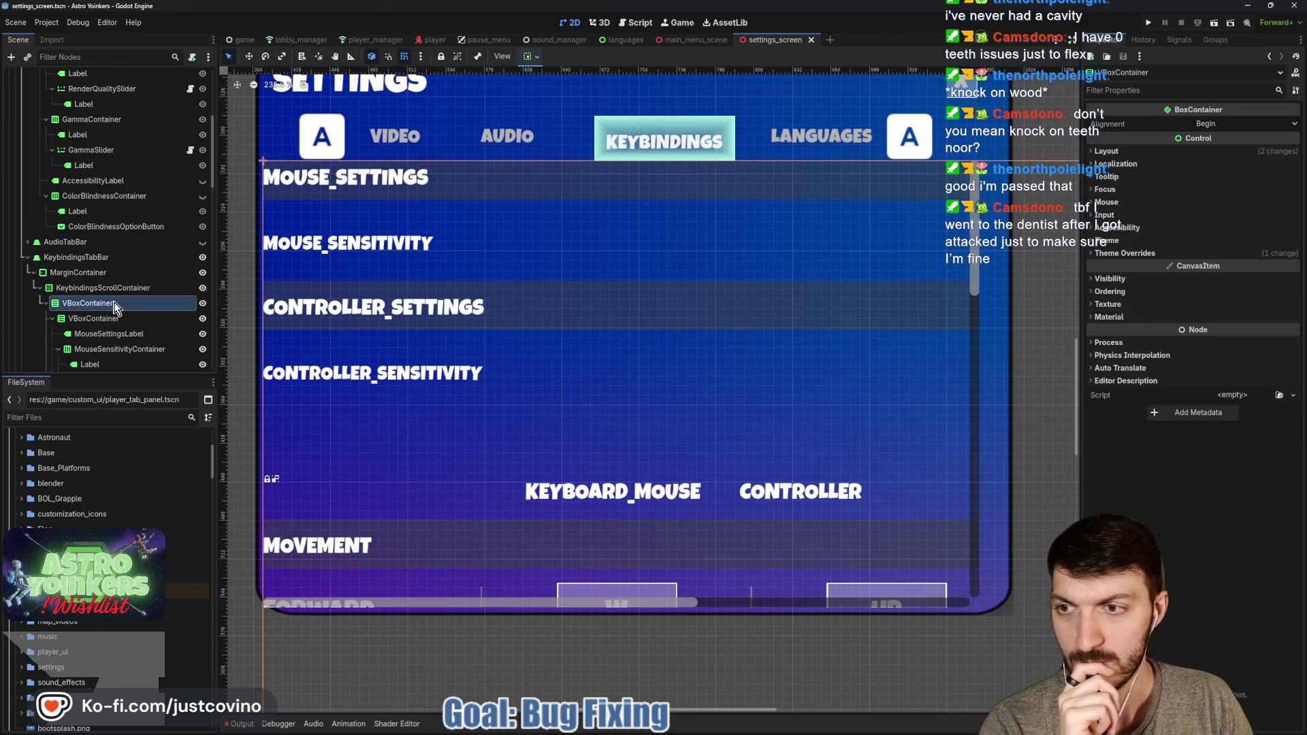
click(1189, 256)
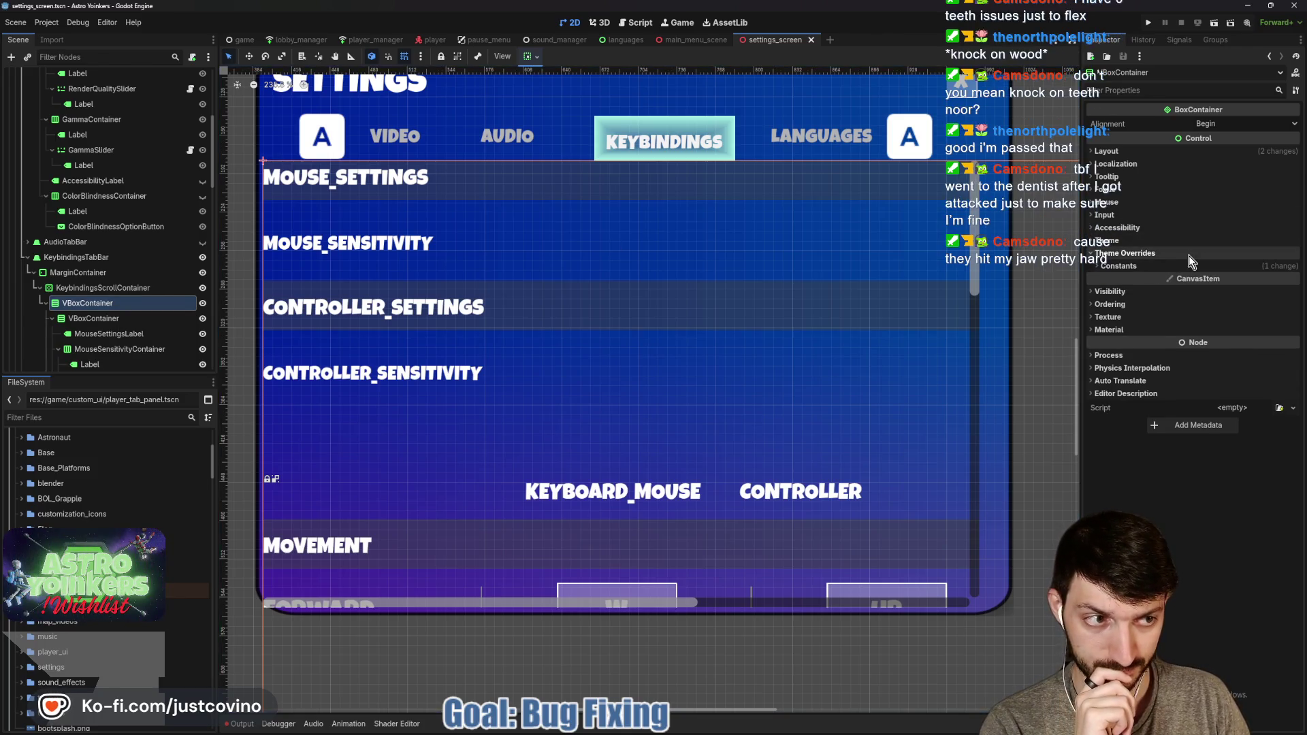
click(1187, 266)
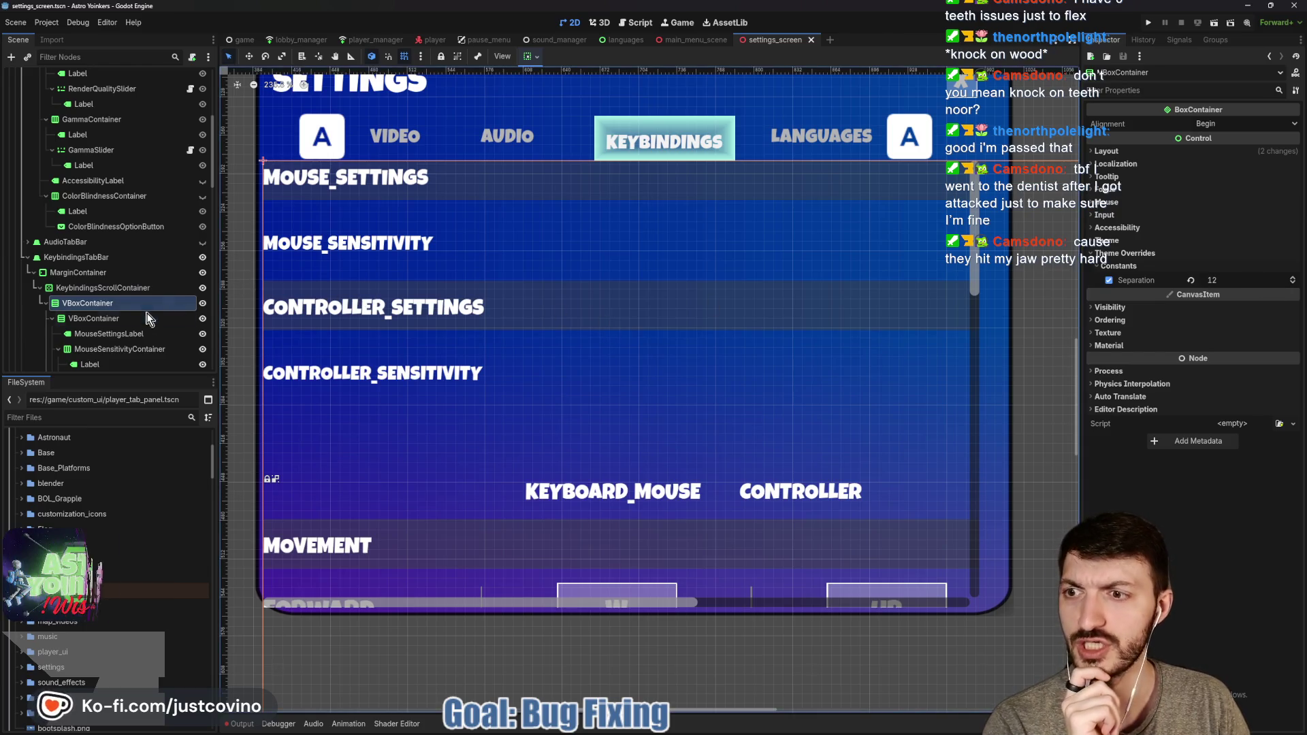
click(104, 333)
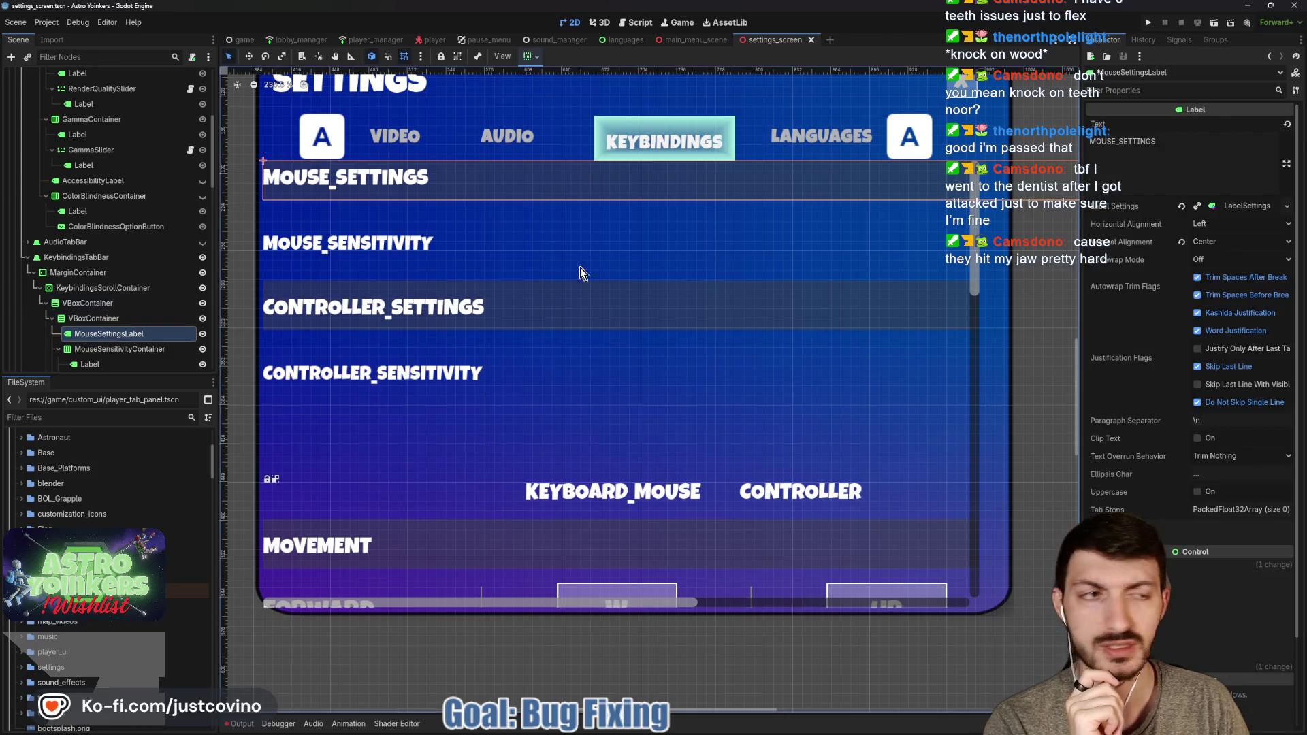
click(1233, 207)
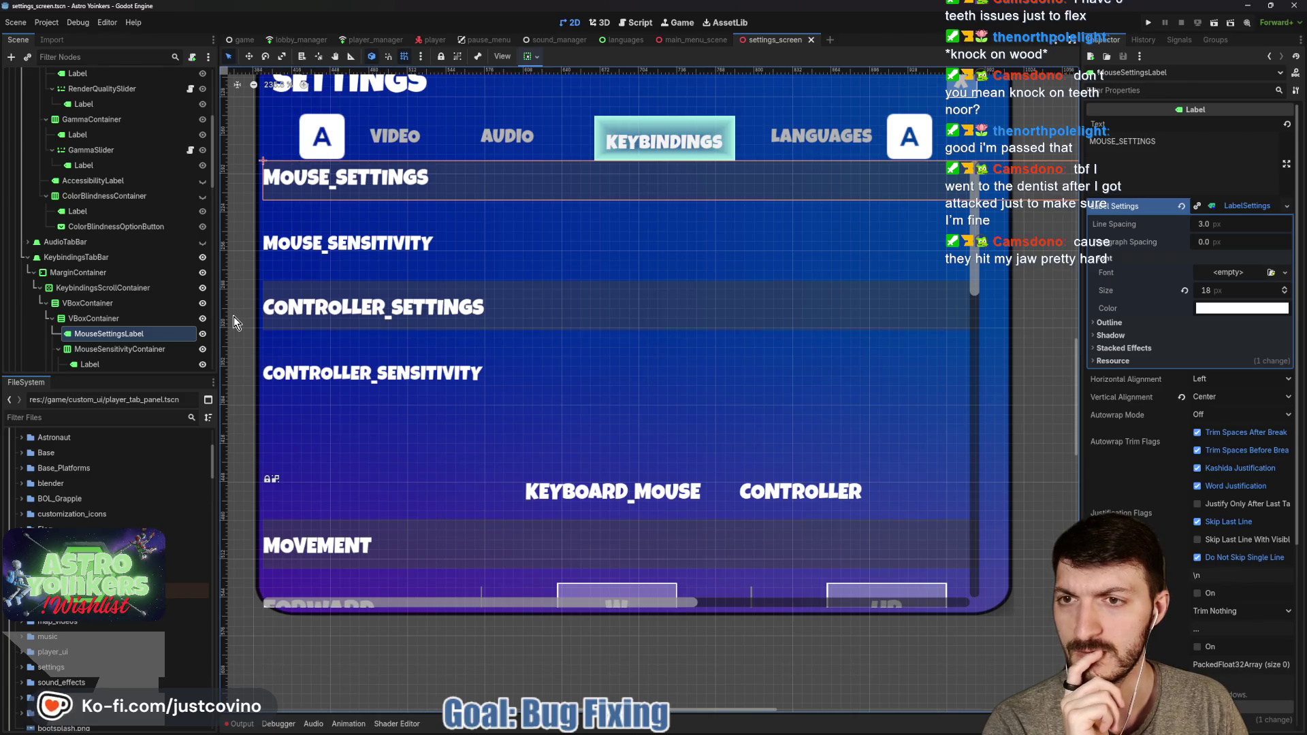
click(91, 181)
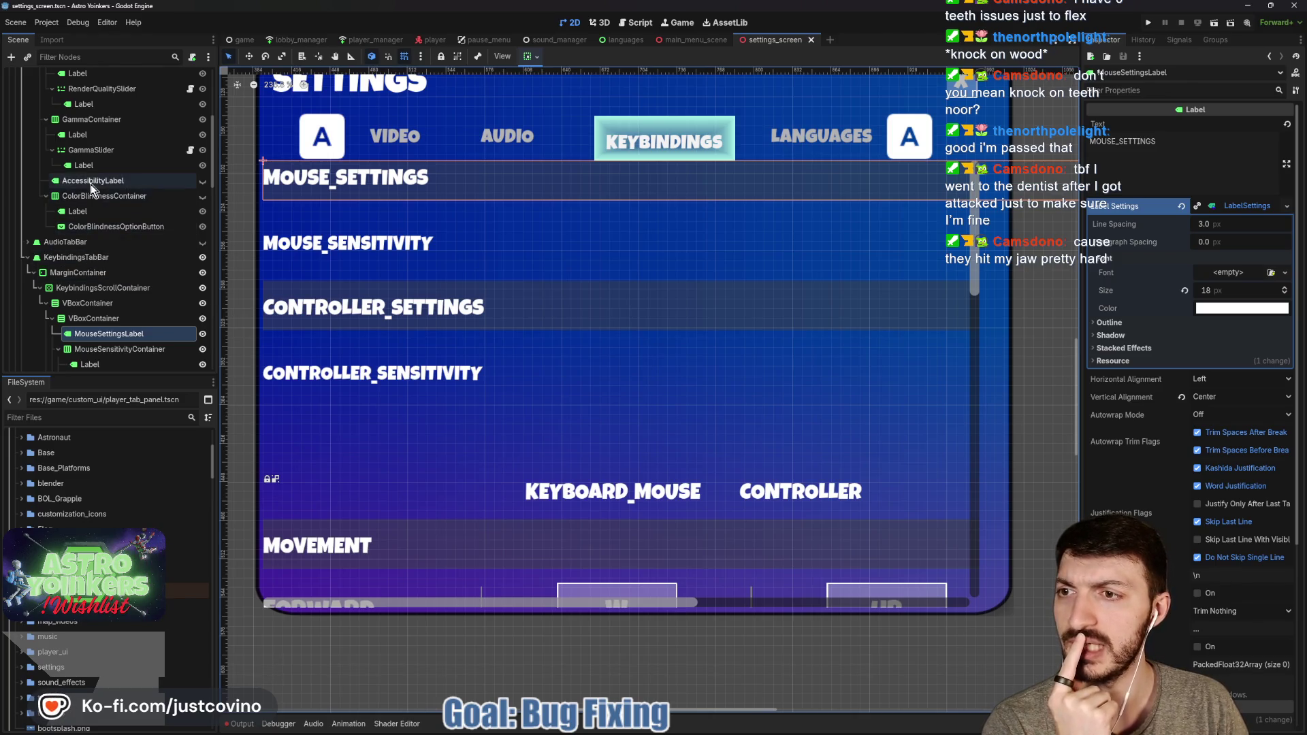
click(1238, 201)
click(1238, 201)
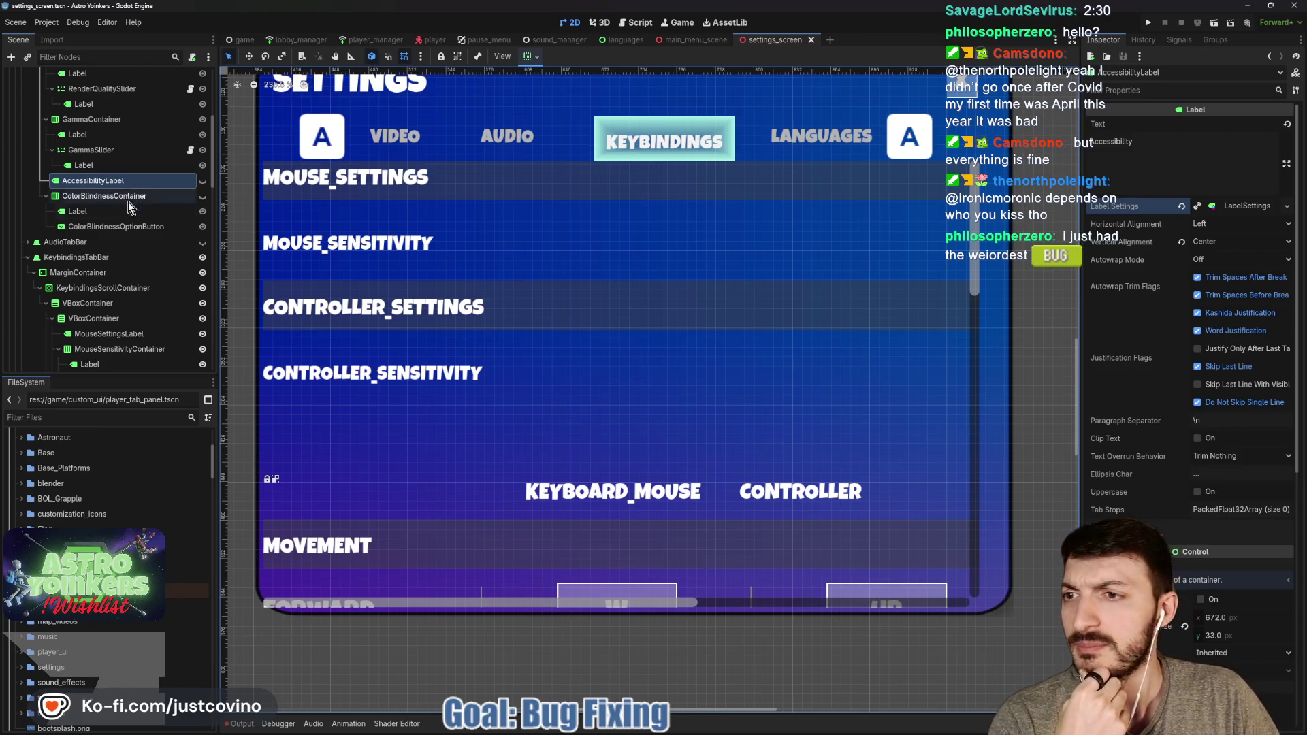
click(113, 228)
click(109, 197)
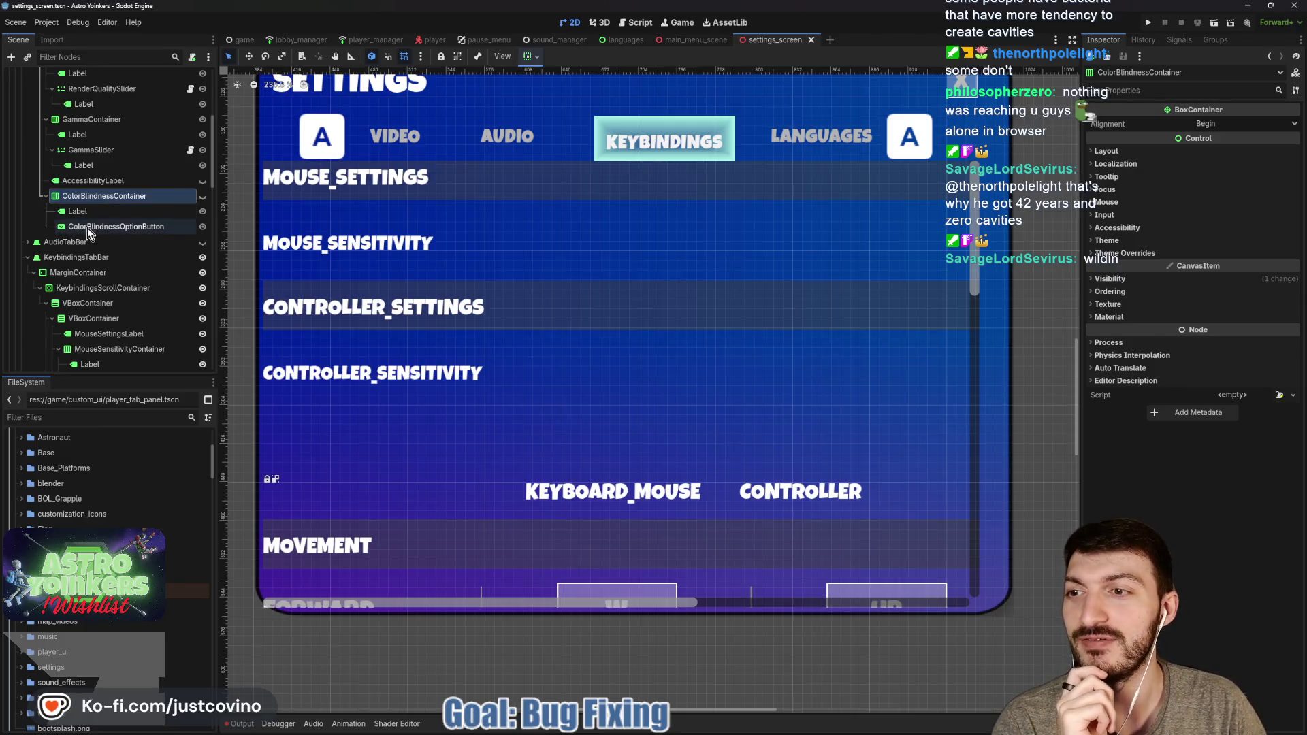
click(92, 212)
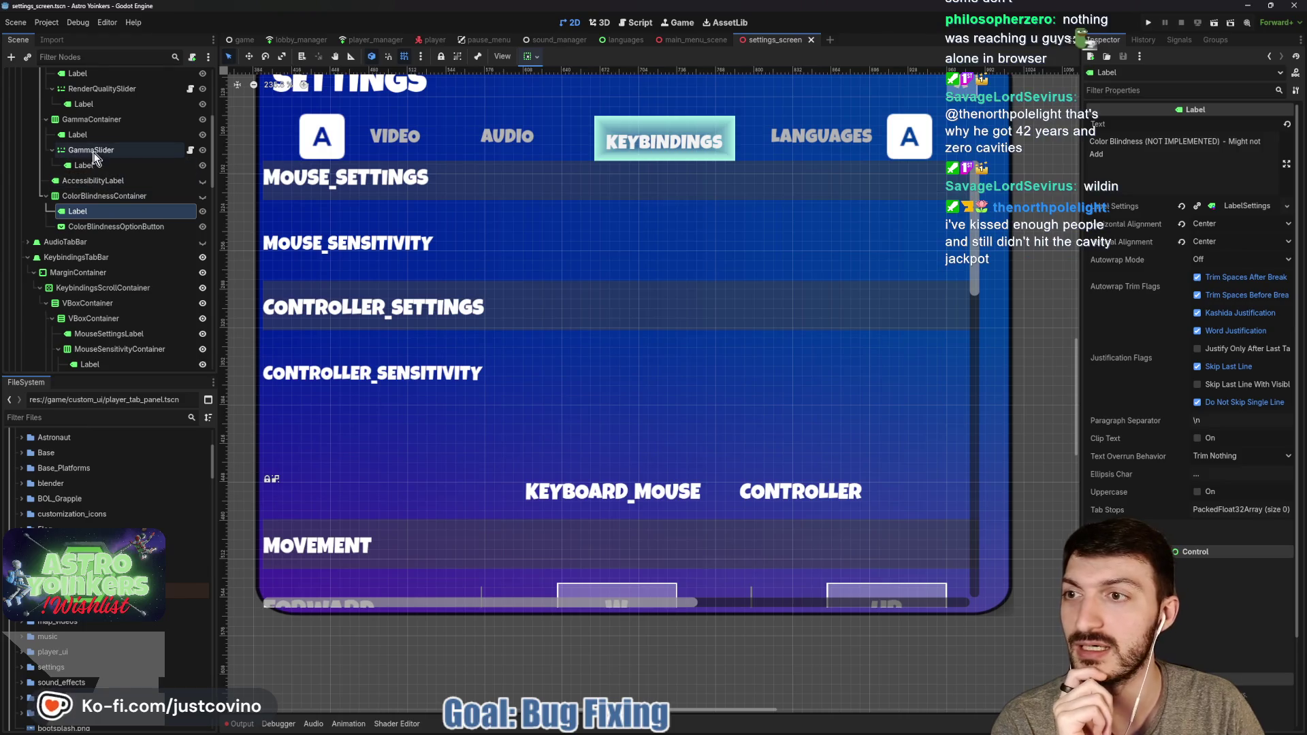
scroll(96, 167, up, 4)
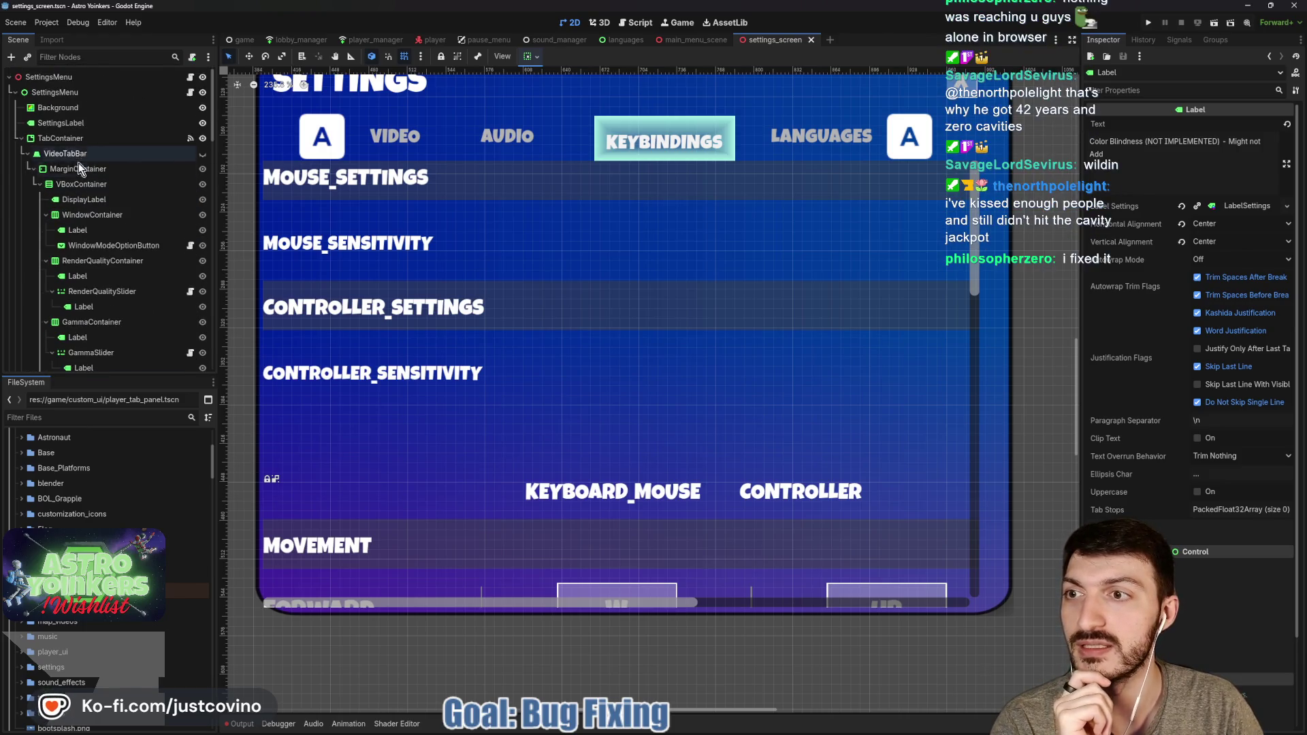
scroll(79, 239, down, 6)
click(85, 227)
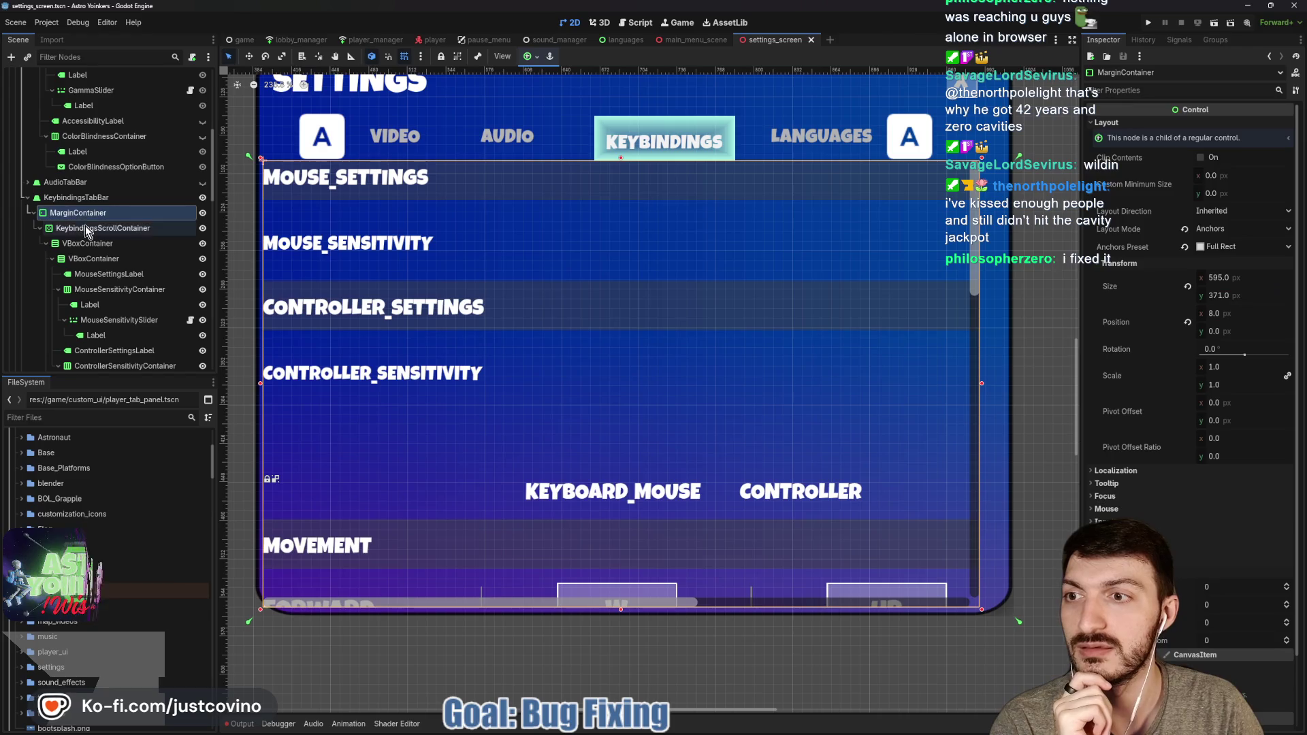
click(79, 216)
click(79, 243)
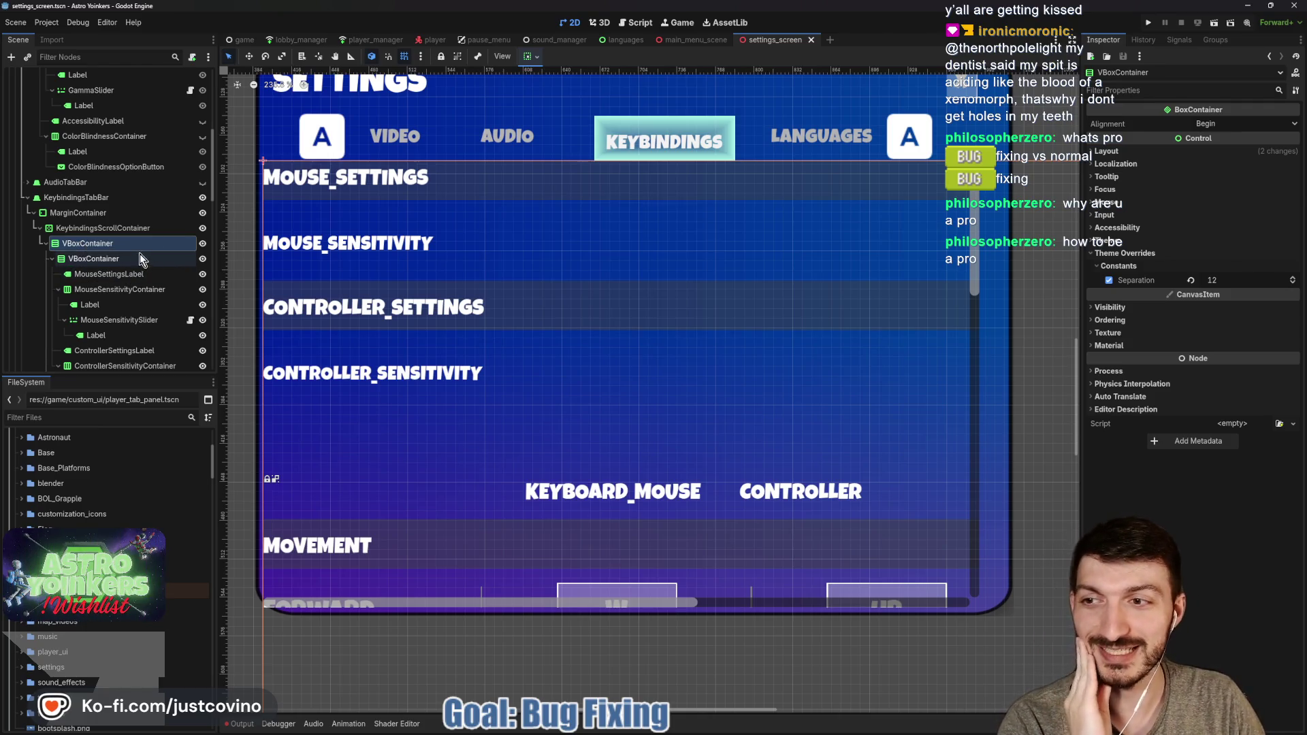
Review the MOUSE_SENSITIVITY label's font and spacing settings, then bring the Notion bug tracker forward
click(131, 274)
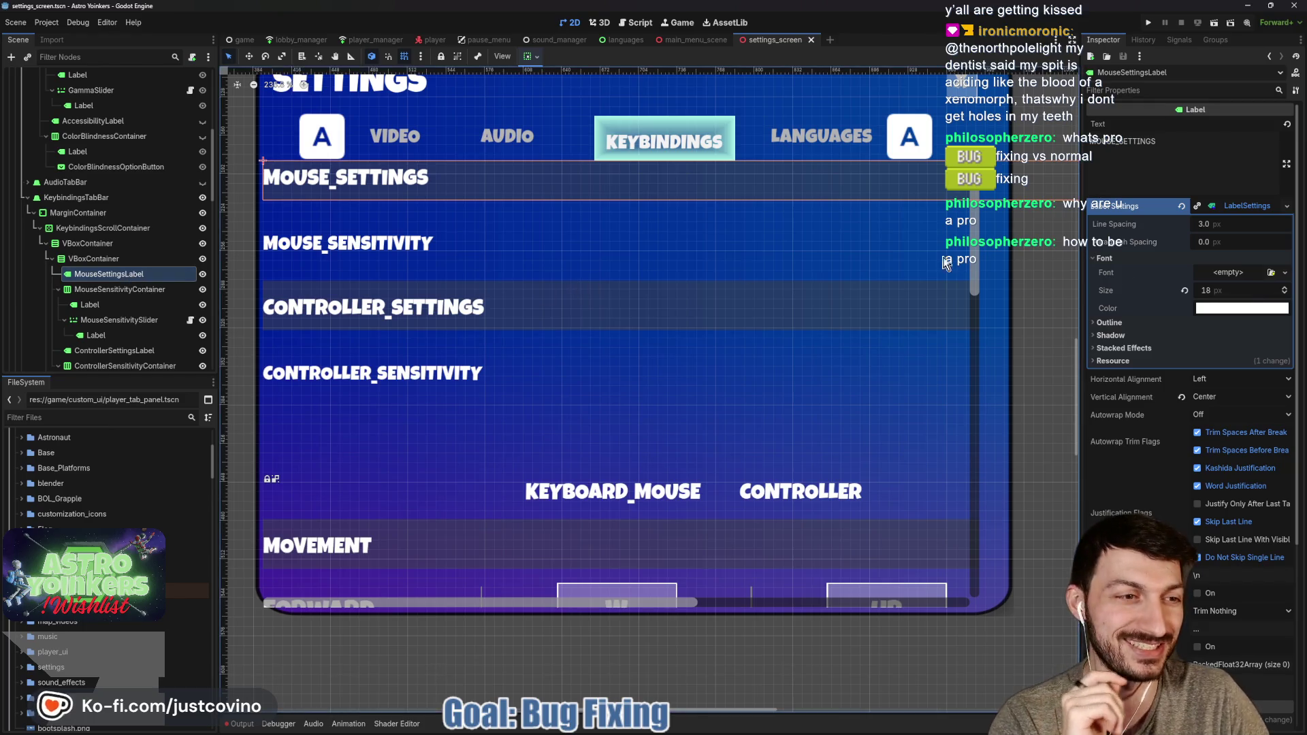
key(Down)
key(Down)
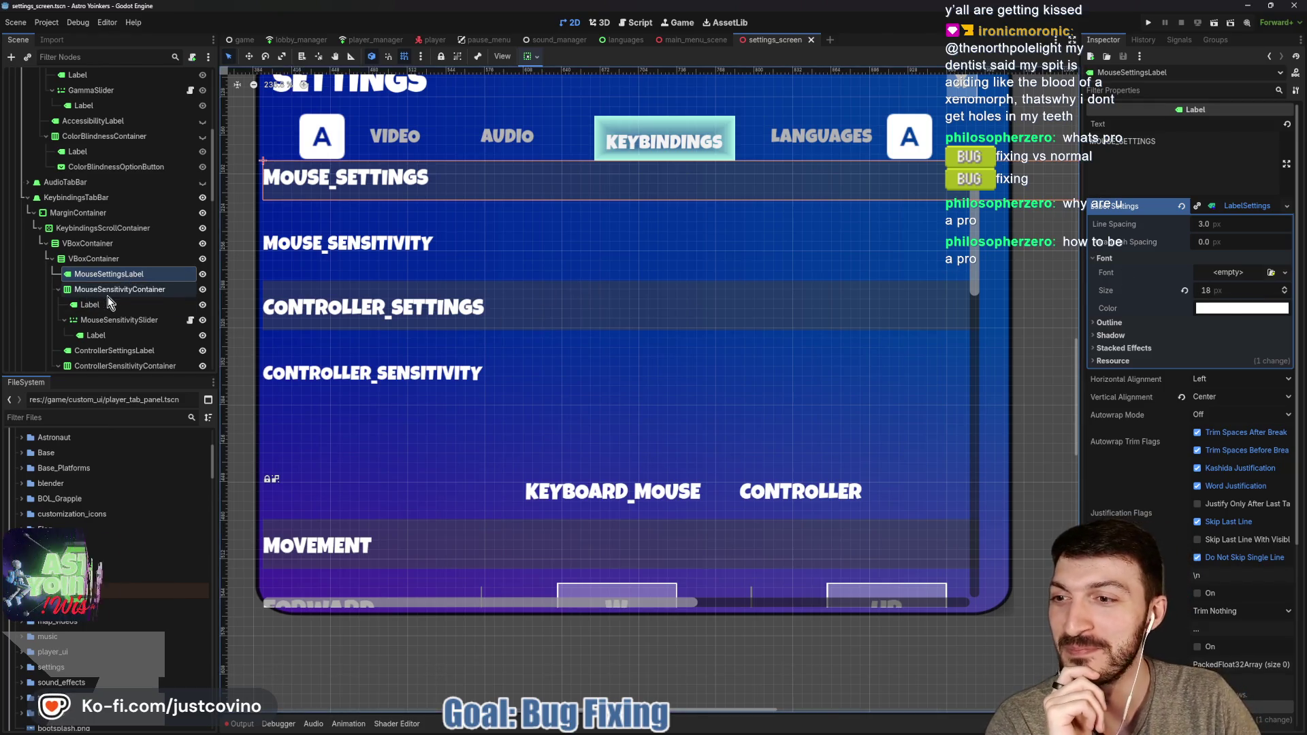
click(1243, 207)
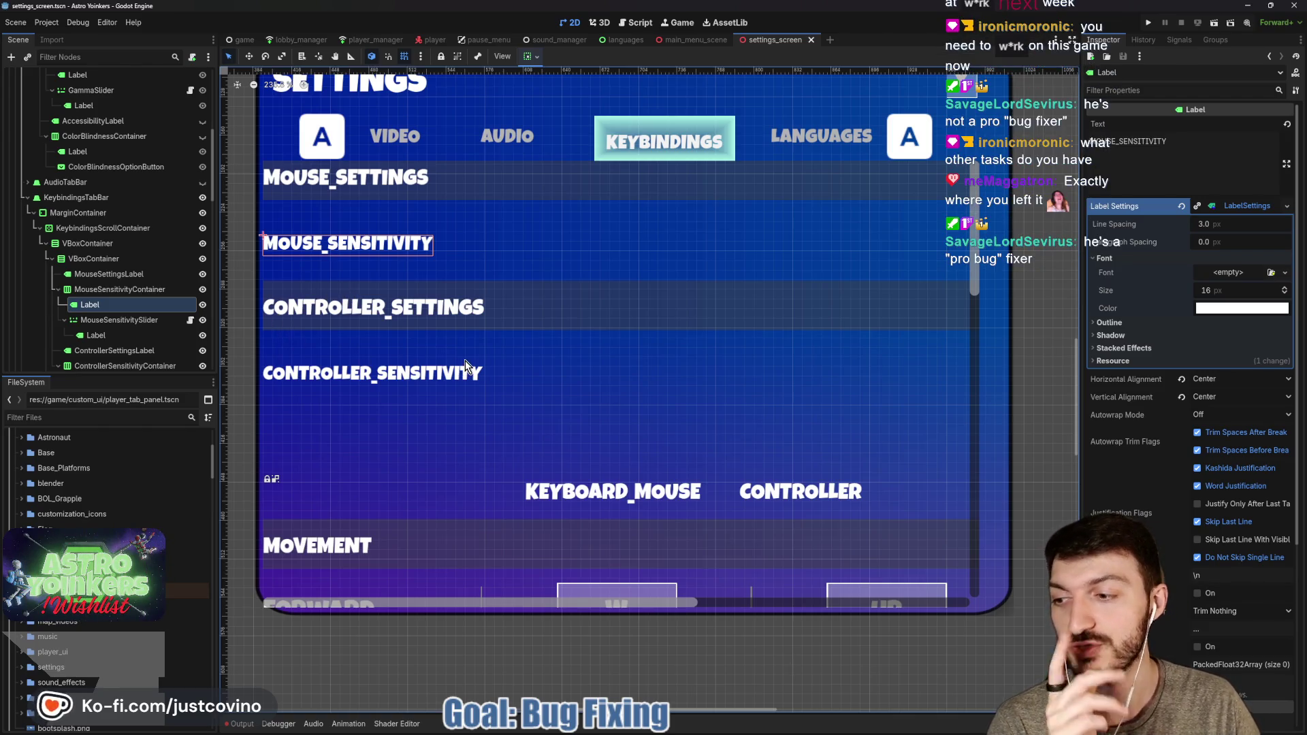
scroll(610, 448, down, 4)
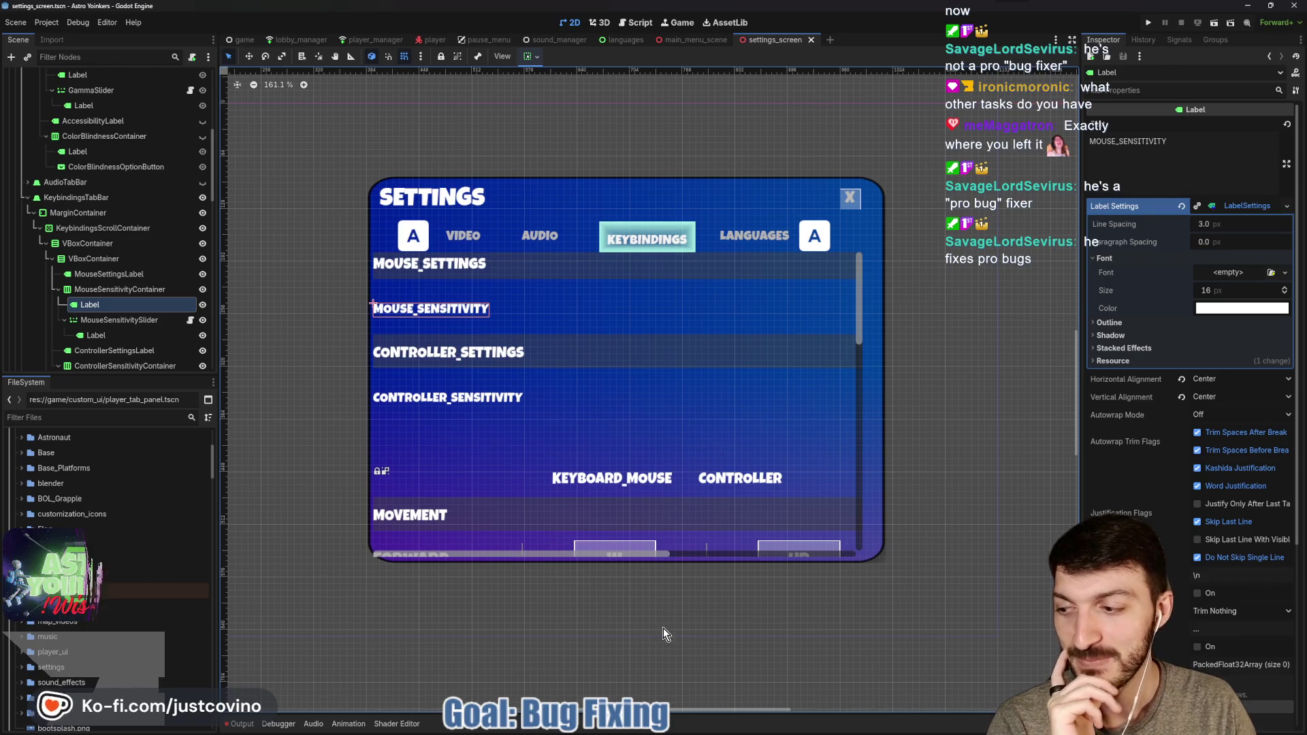
click(710, 725)
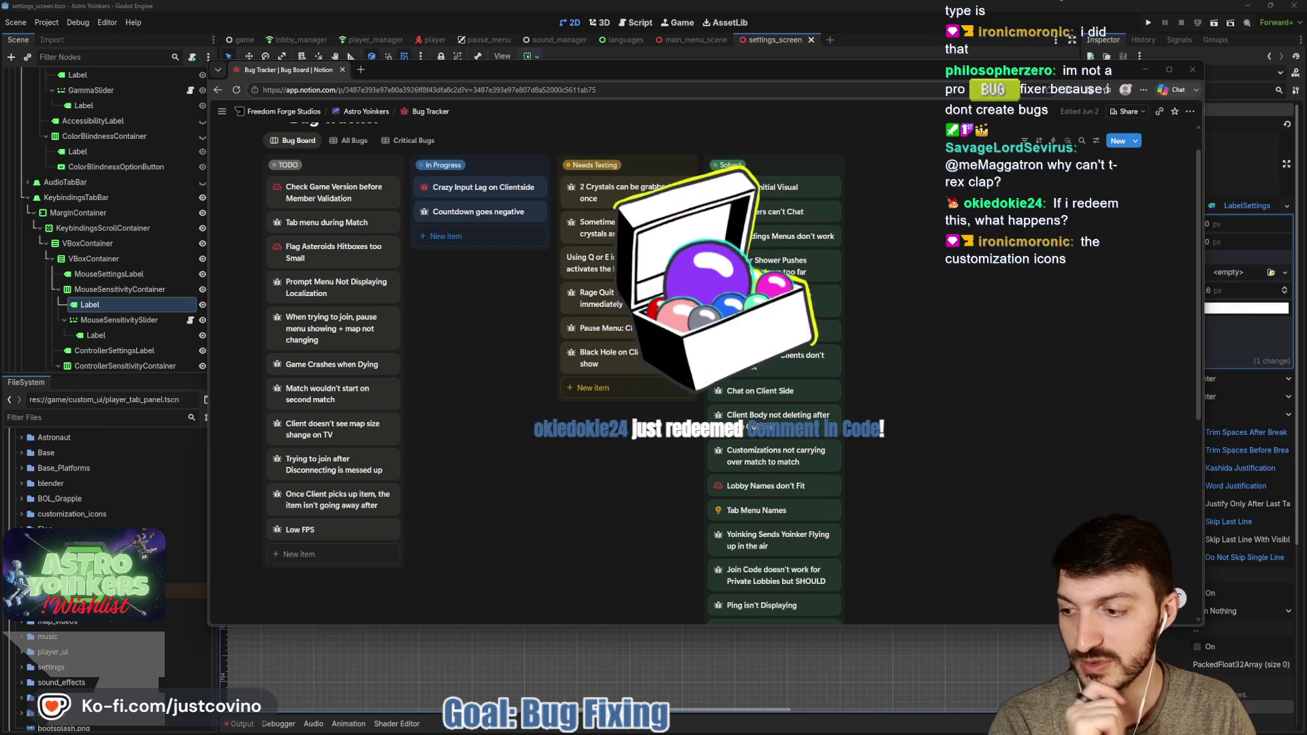
Set the Notion Bug Tracker board aside and return to the Godot editor
click(382, 638)
Add a comment below selected_option quoting a viewer's question, dated 9 JUNE 2026, and save
click(633, 22)
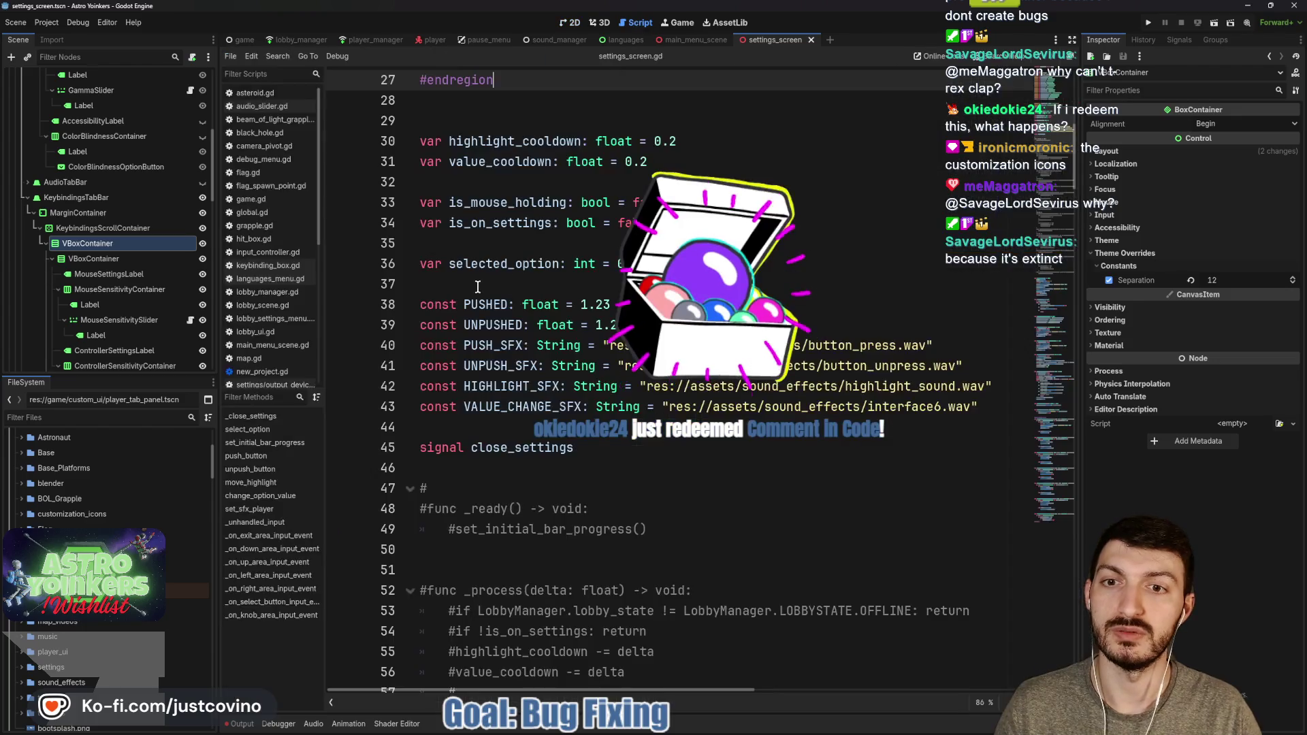
click(462, 282)
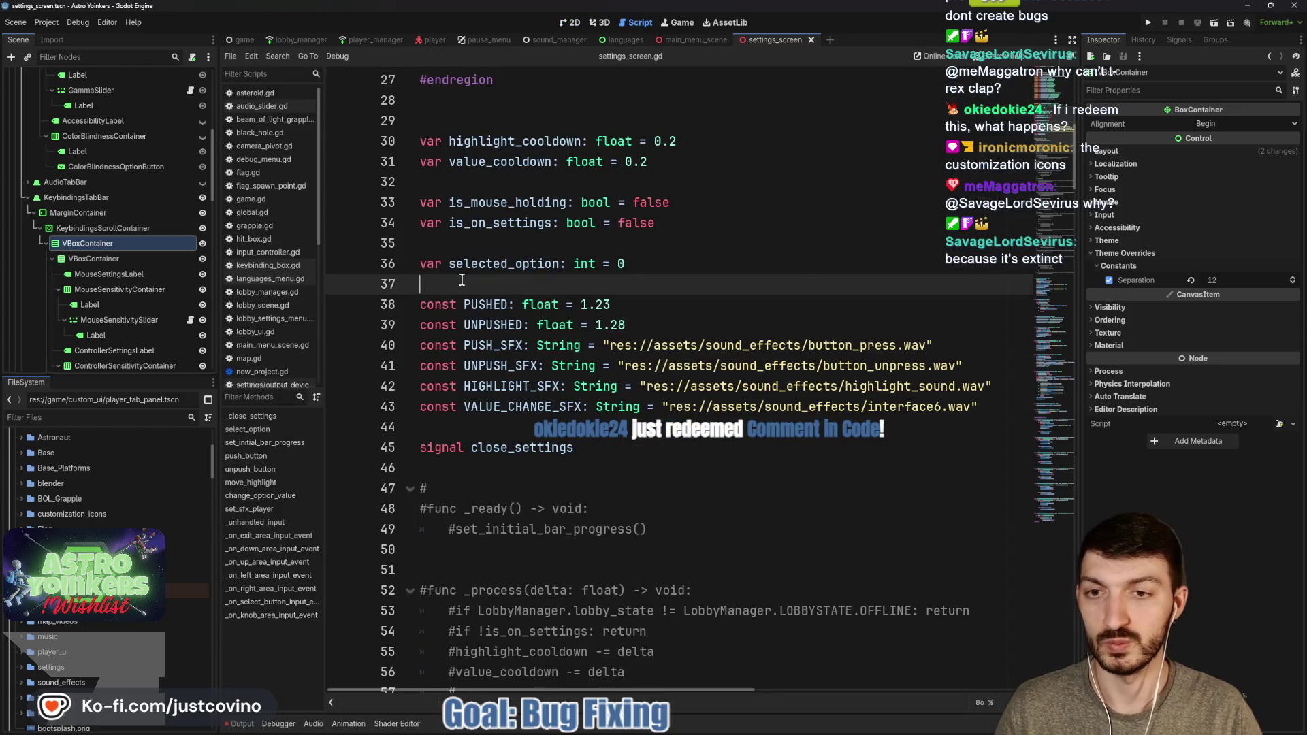
key(Return)
key(Return)
key(Up)
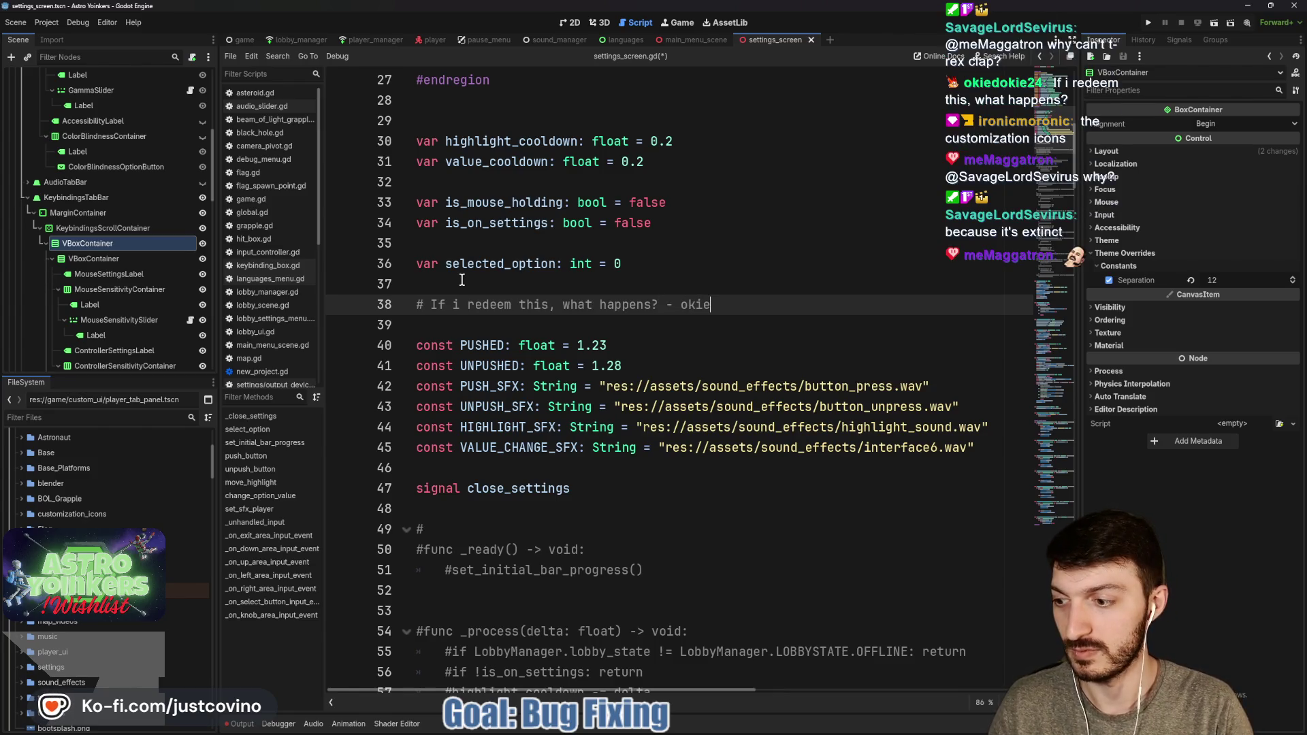
text(dokie24  )
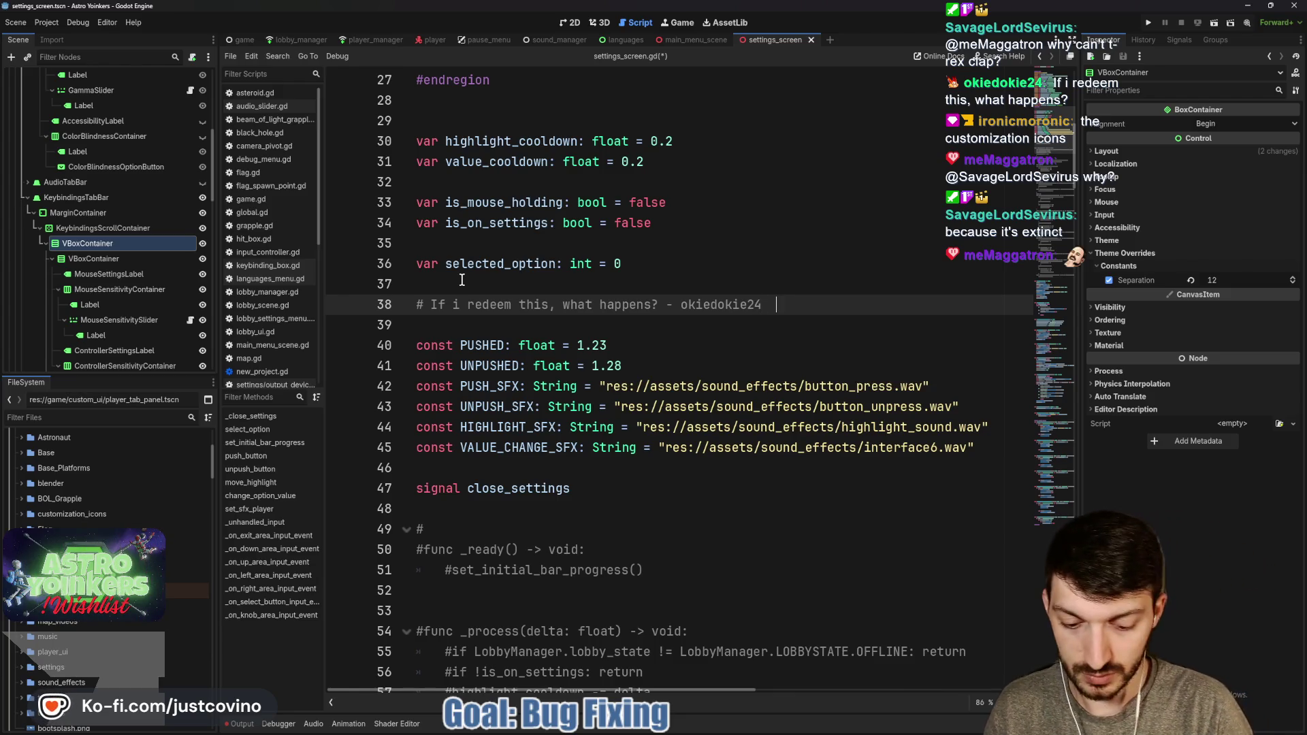
text(9 JUNE 2)
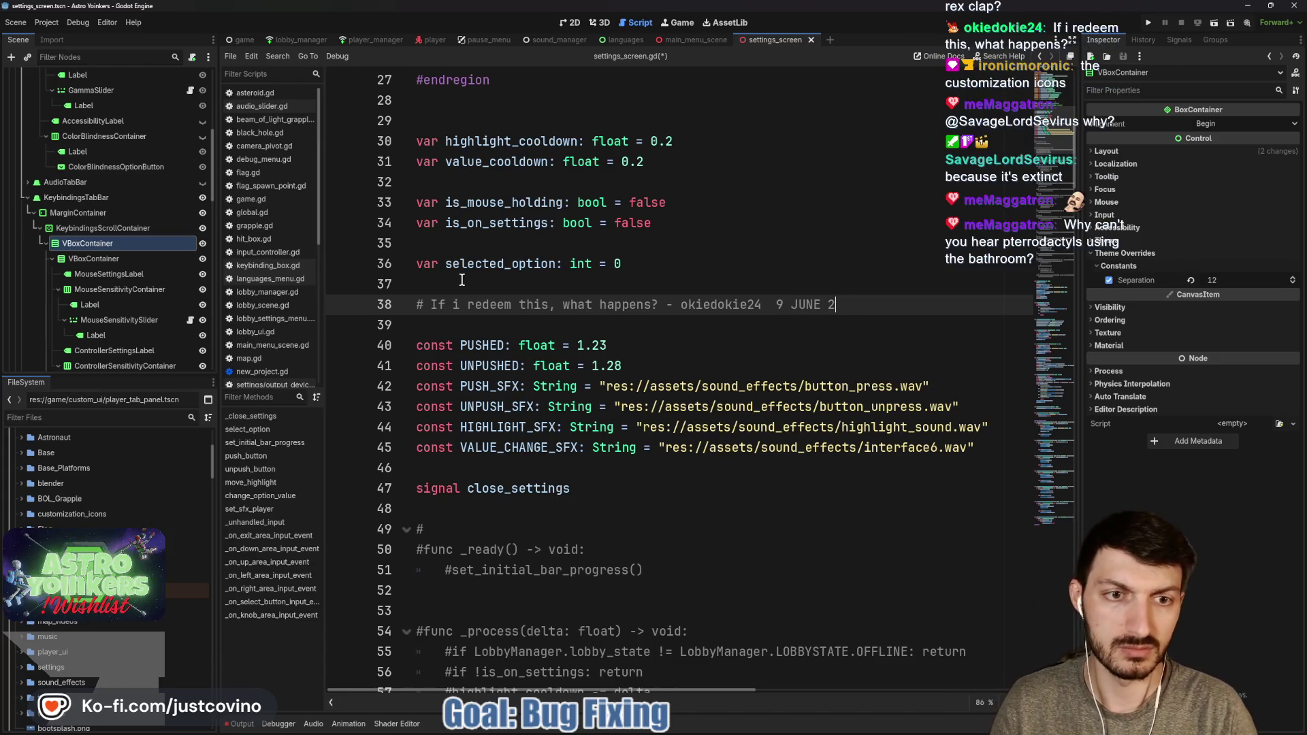
text(026)
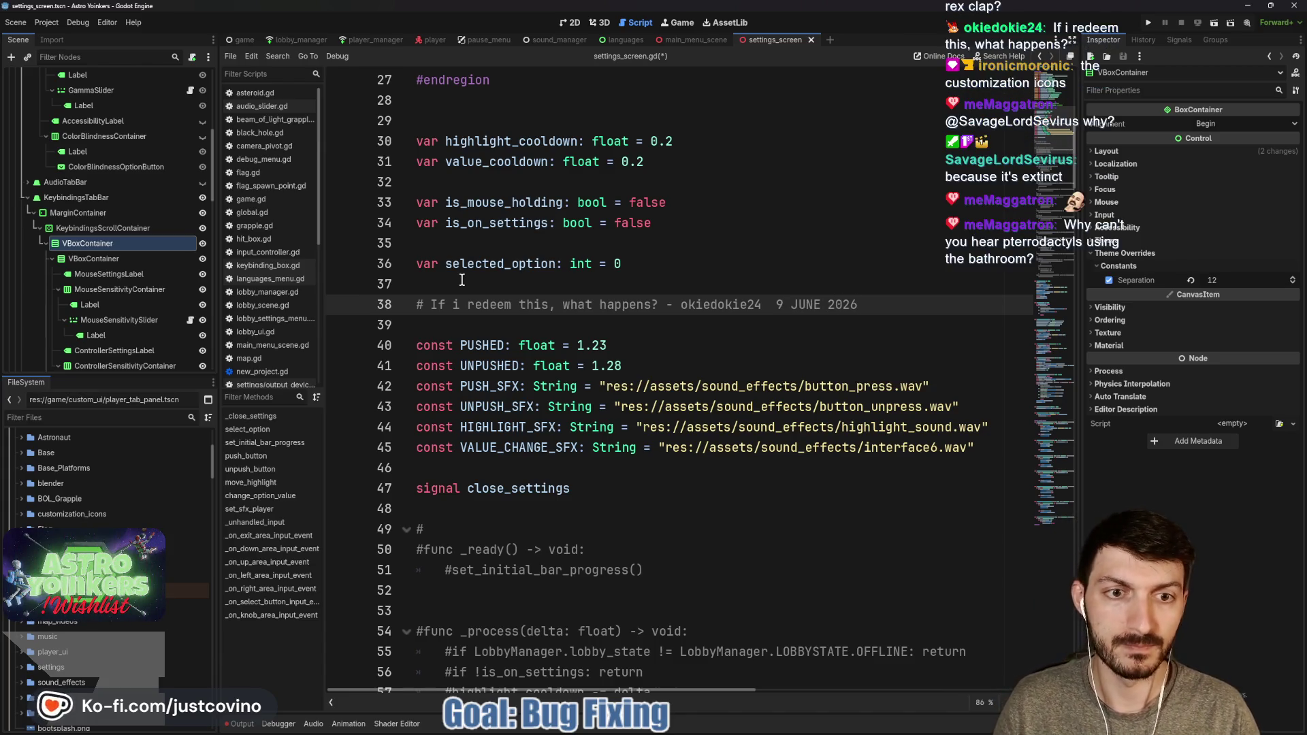
key(ctrl+s)
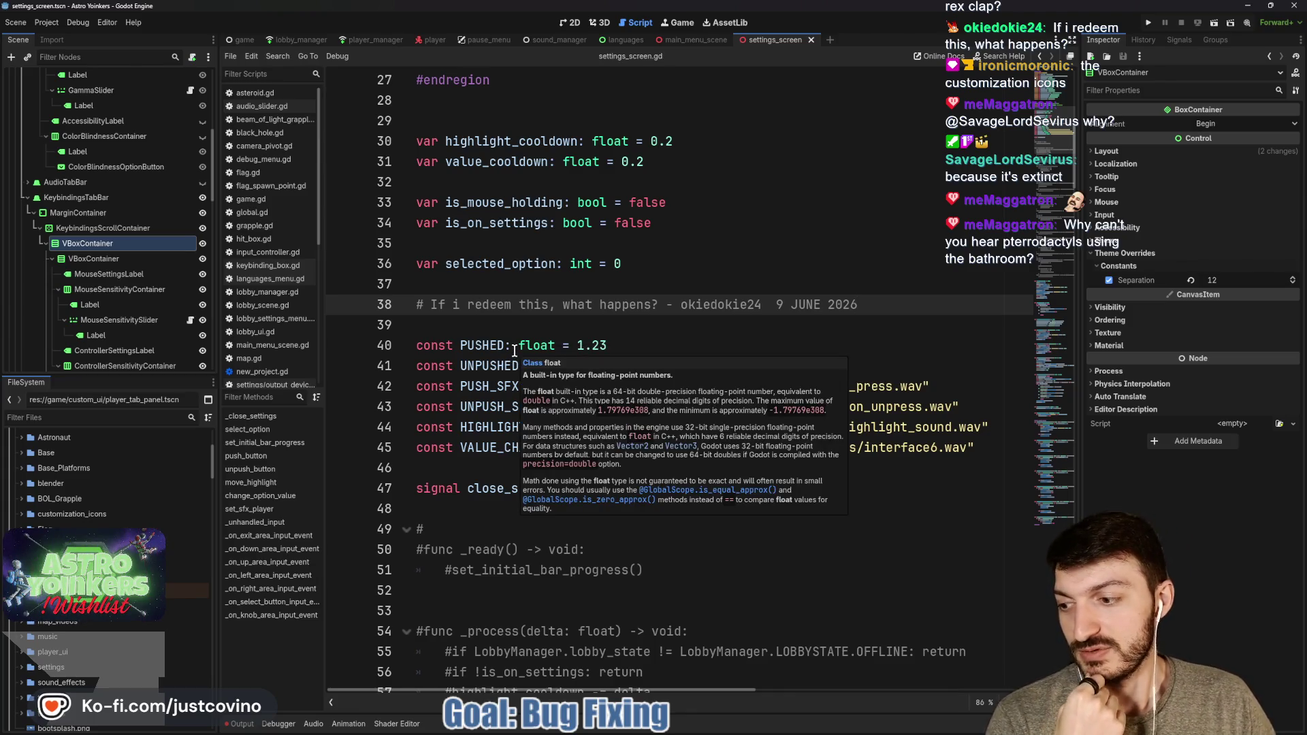
Remove the doubled space before the comment's date, save the script, and switch to Notion
click(719, 327)
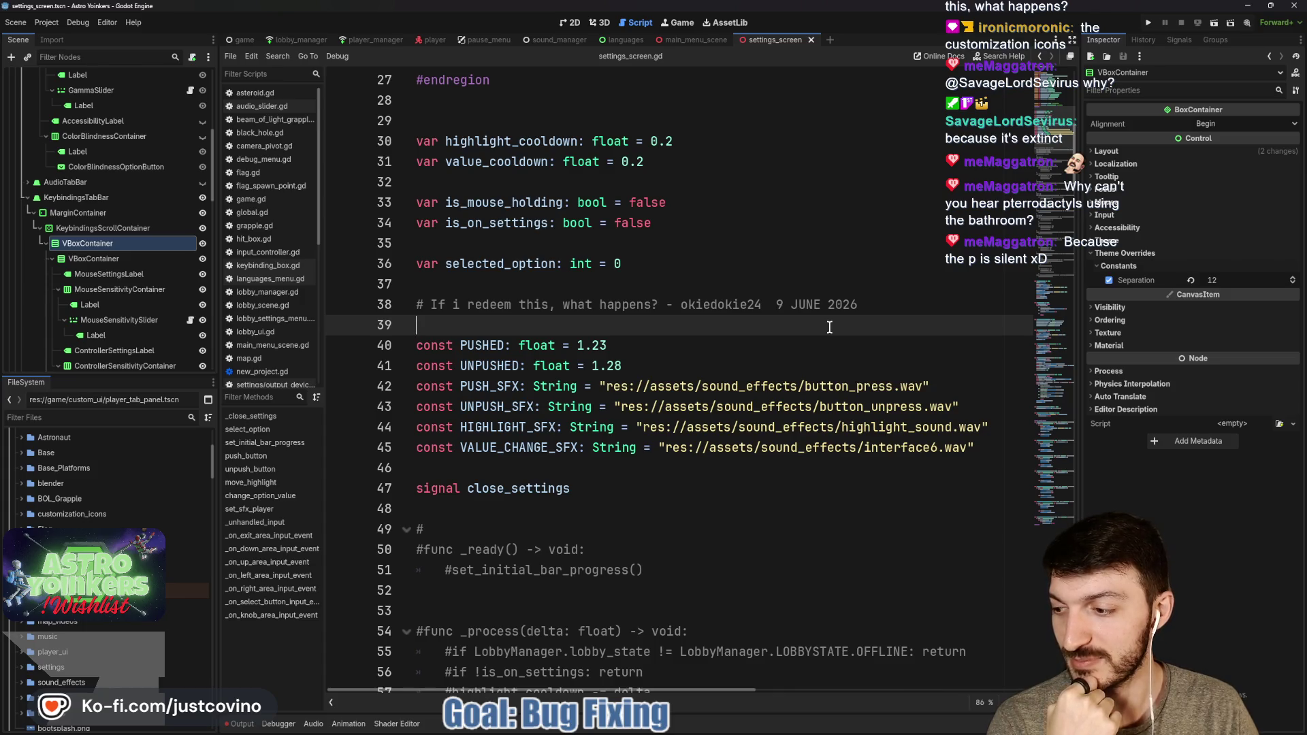
click(791, 303)
key(Left)
key(Left)
key(BackSpace)
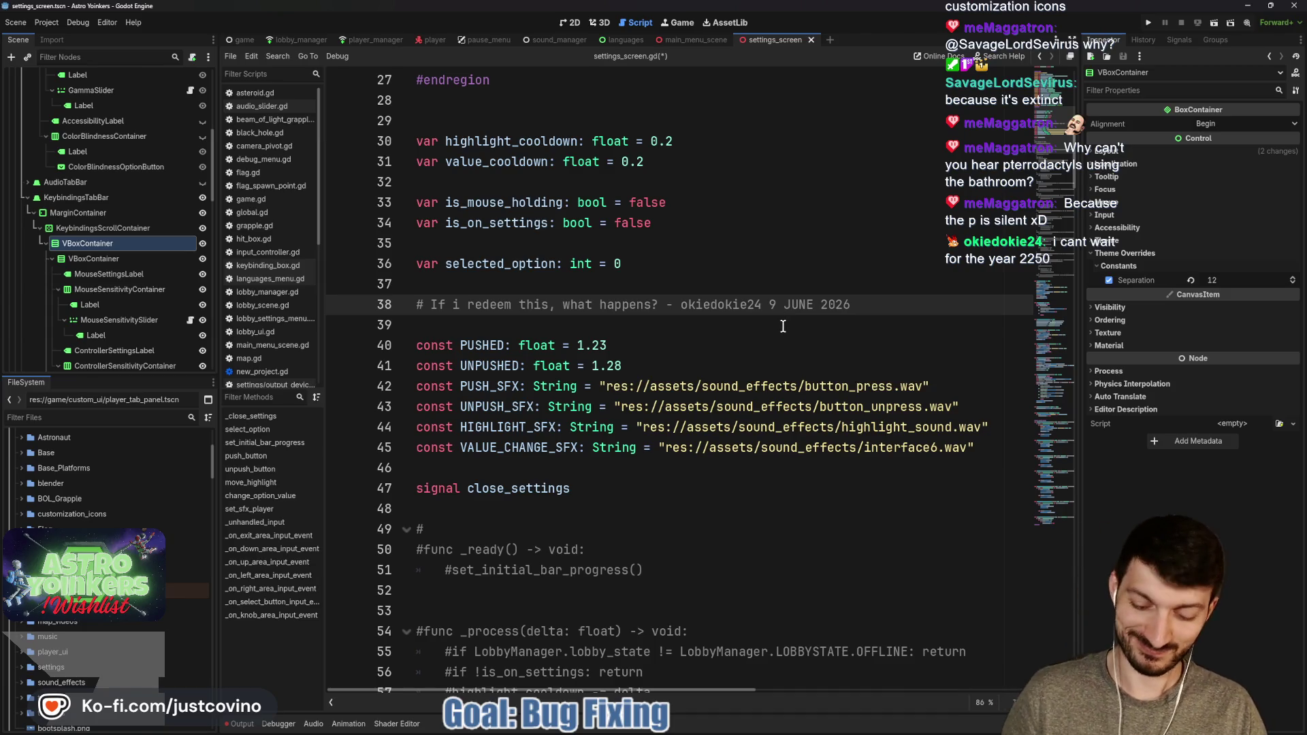
key(ctrl+s)
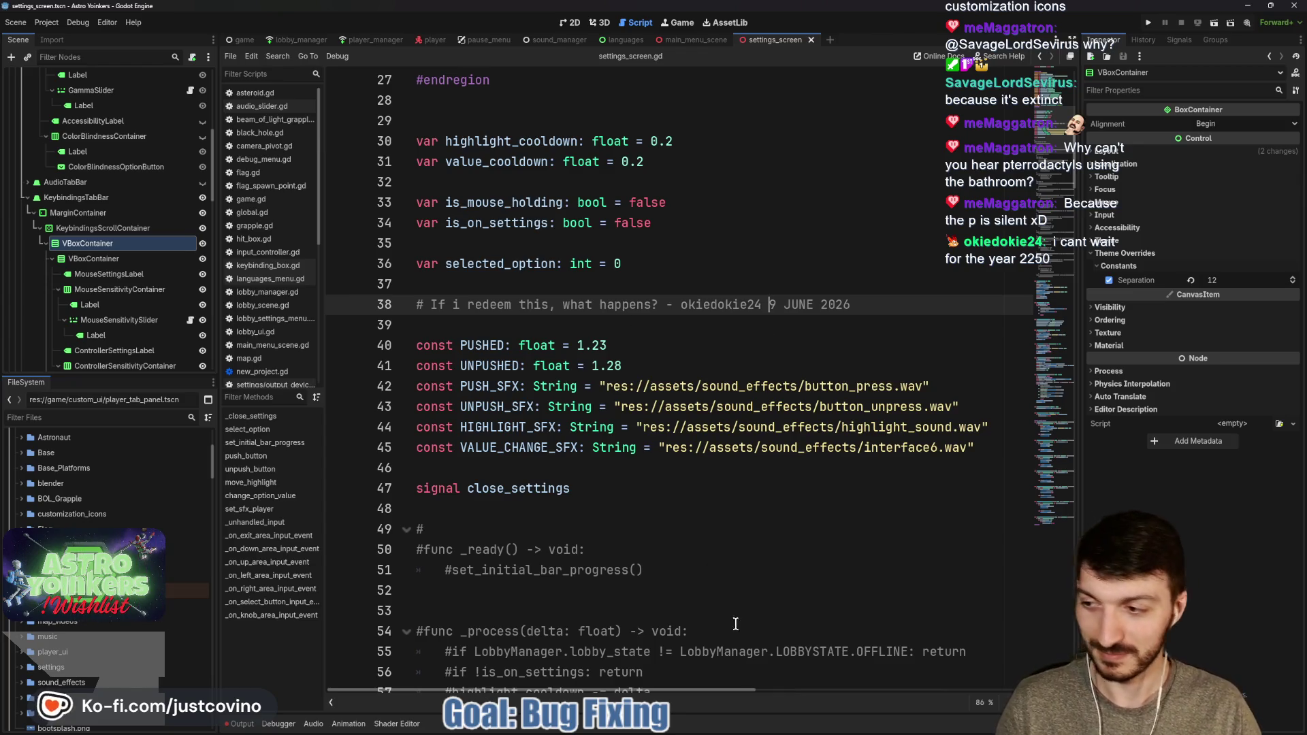
key(alt+Tab)
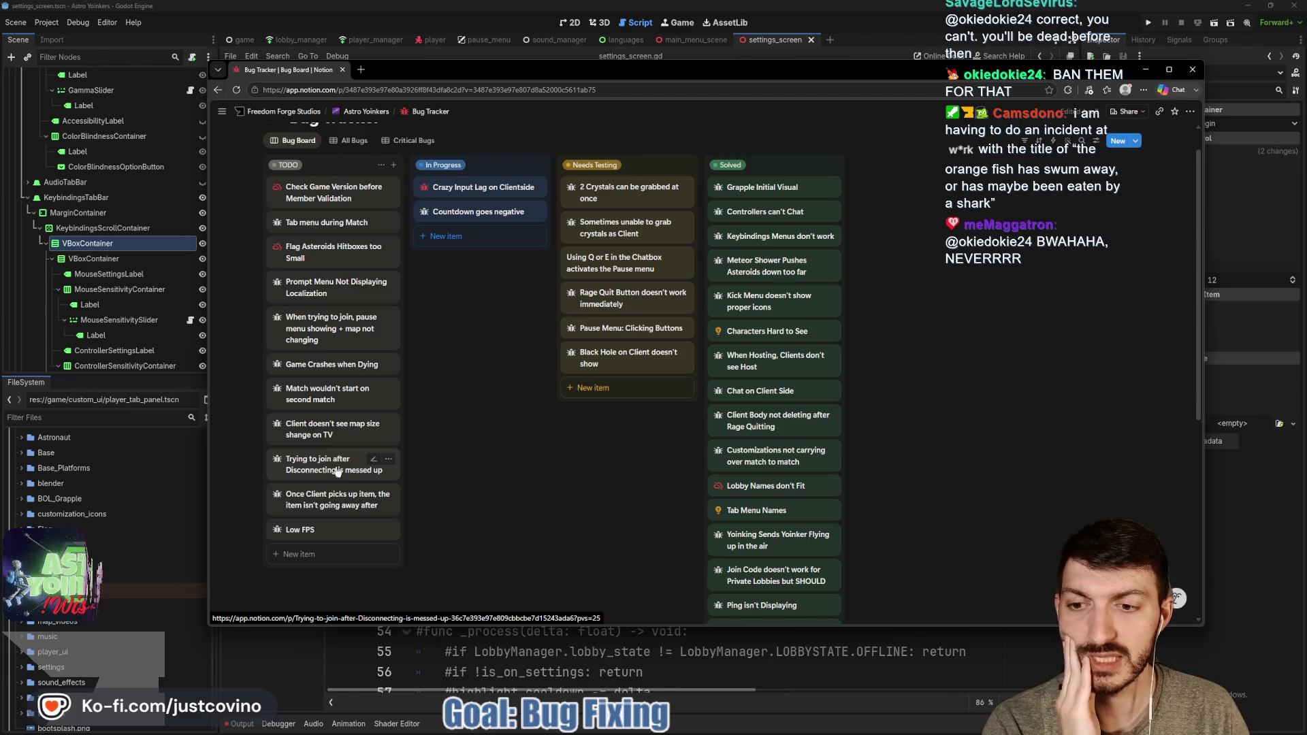
Browse via the Color Palette page to the ToDo project board, then minimize the browser
scroll(473, 402, up, 1)
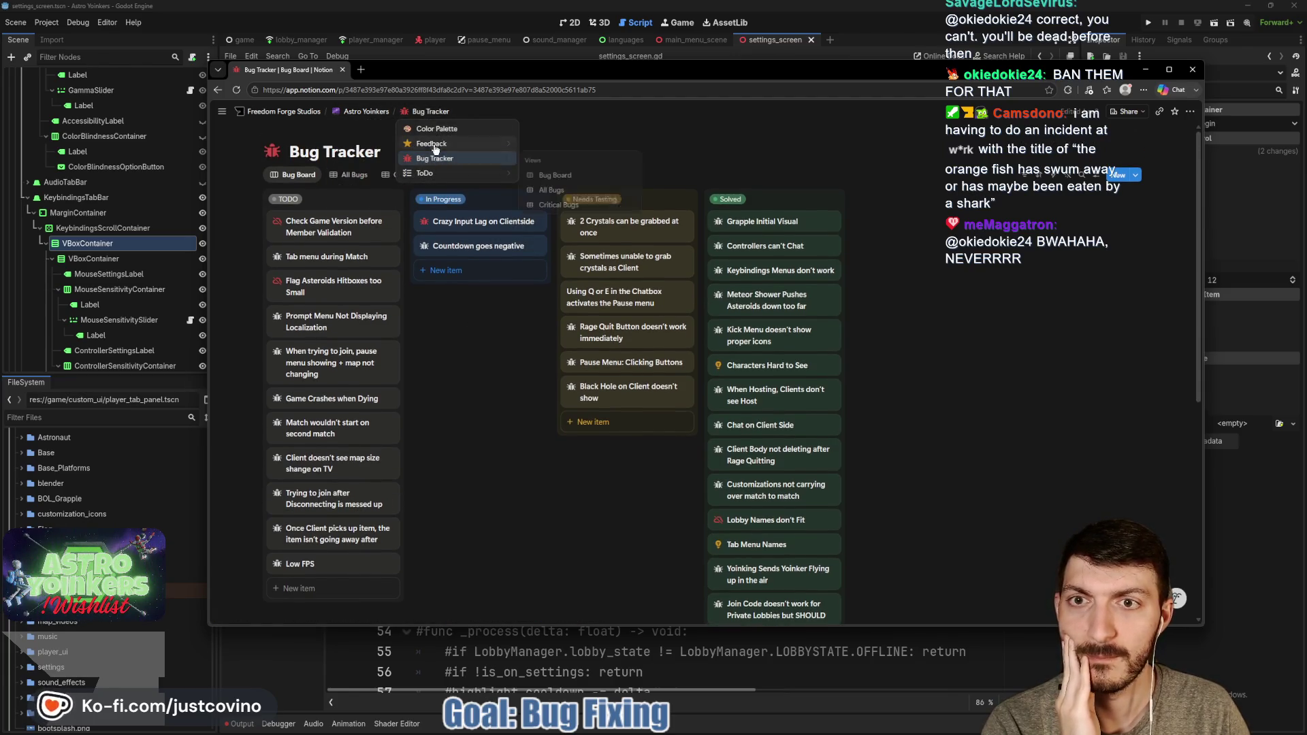
click(436, 128)
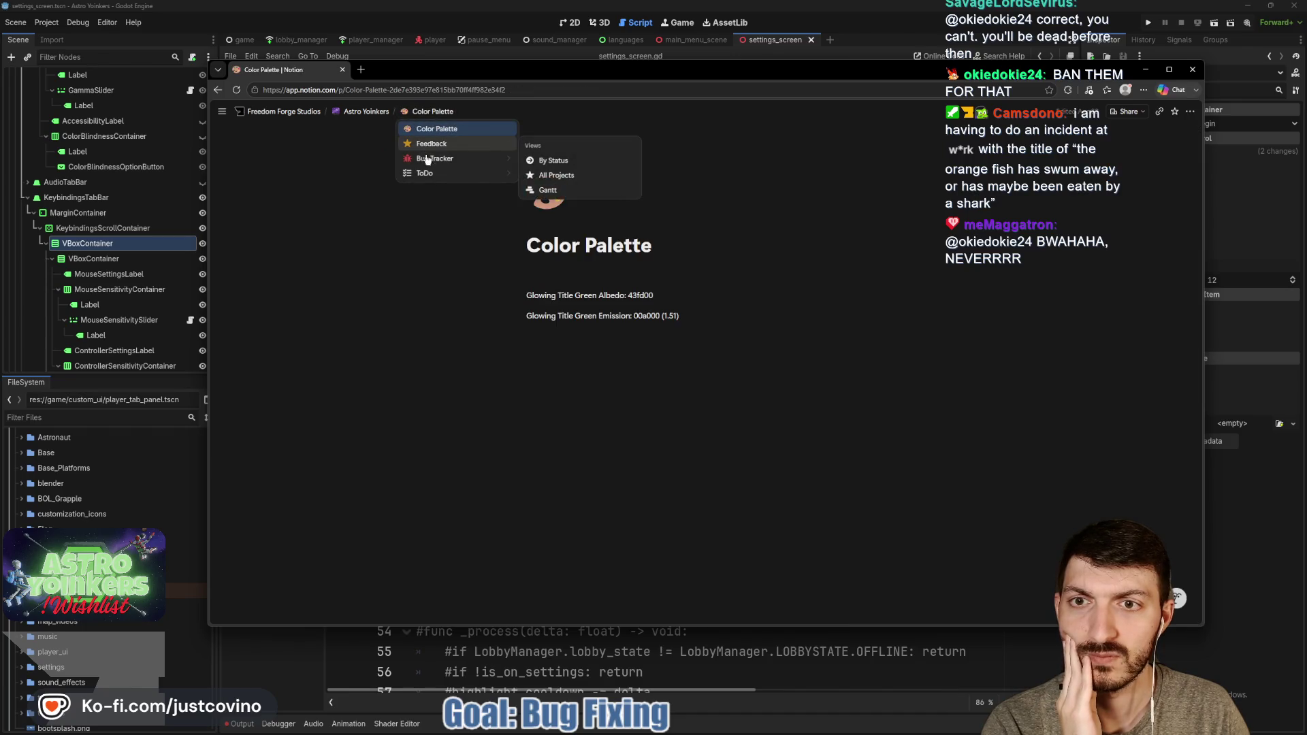
click(425, 173)
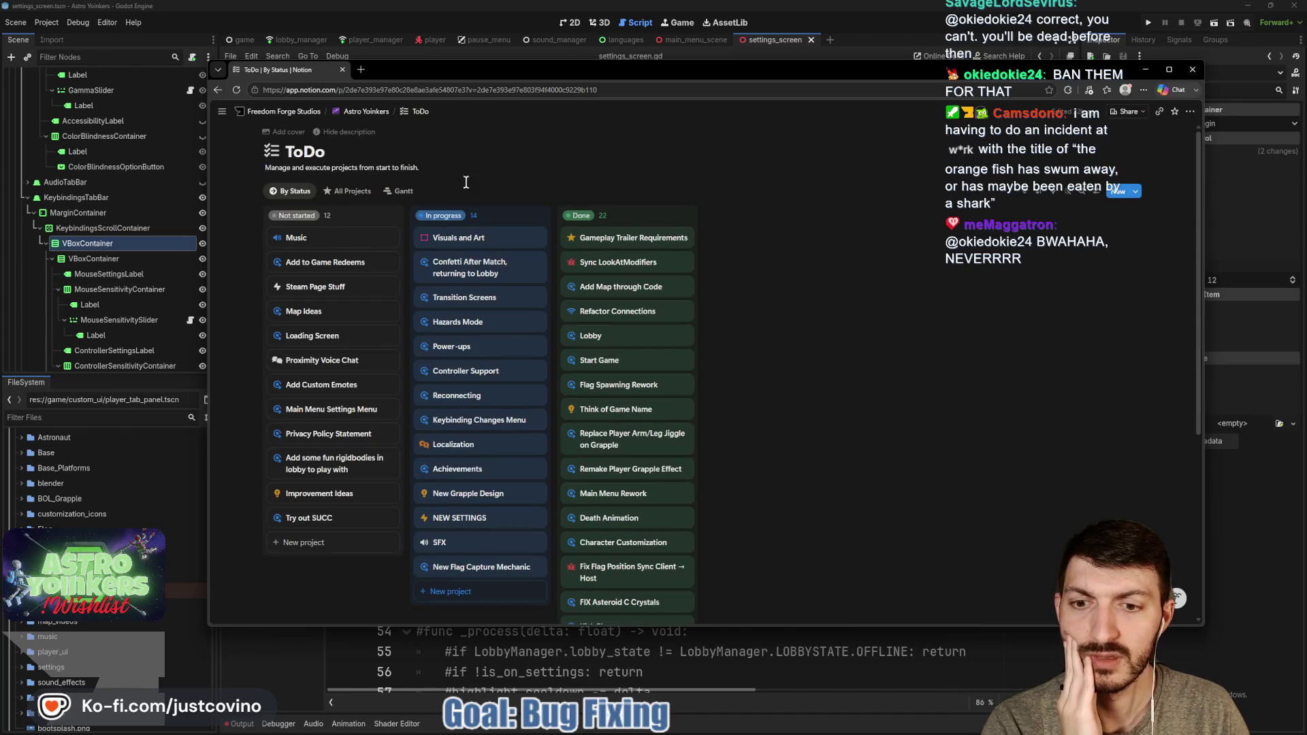
scroll(523, 198, down, 1)
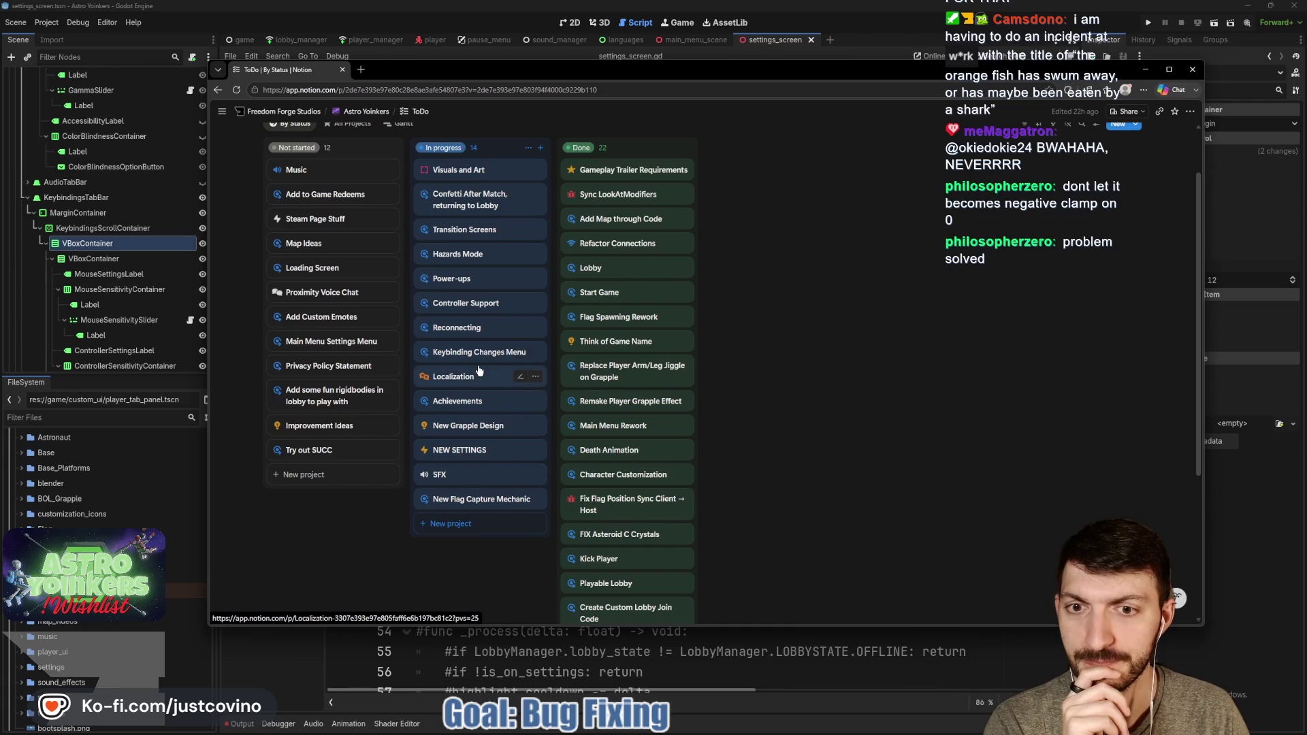
click(1146, 69)
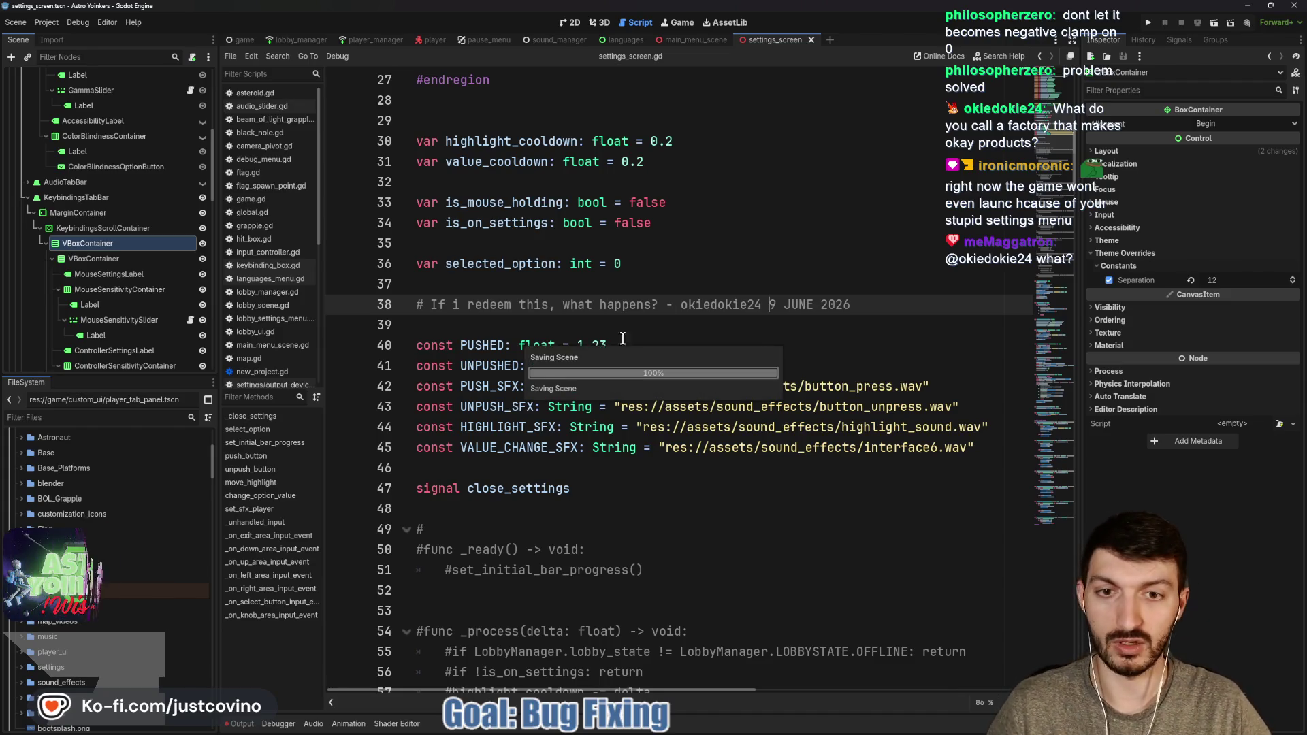
Run the game to check the Keybindings settings page, stop it, and return to the scene view
click(1147, 25)
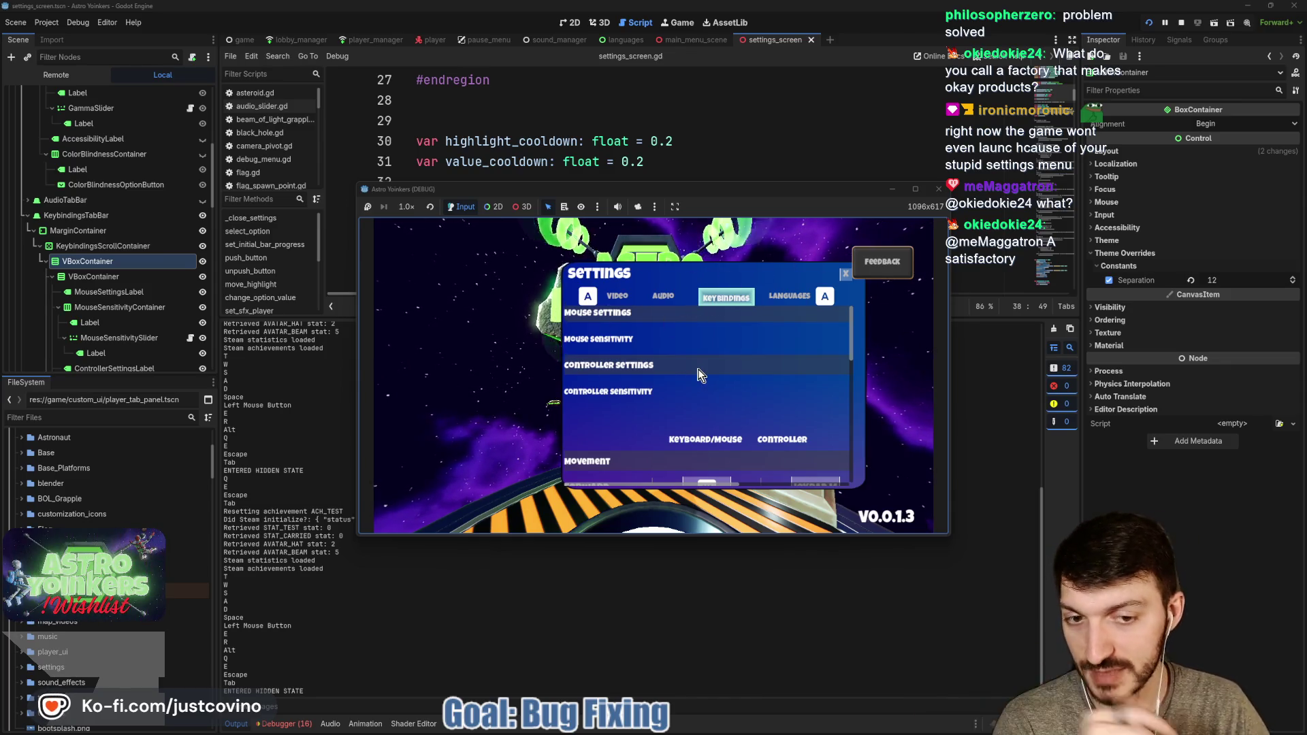
click(1182, 22)
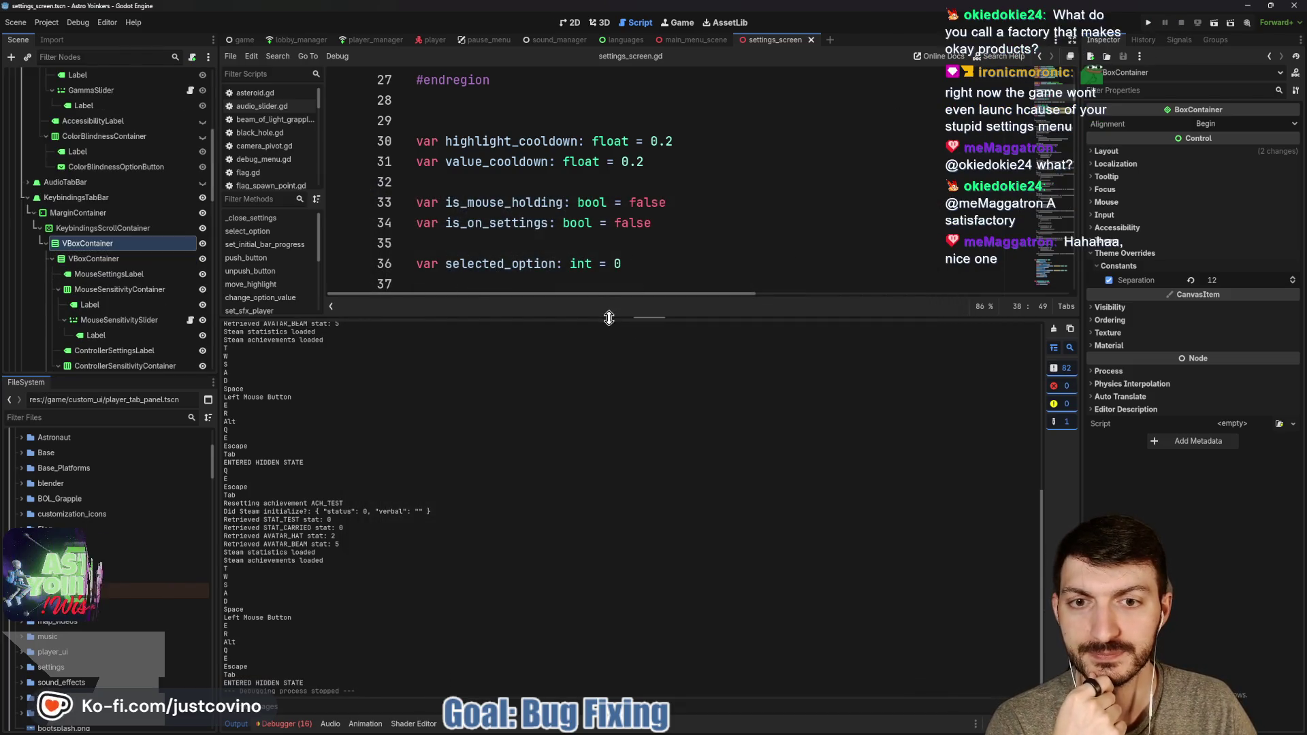
click(602, 23)
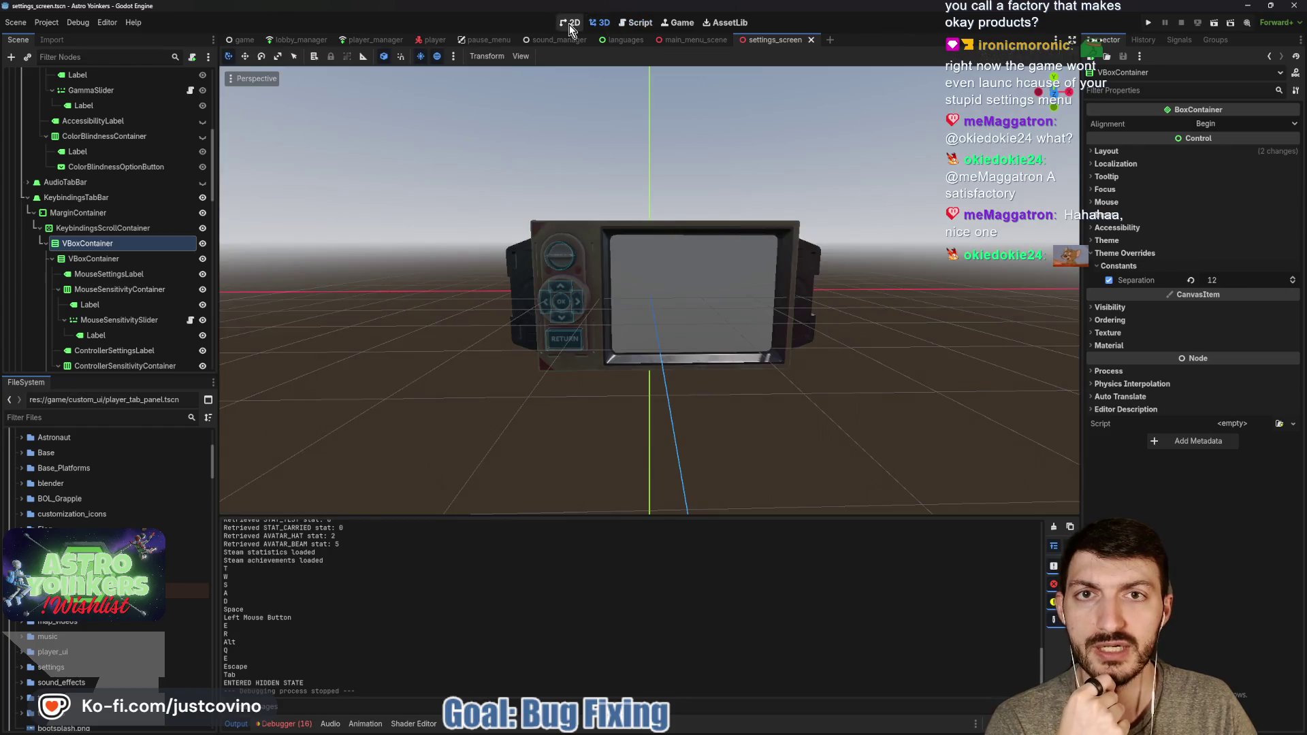
Review settings_screen.gd, picking out its is_mouse_holding and is_on_settings variables
click(569, 25)
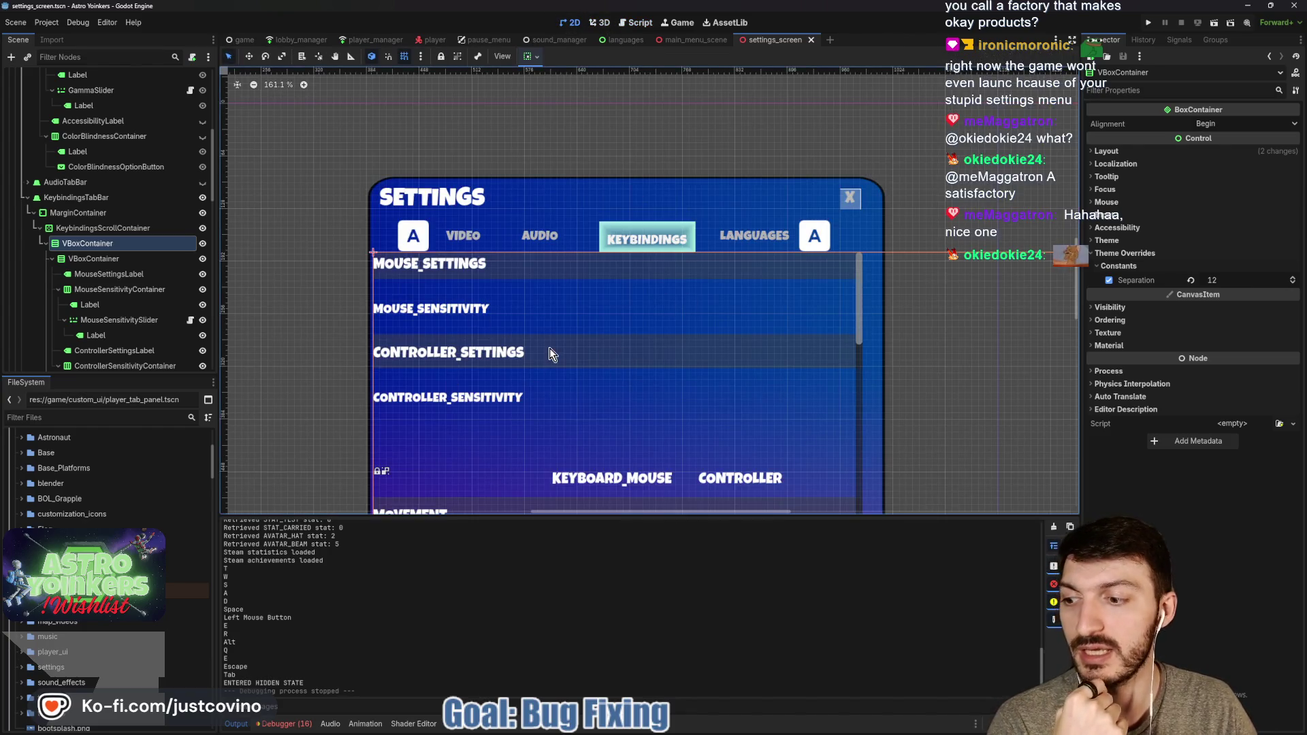
scroll(170, 195, up, 5)
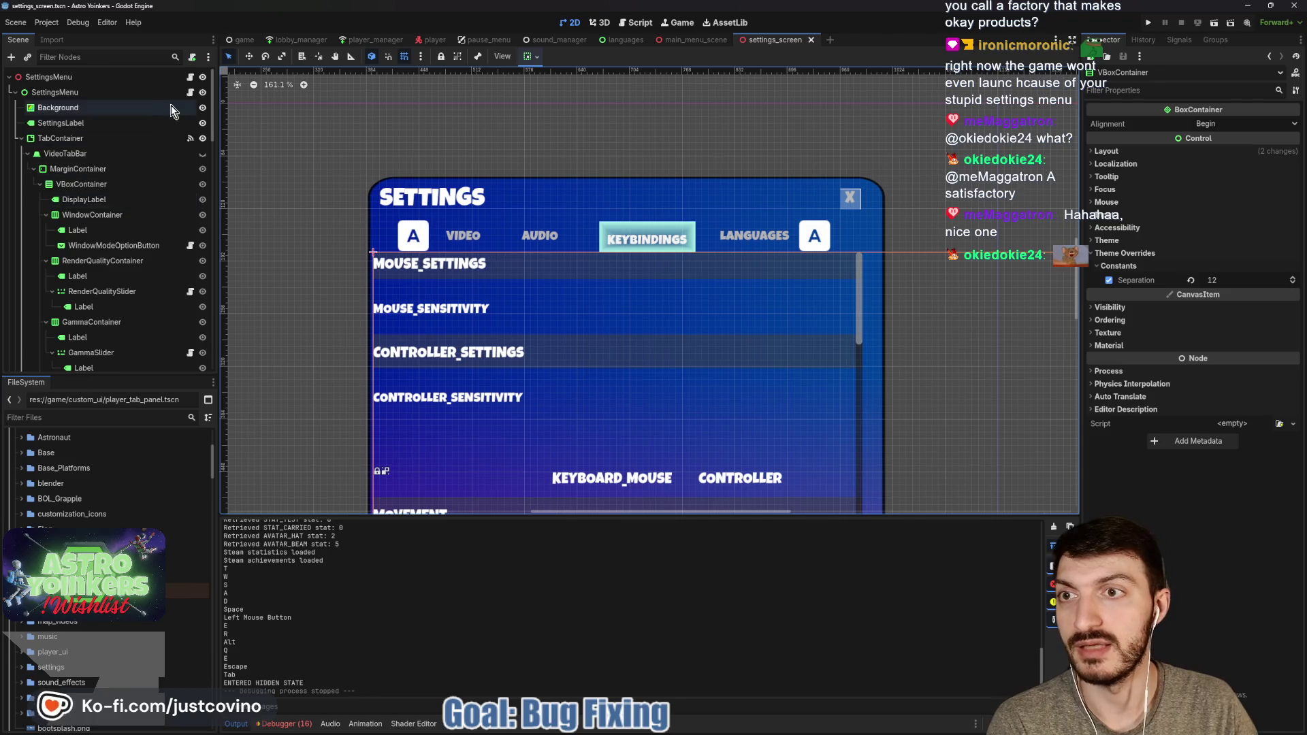
click(190, 77)
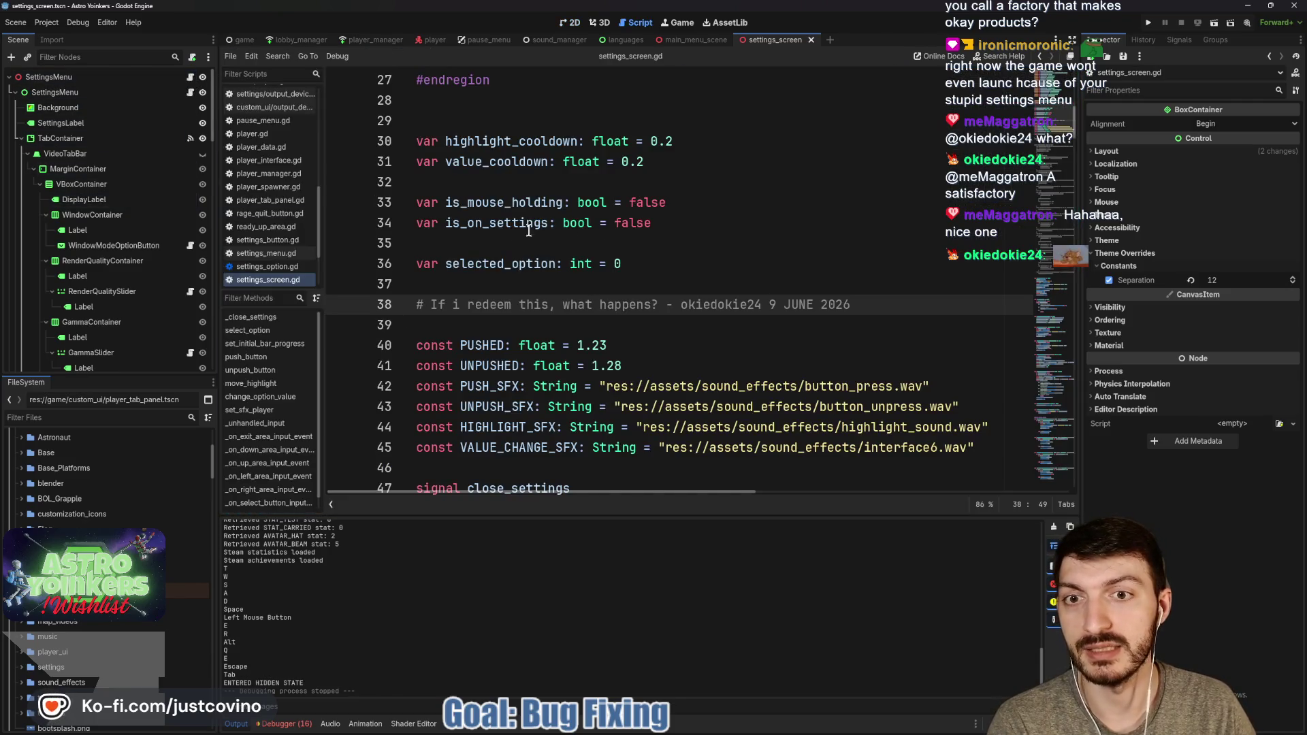
double_click(481, 202)
double_click(491, 222)
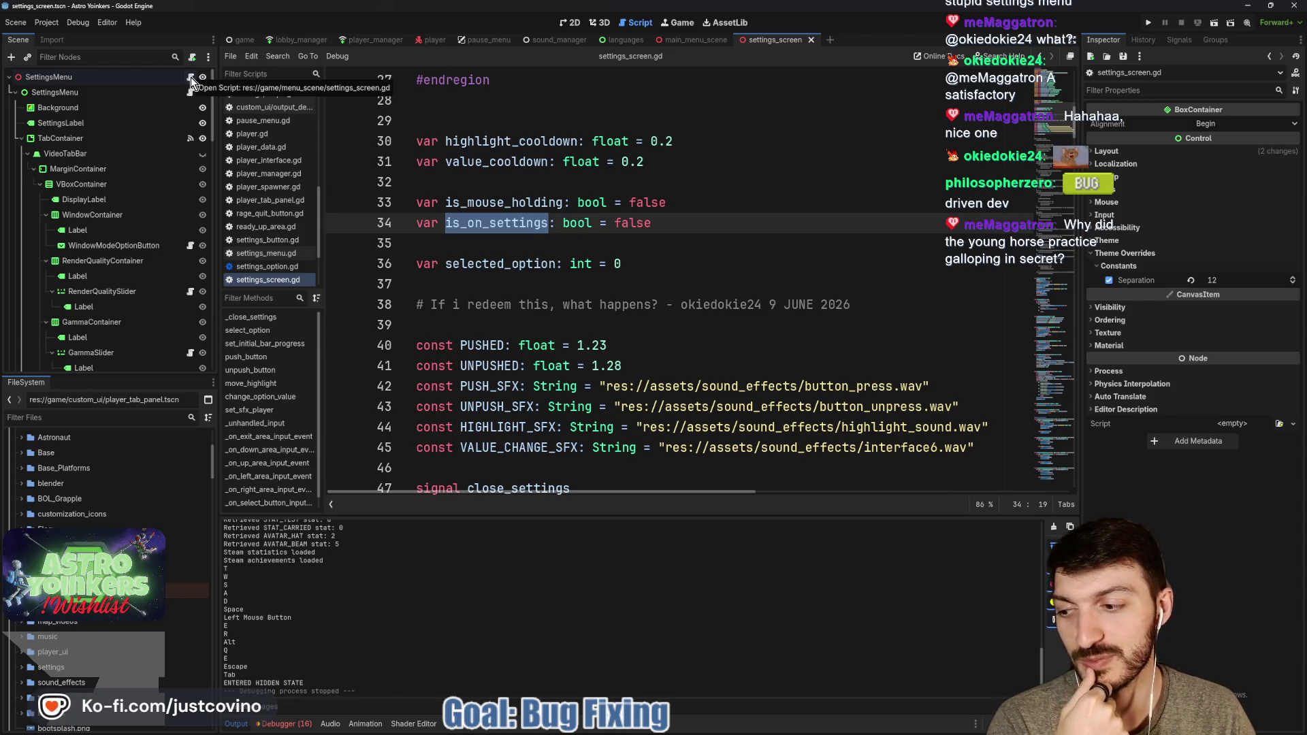
Look over settings_menu.gd, then return to the 2D layout with VideoTabBar folded
click(191, 93)
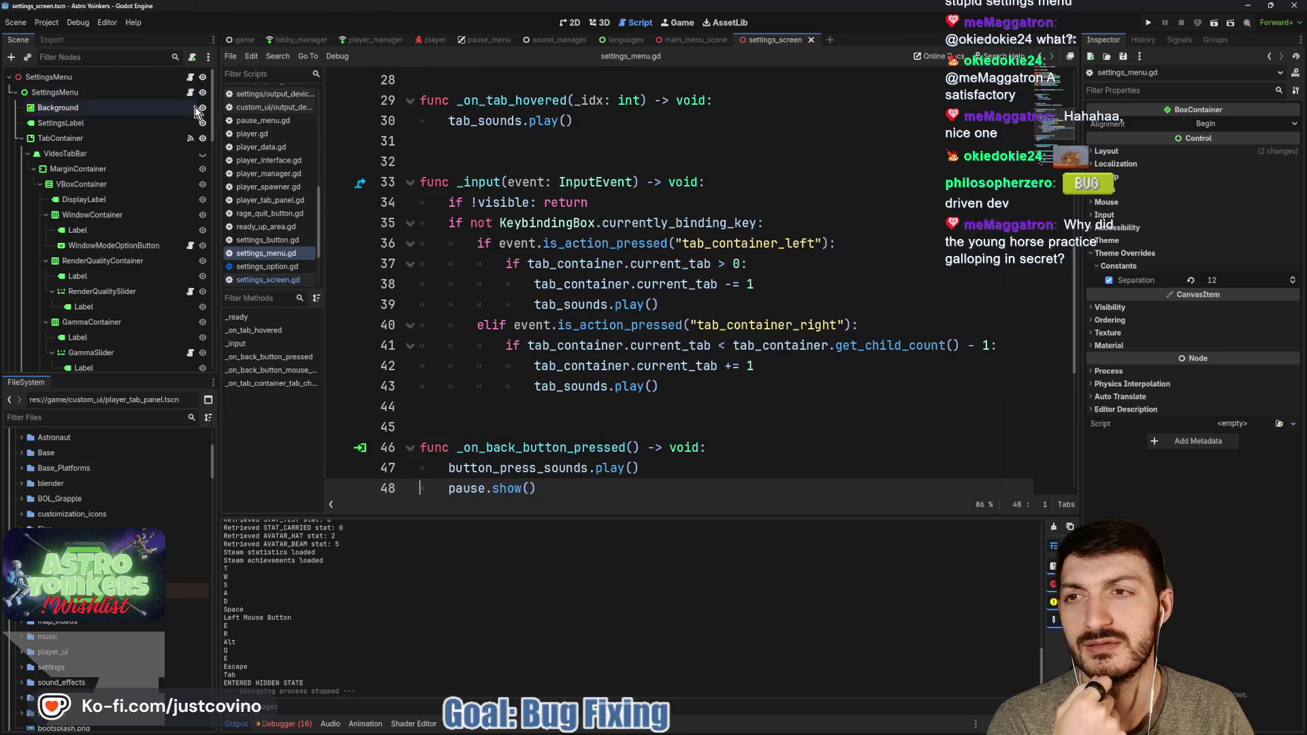
click(570, 22)
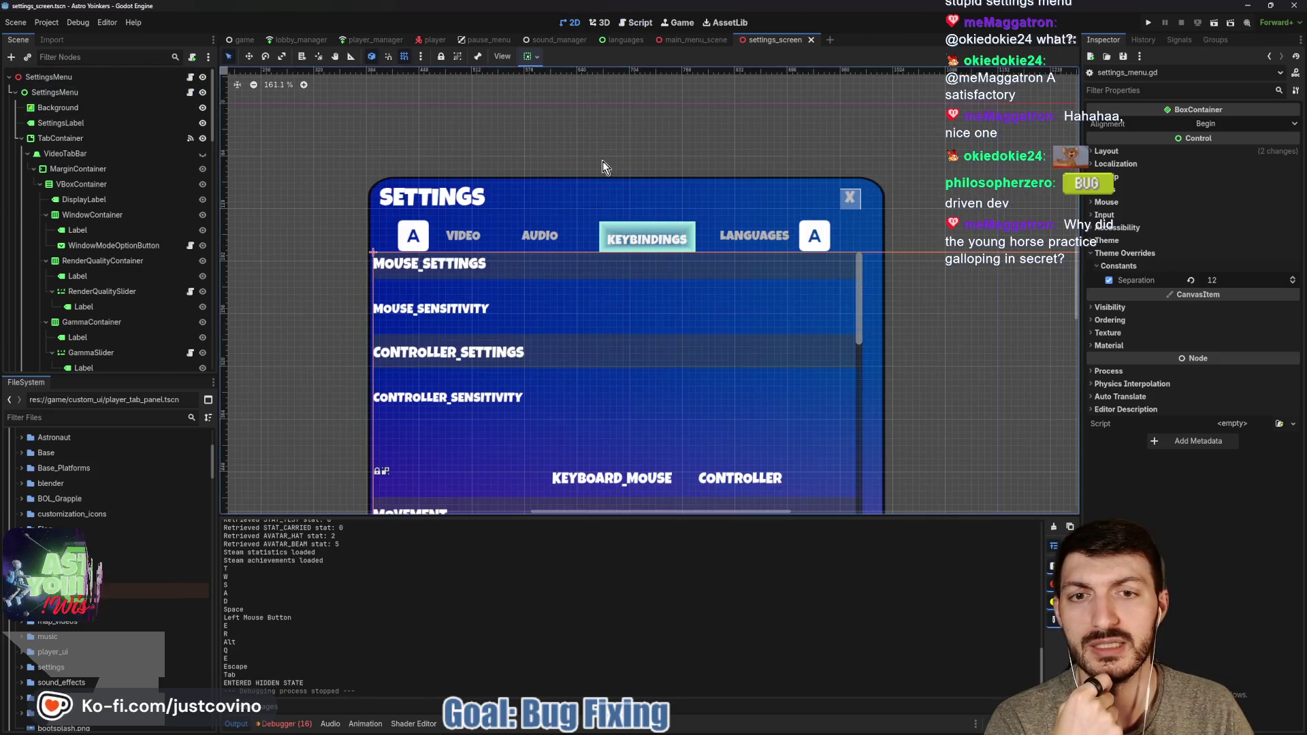
click(26, 152)
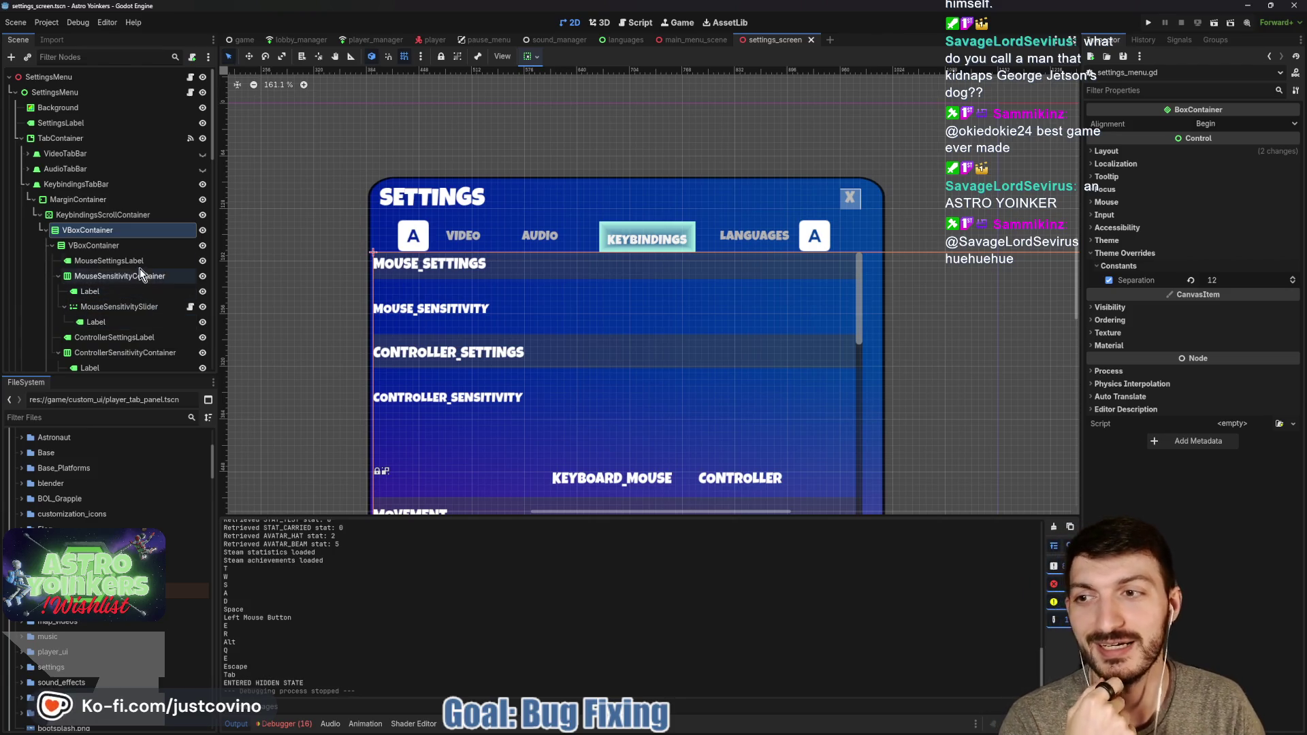
Enable a Separation override on MouseSensitivityContainer and raise it from 160 to 239
drag(513, 321, 535, 245)
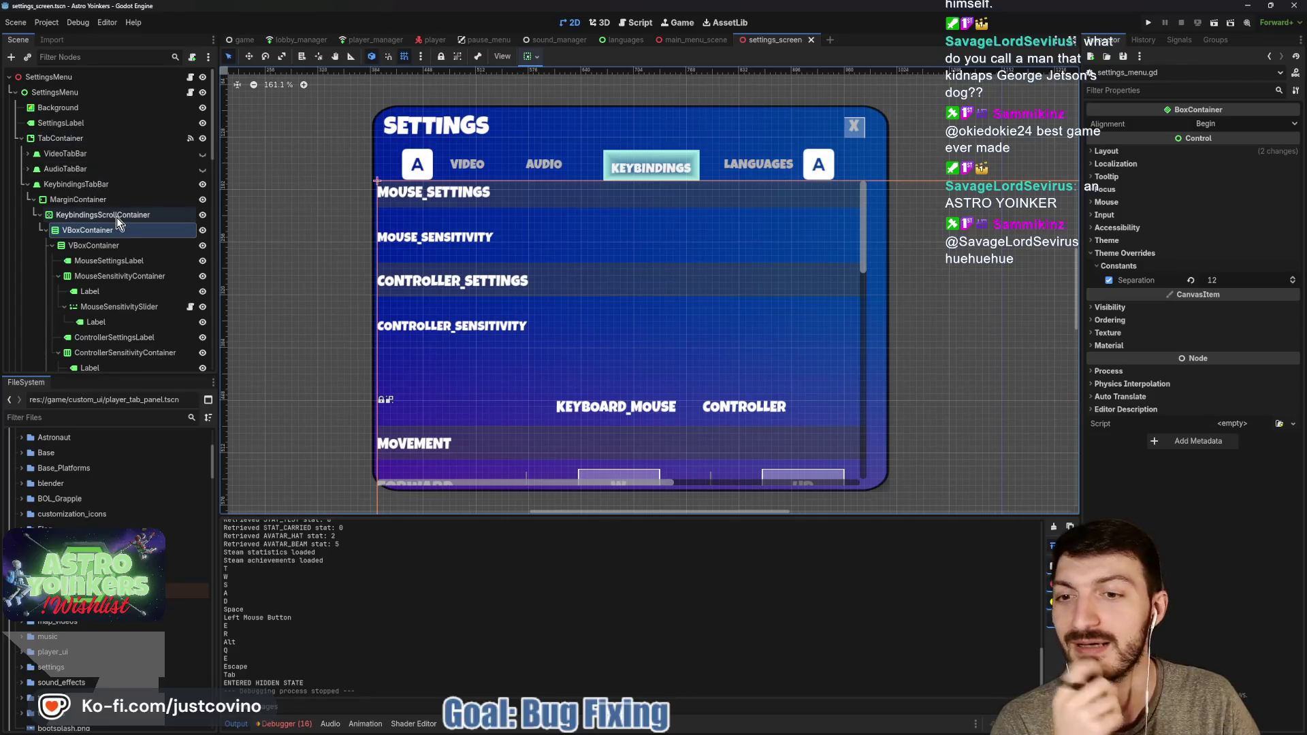
click(121, 244)
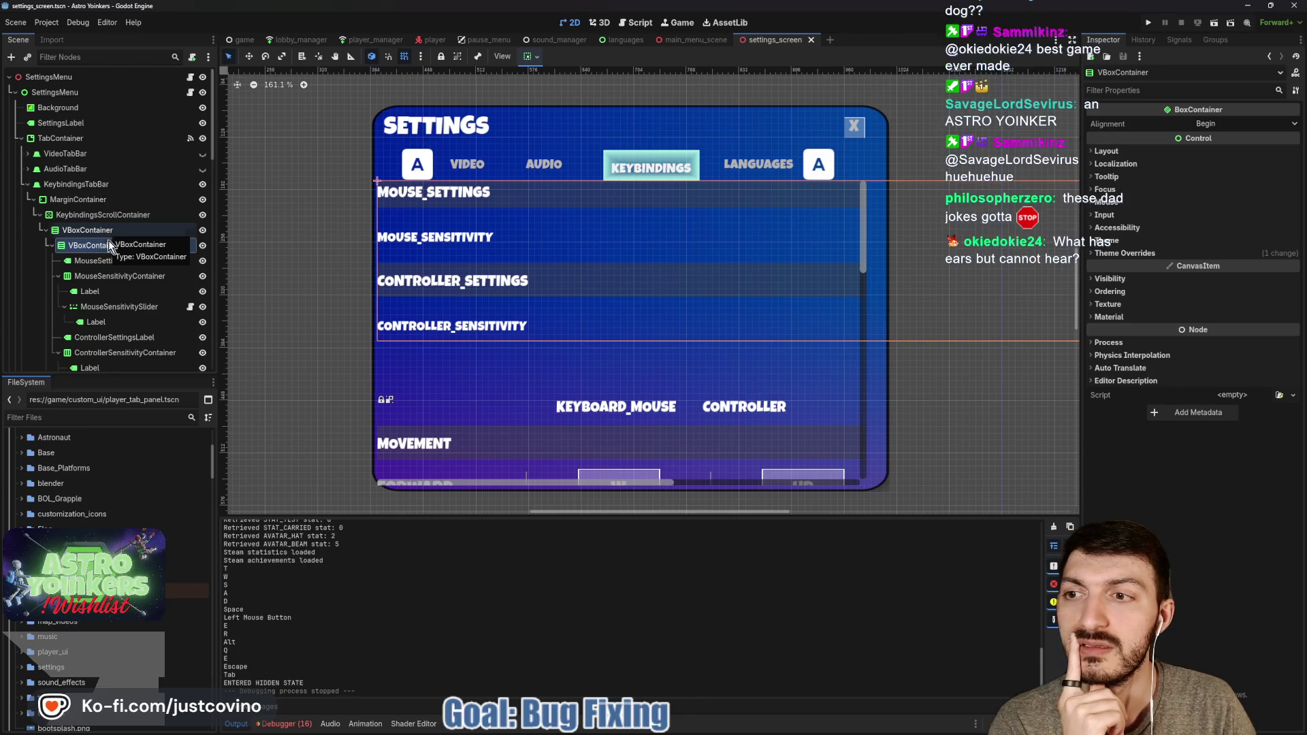
click(102, 260)
click(409, 249)
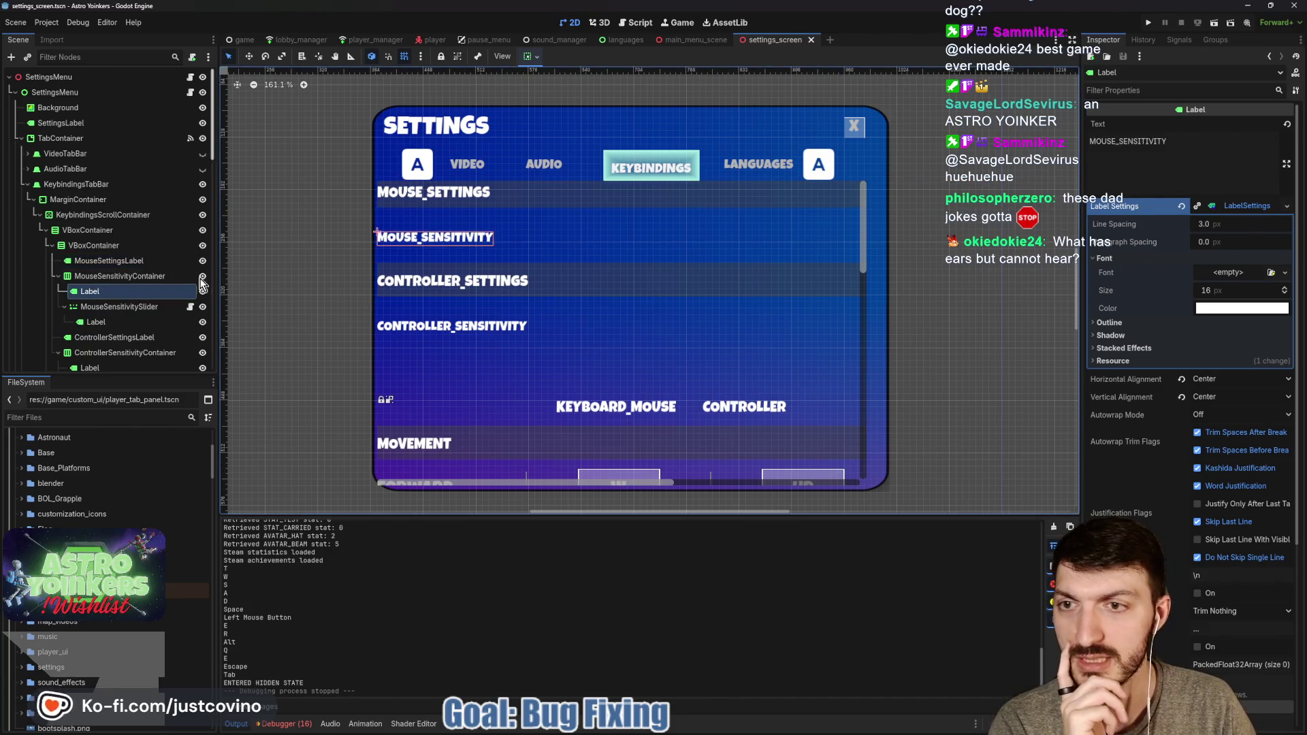
click(119, 276)
click(1124, 253)
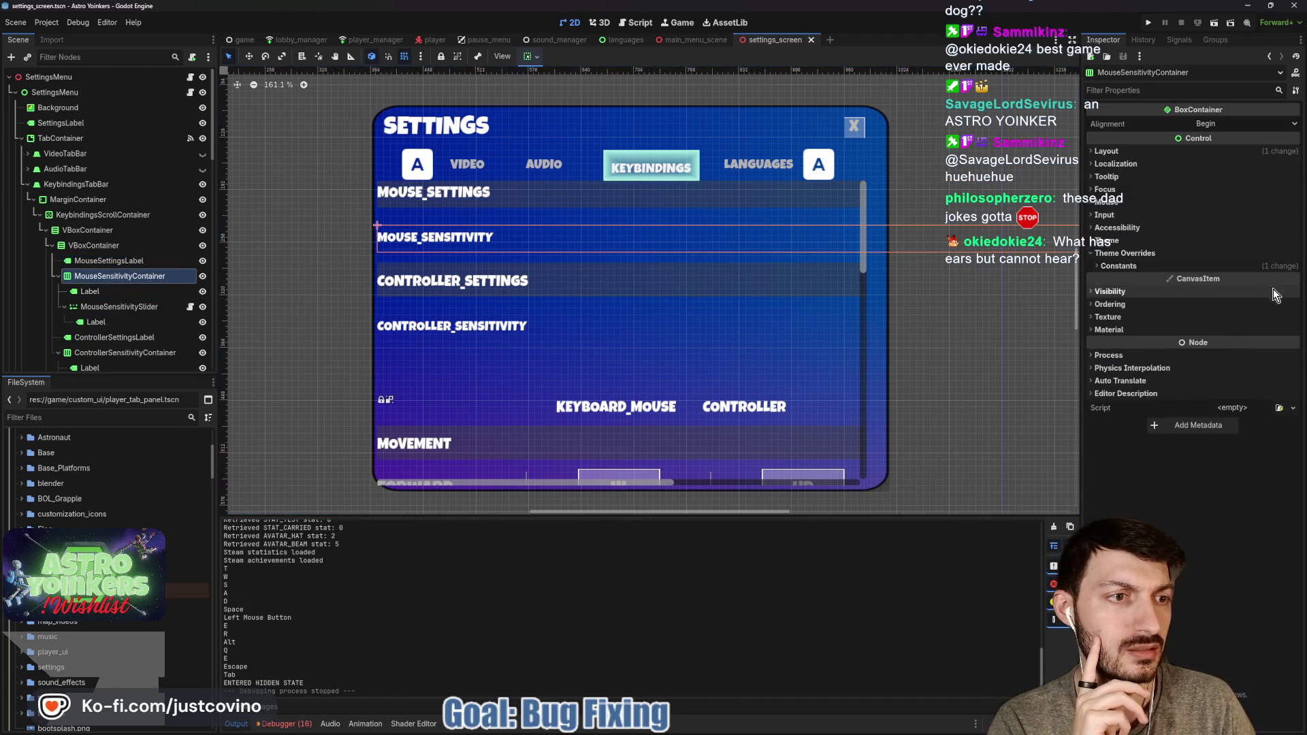
click(1118, 266)
click(1109, 280)
drag(1214, 279, 1268, 280)
Change the inner VBoxContainer's horizontal size flags from the toolbar sizing options
click(112, 250)
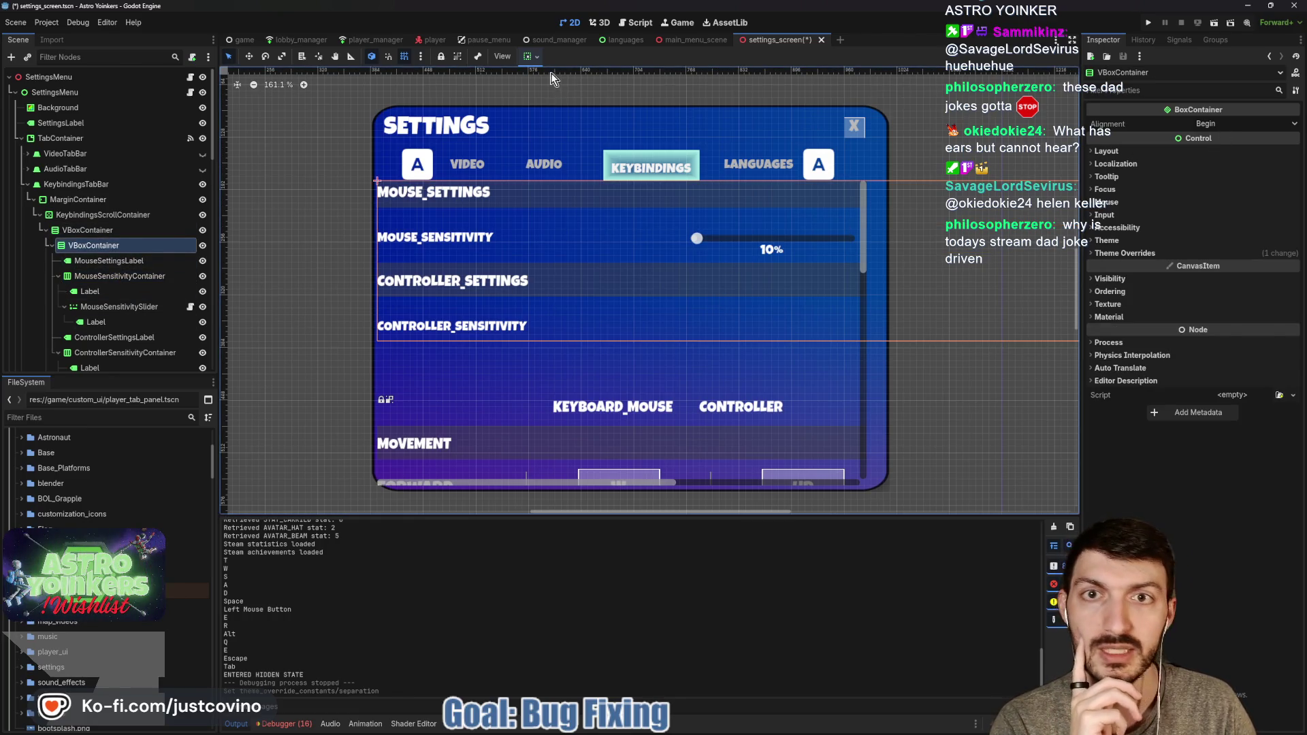
click(530, 57)
click(534, 97)
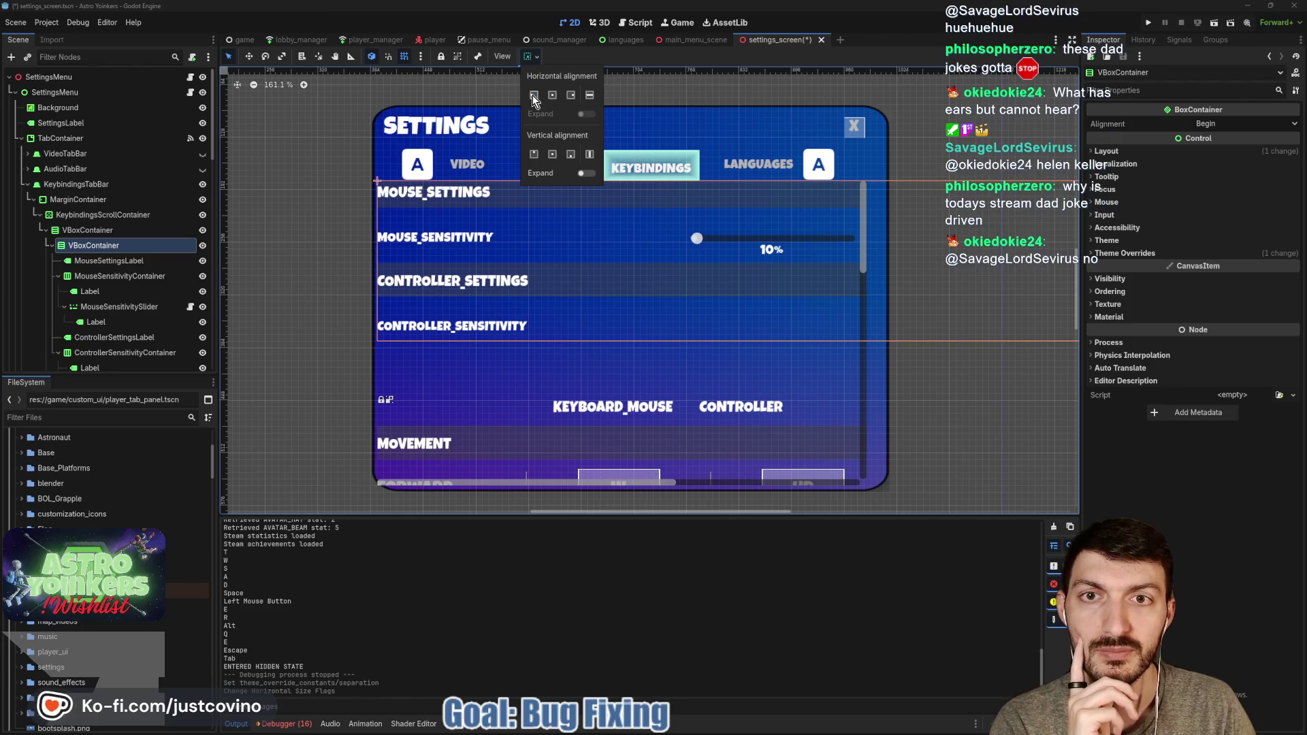
click(532, 95)
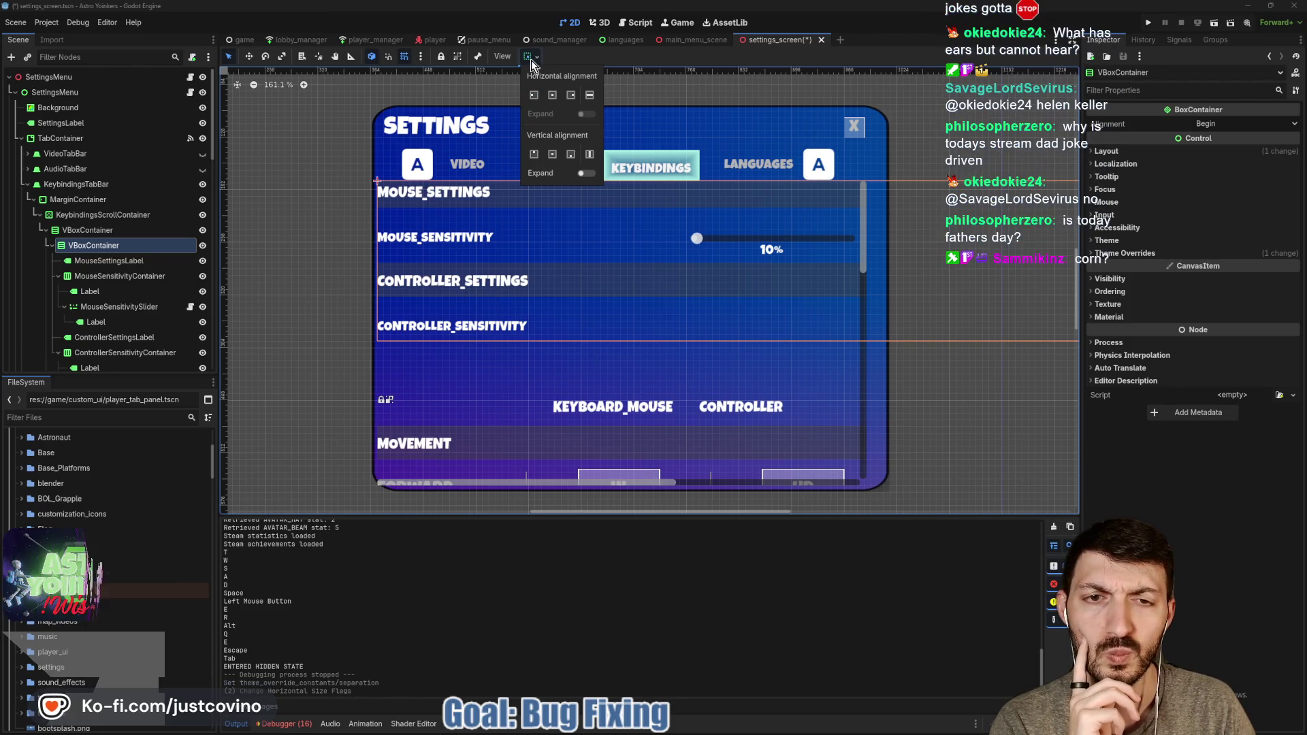
click(272, 170)
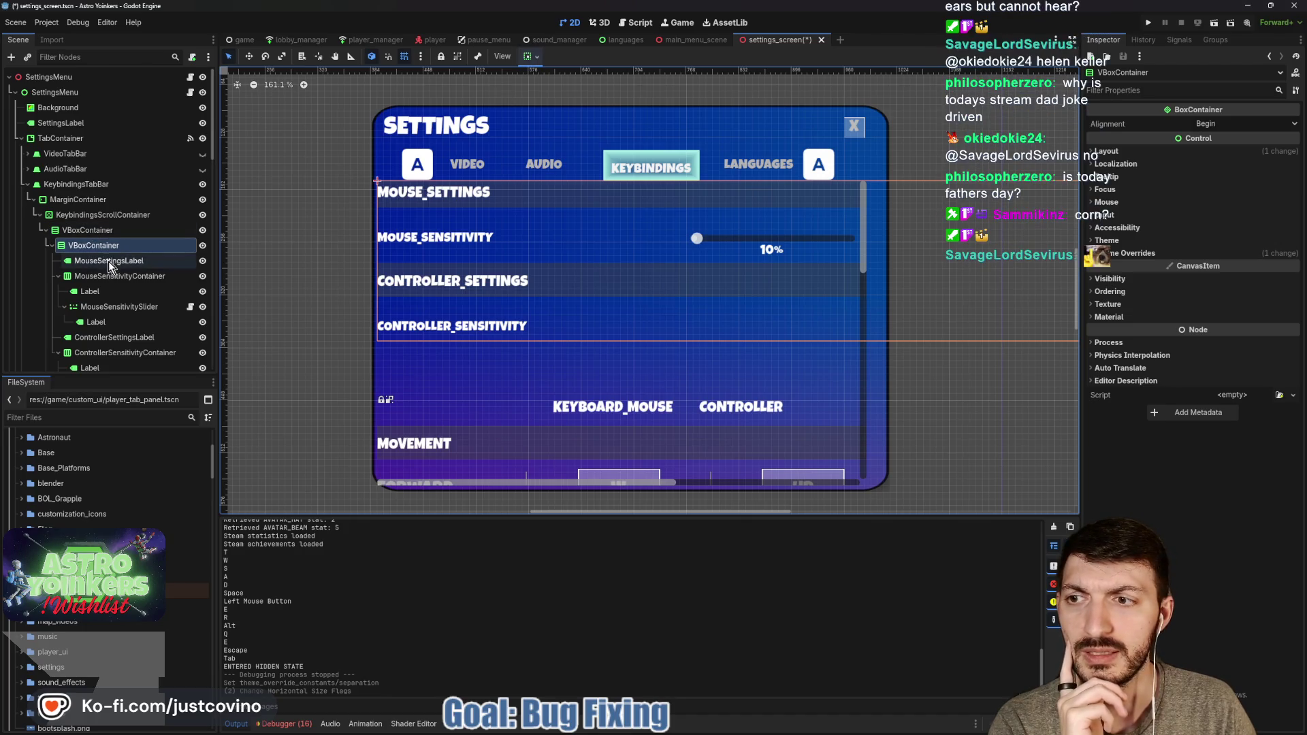
Lower ControllerSensitivityContainer's Separation so its slider and 10% value appear
click(107, 277)
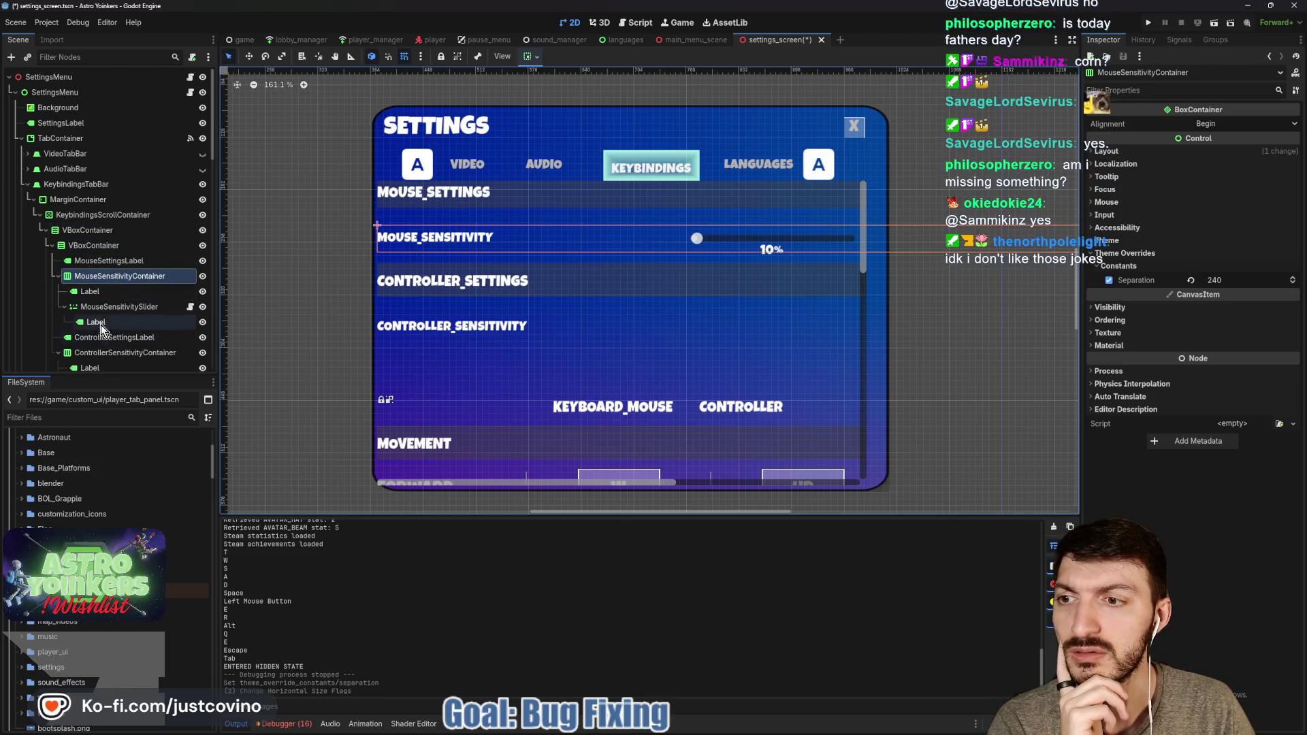
click(58, 276)
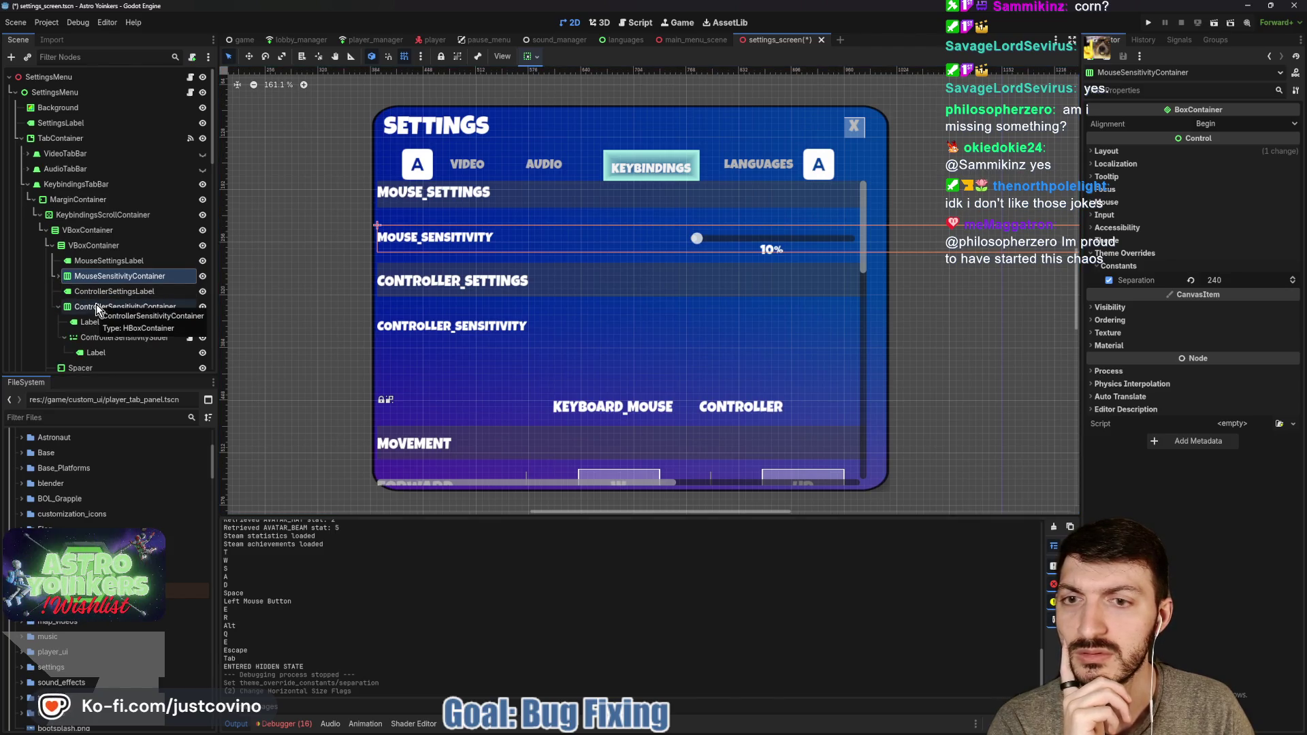
click(98, 308)
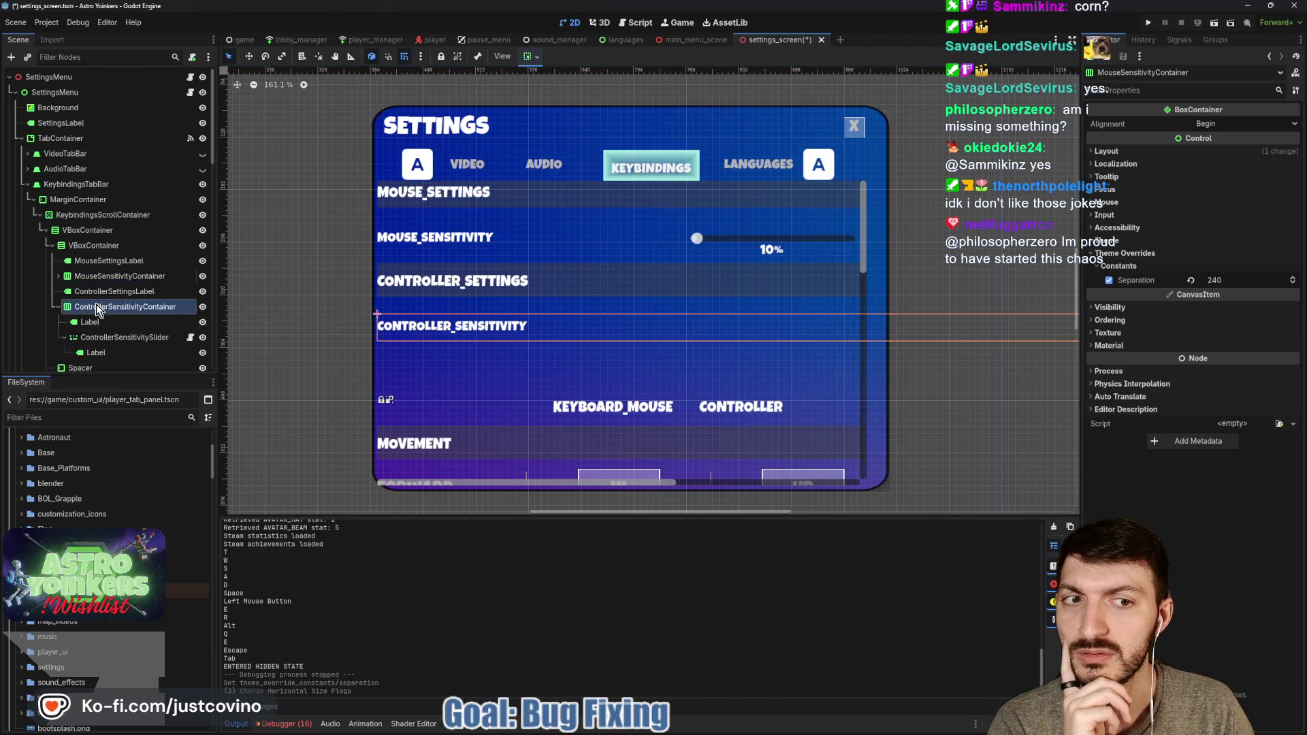
click(1182, 253)
click(1158, 266)
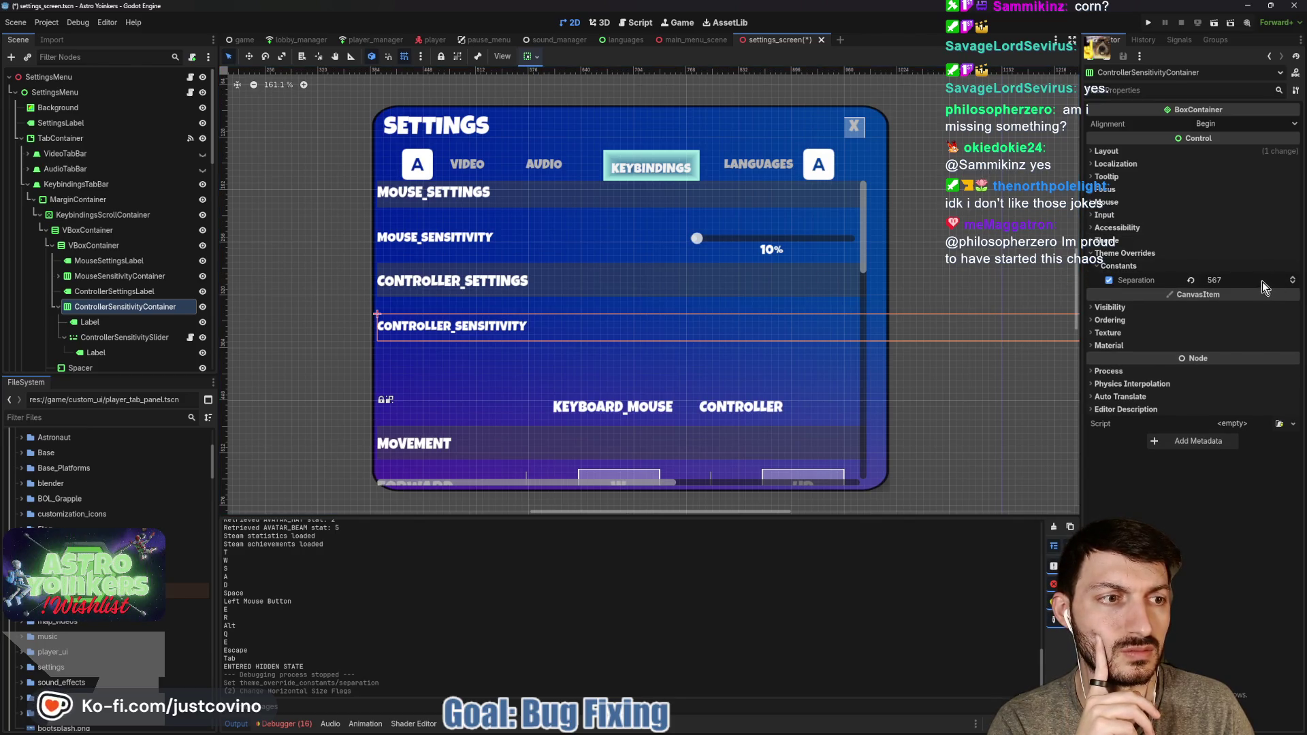
drag(1261, 284, 1198, 285)
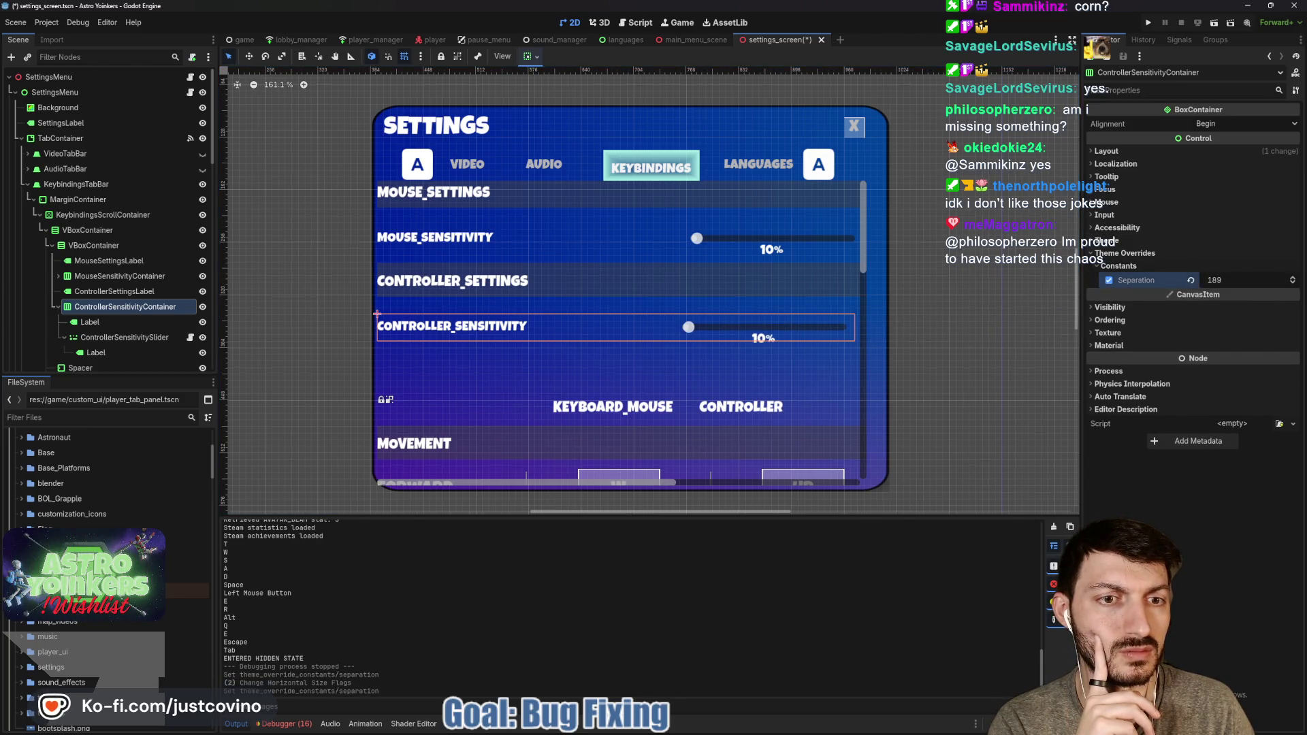
Set the inner VBoxContainer's Theme Overrides Separation to 20
click(87, 230)
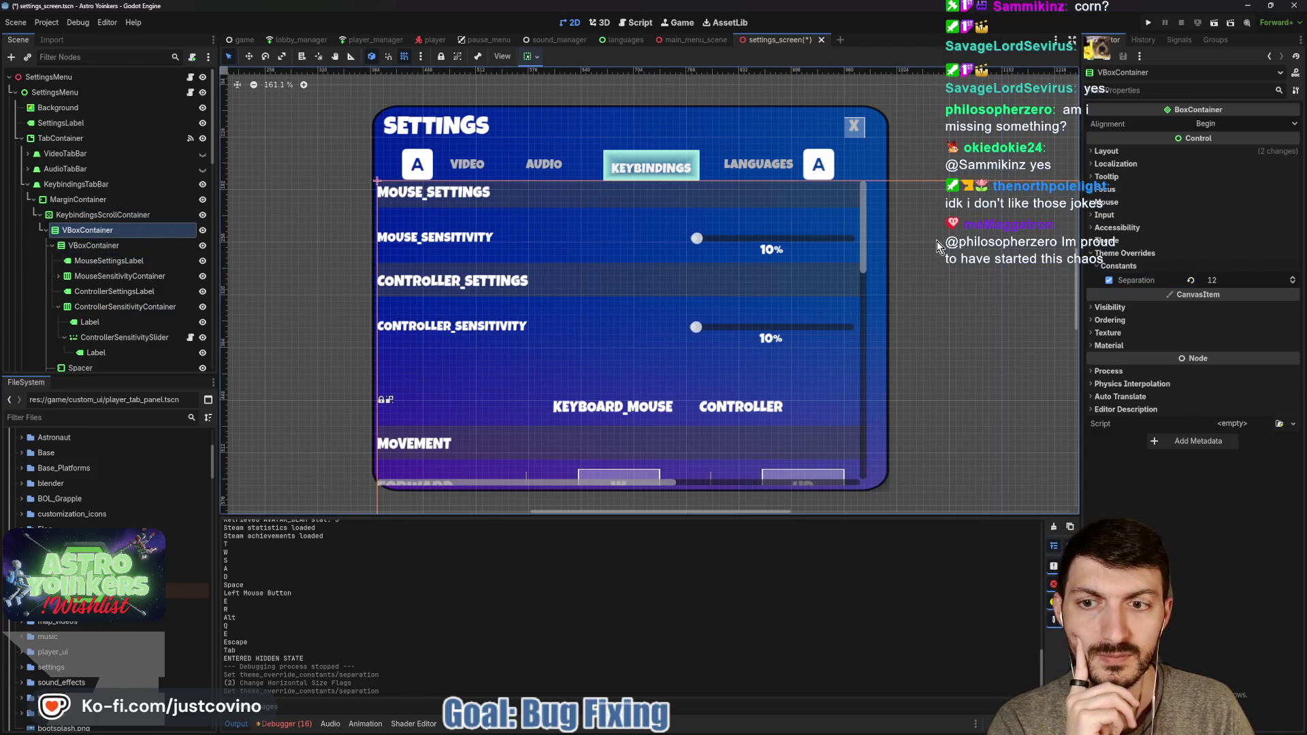
click(93, 245)
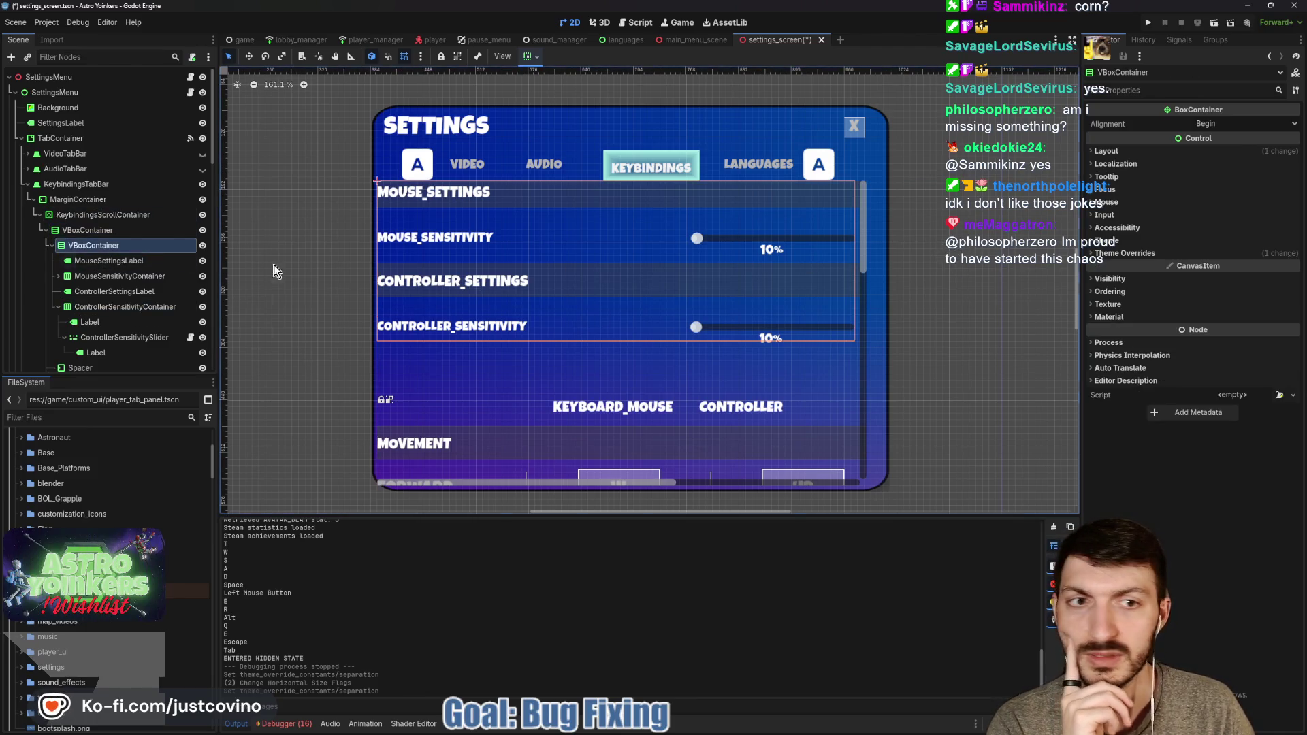
click(1125, 254)
click(1175, 267)
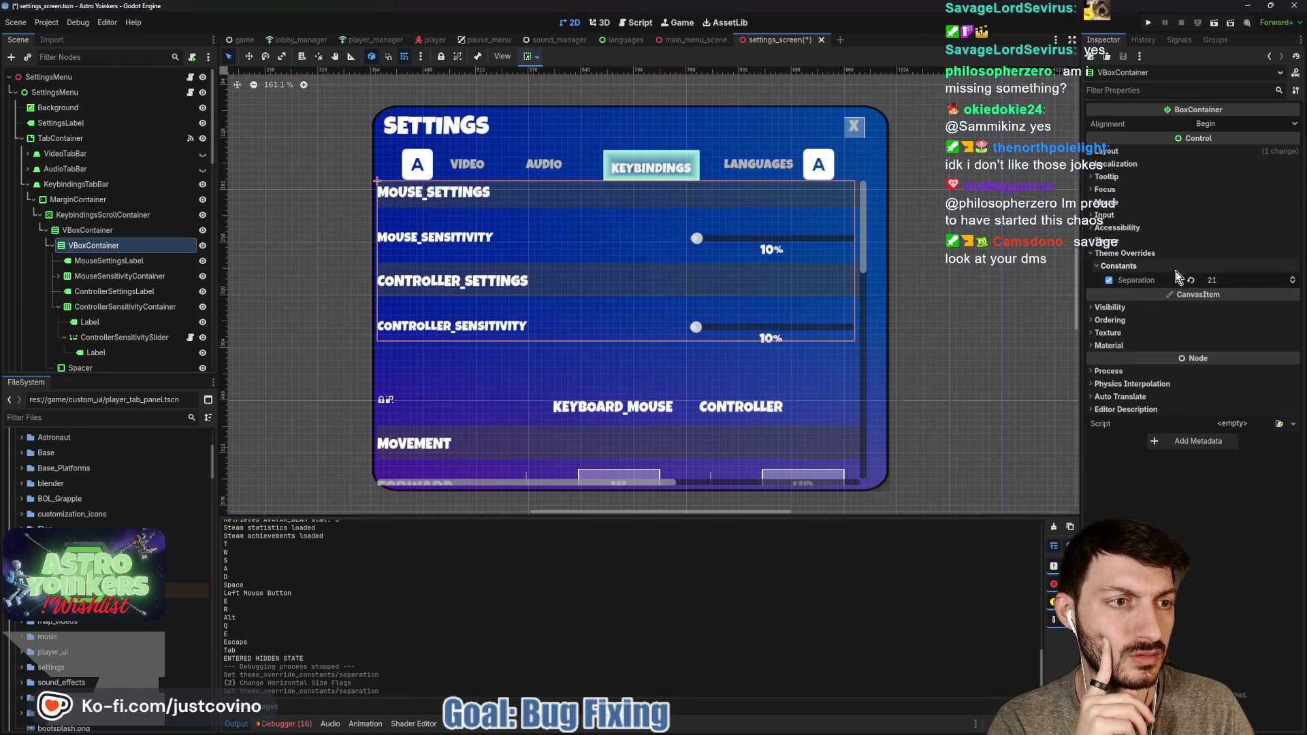
click(1231, 280)
text(20)
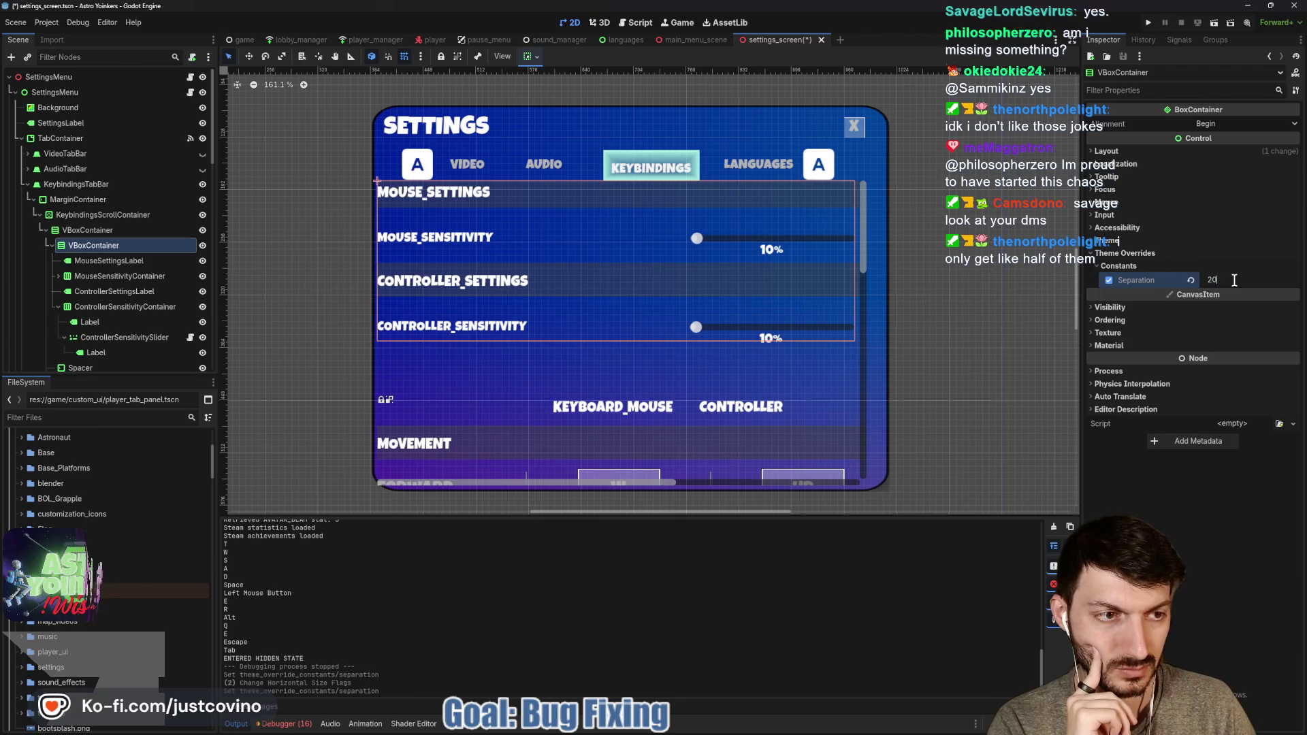
key(Return)
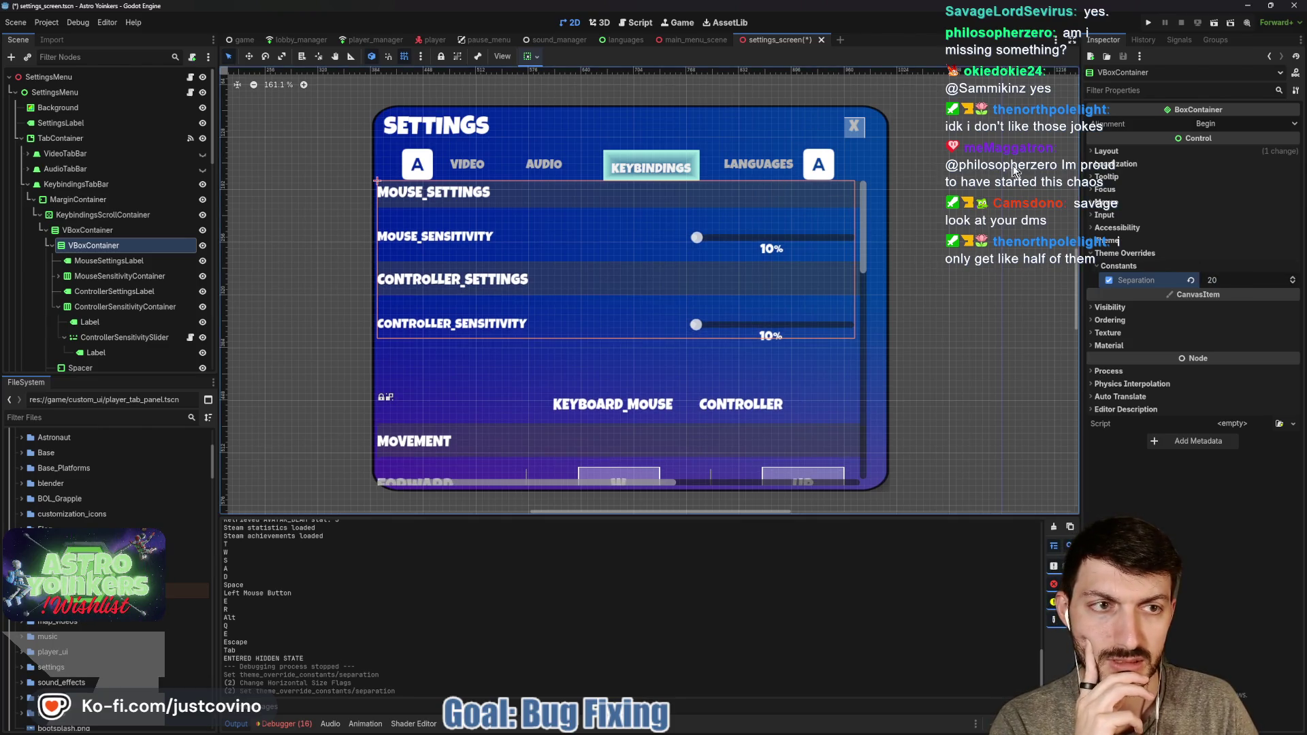
click(1157, 152)
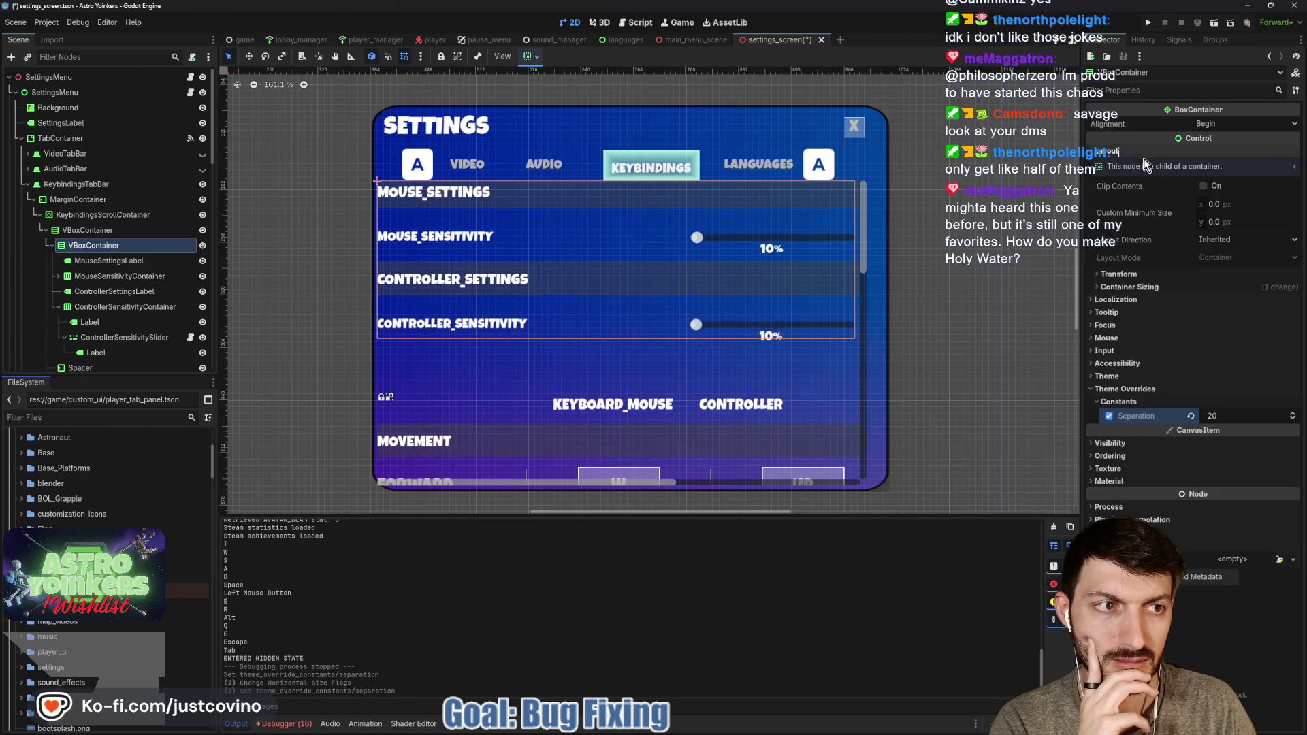
Set the settings list's Custom Minimum Size width to 595 and save the scene
click(1178, 274)
click(1222, 204)
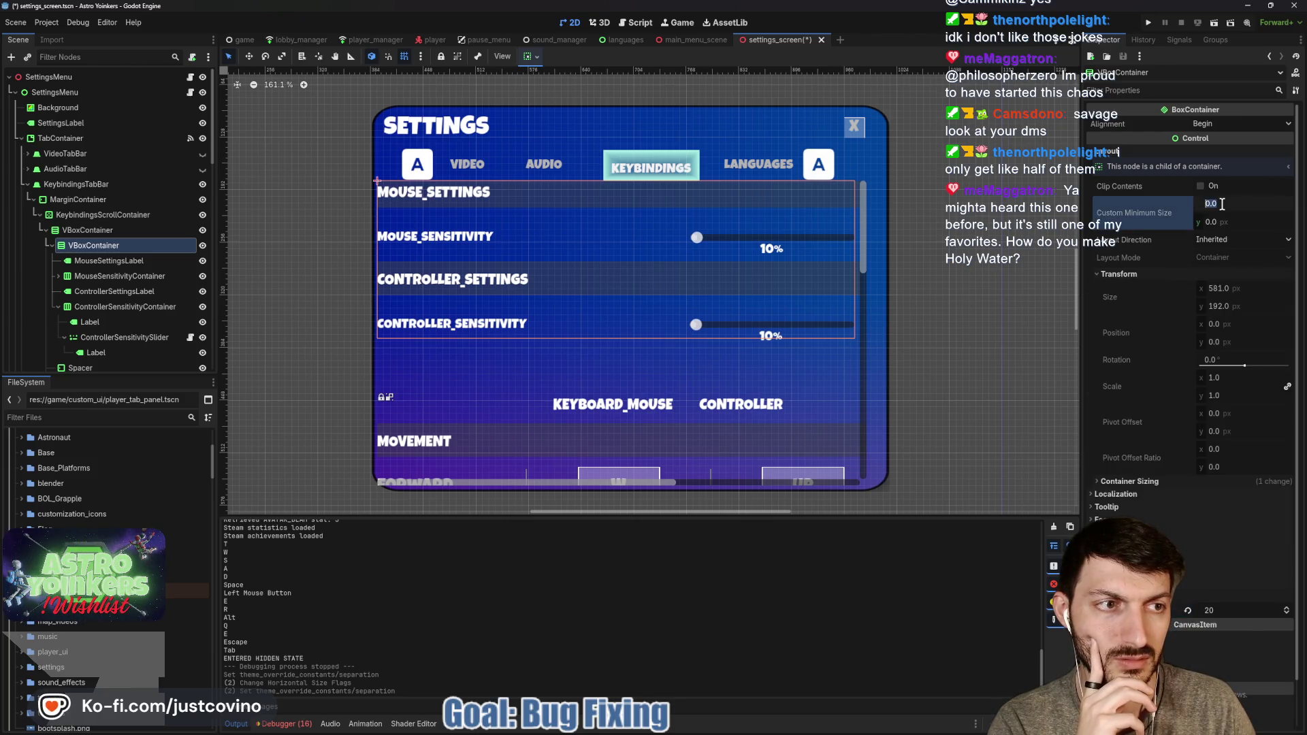
text(595)
key(Return)
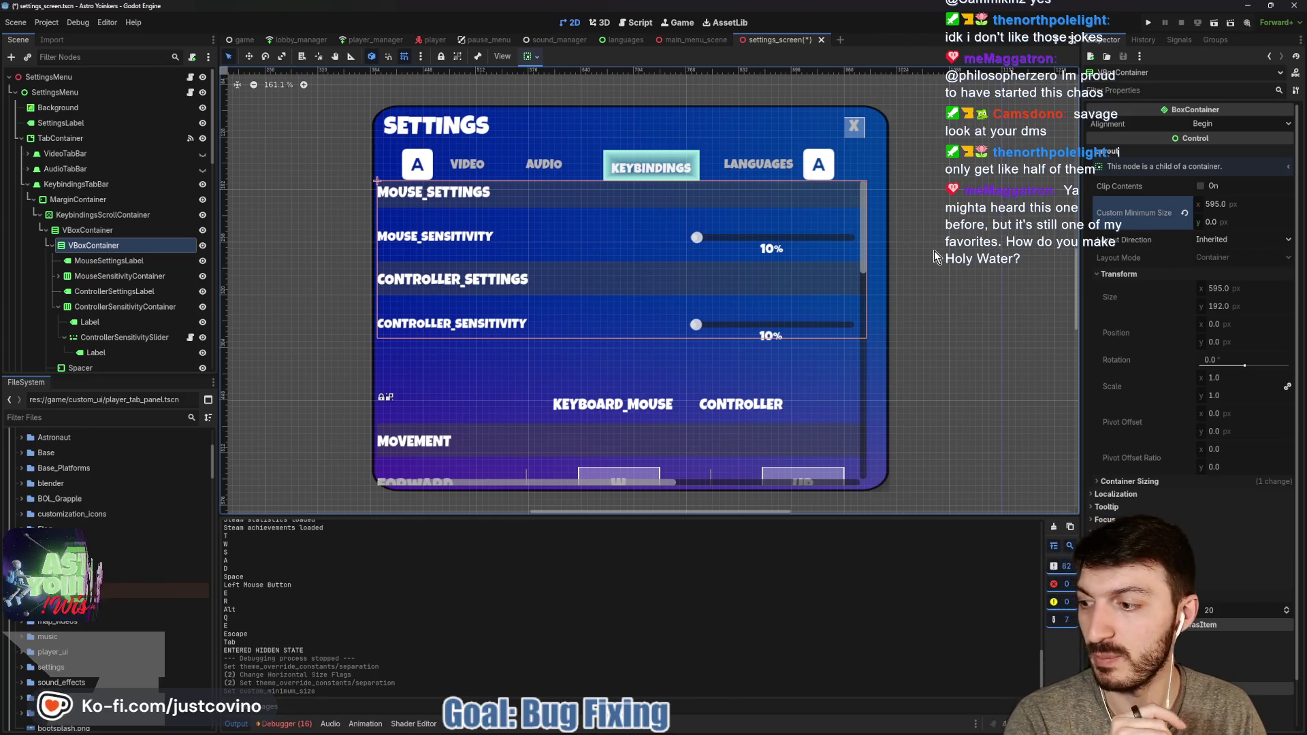
key(ctrl+s)
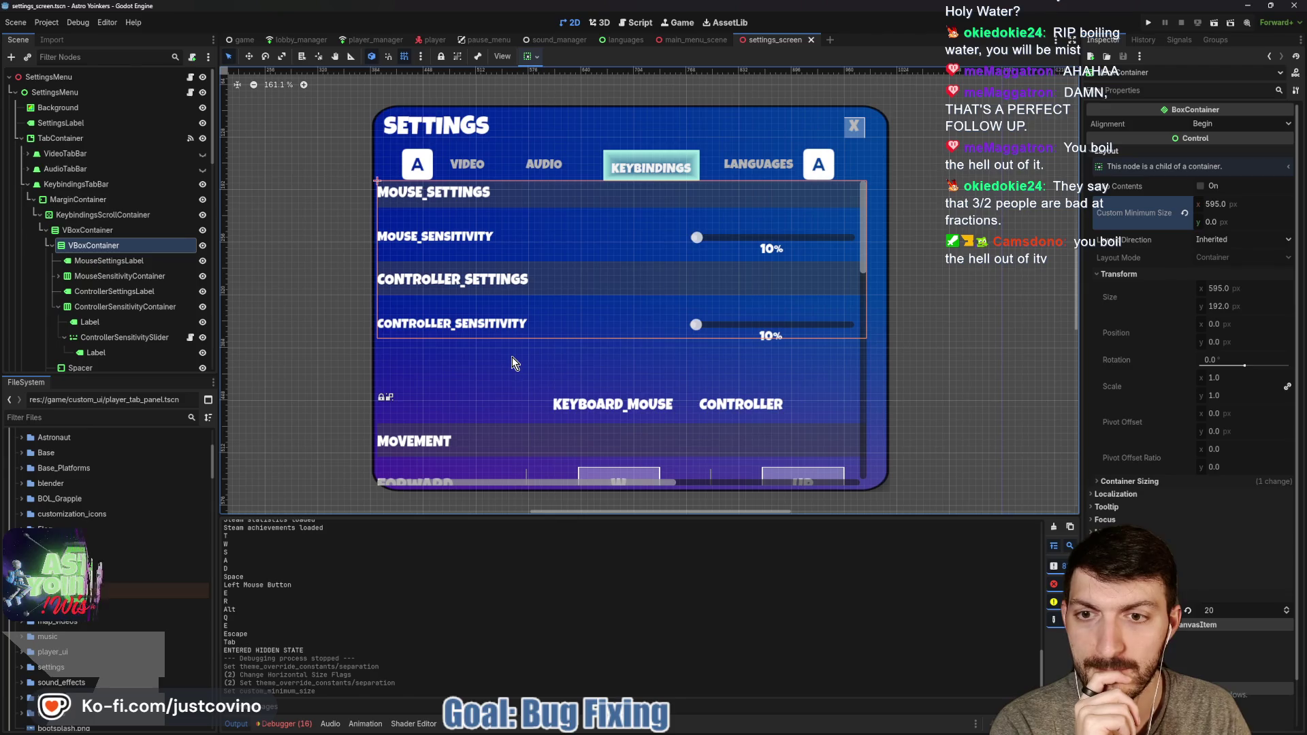
Shrink the Spacer's Margin Top override to 12, pulling the KEYBOARD_MOUSE header up
click(53, 245)
click(96, 262)
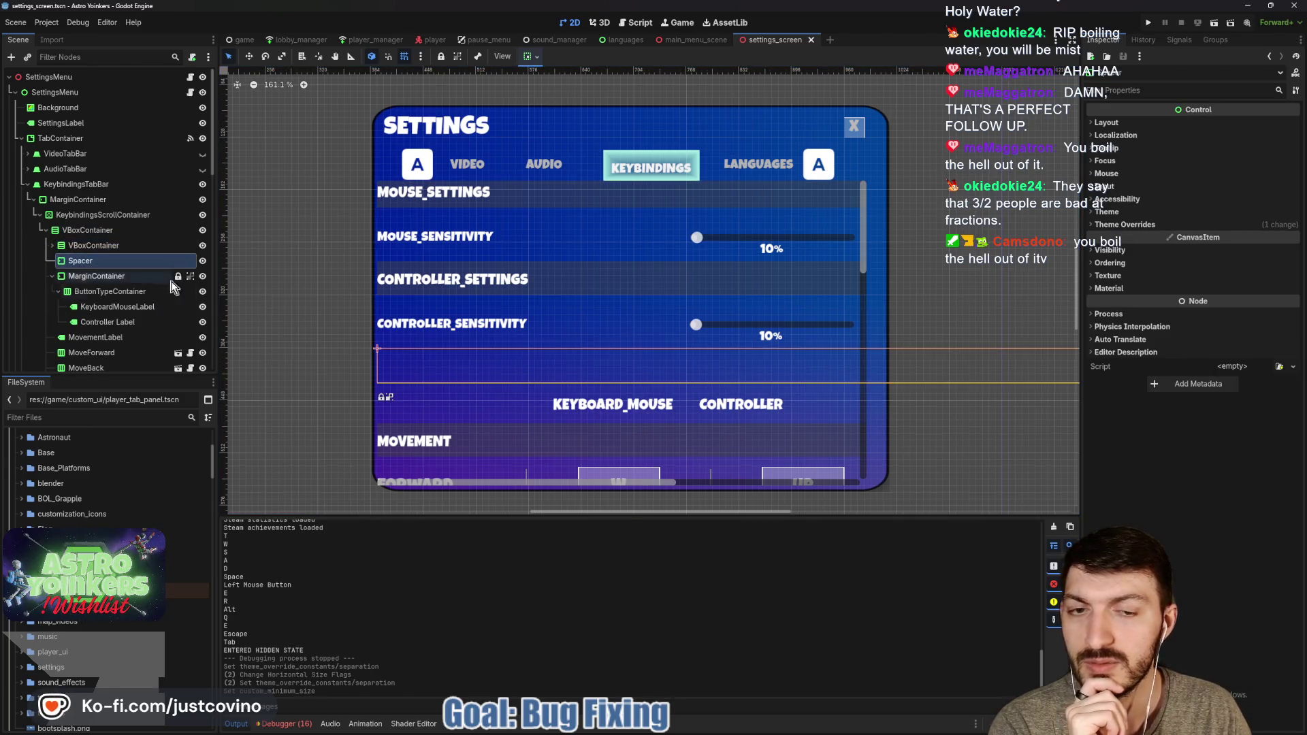
click(1161, 224)
drag(1212, 269, 1176, 269)
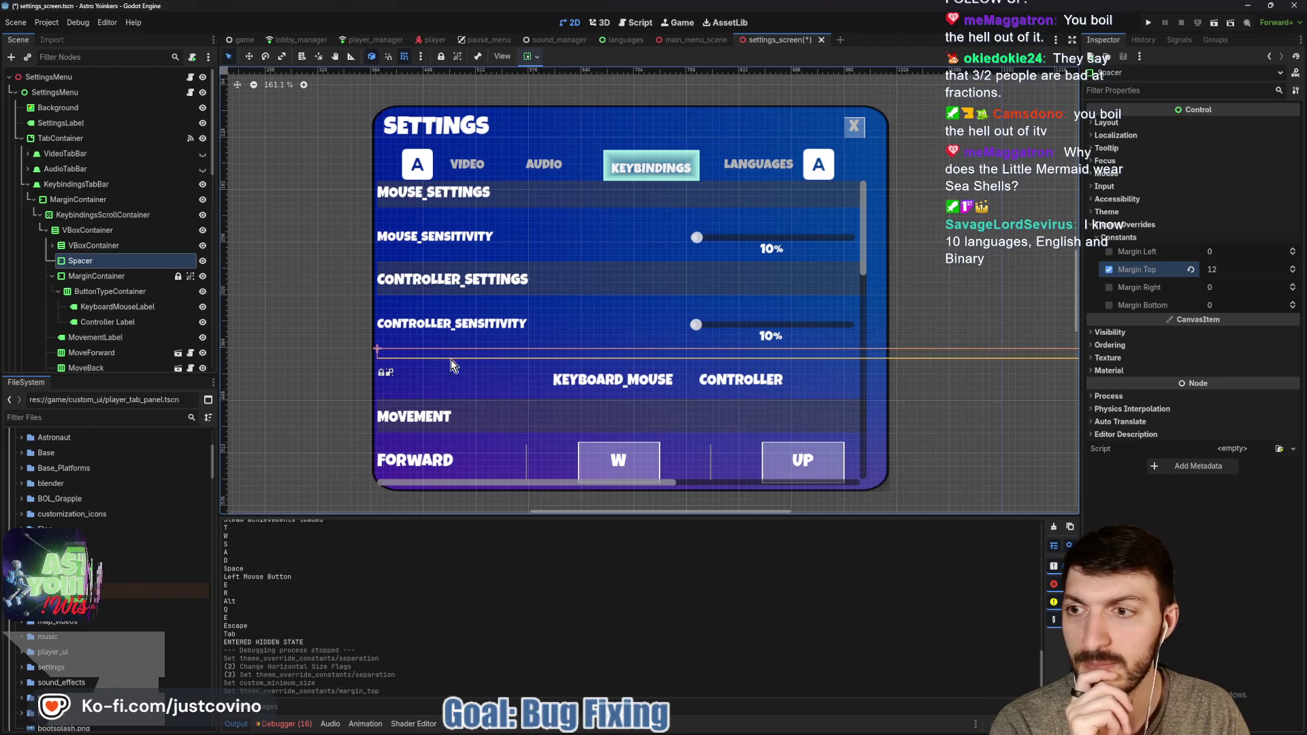
click(118, 307)
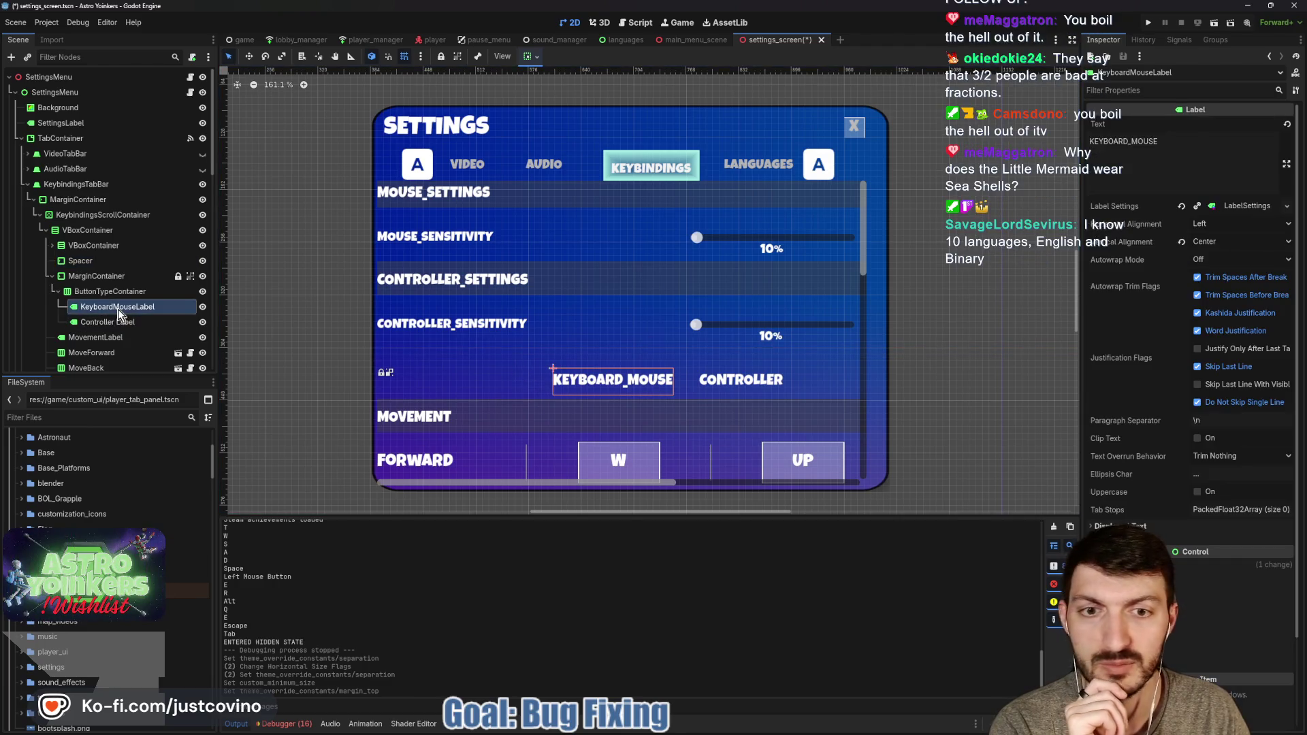
Reduce the KEYBOARD_MOUSE label's LabelSettings font size from 18 to 16 and save
click(1240, 205)
drag(1231, 290, 1218, 290)
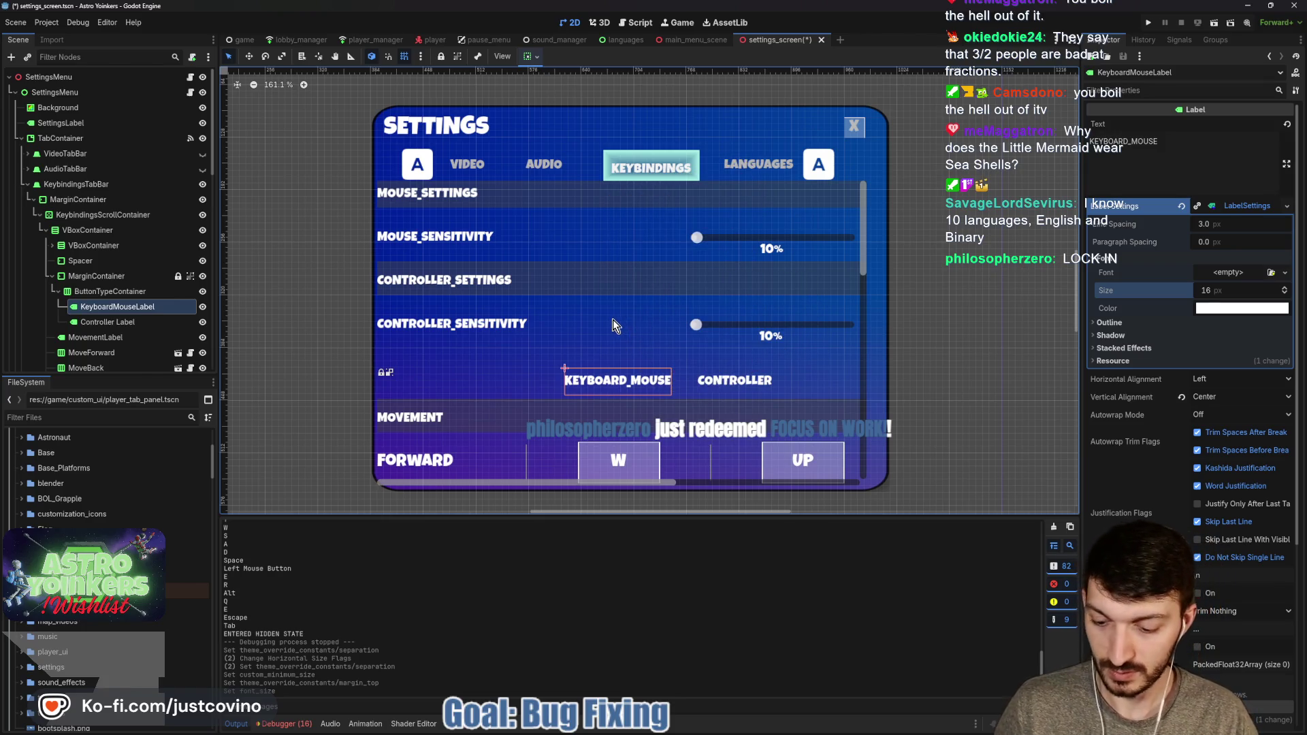
key(ctrl+s)
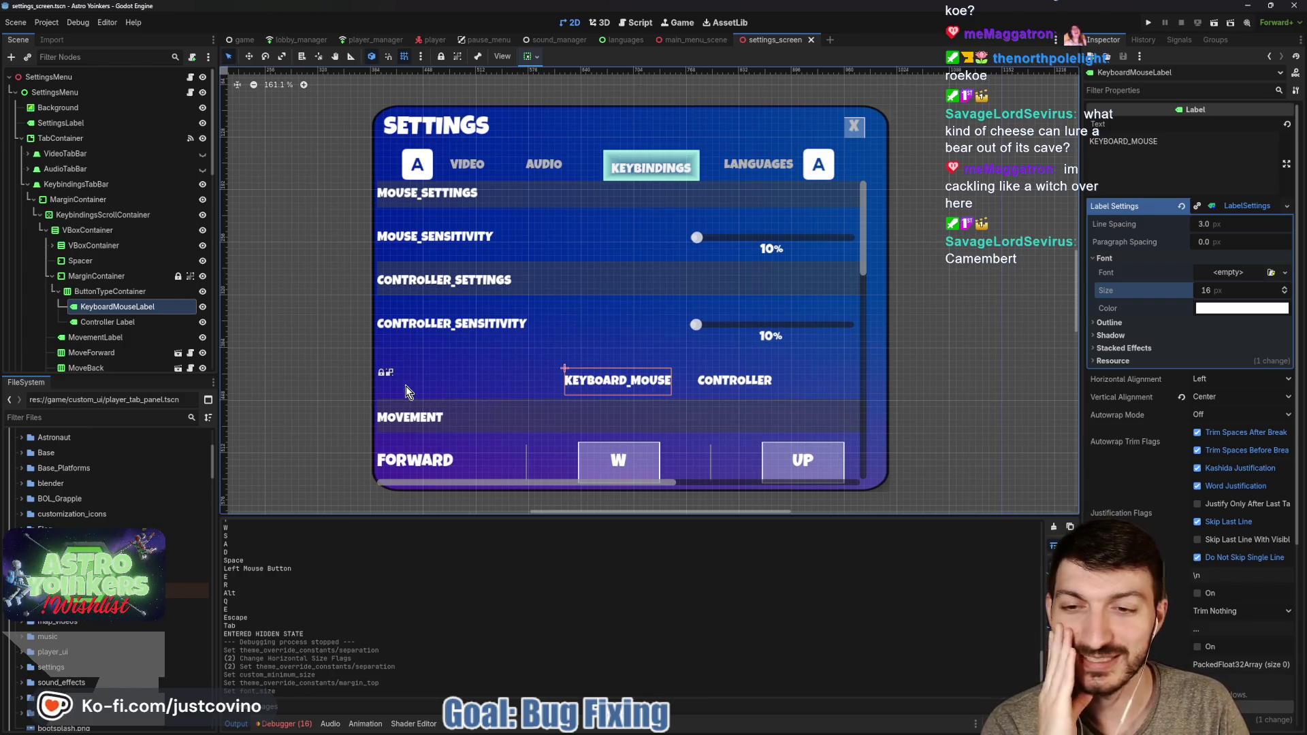
Make the MovementLabel's horizontal size flags fill the full row
click(109, 333)
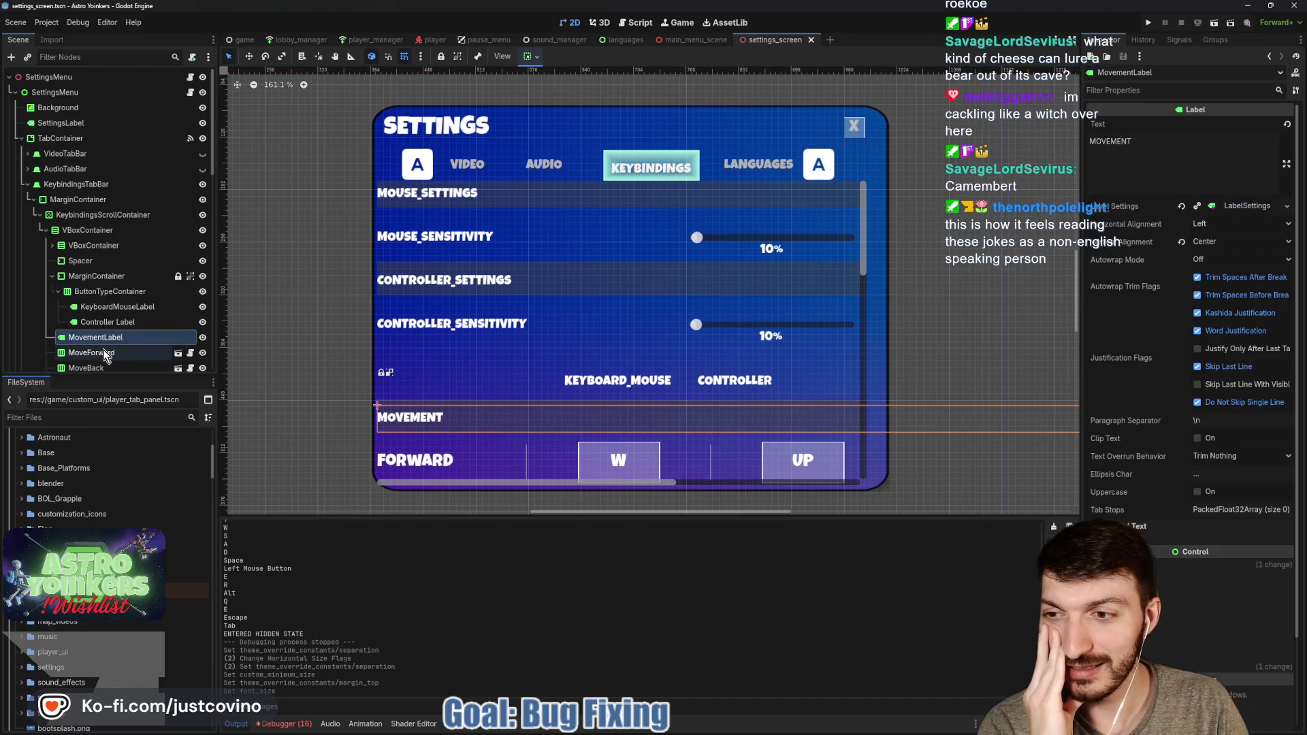
scroll(117, 313, down, 1)
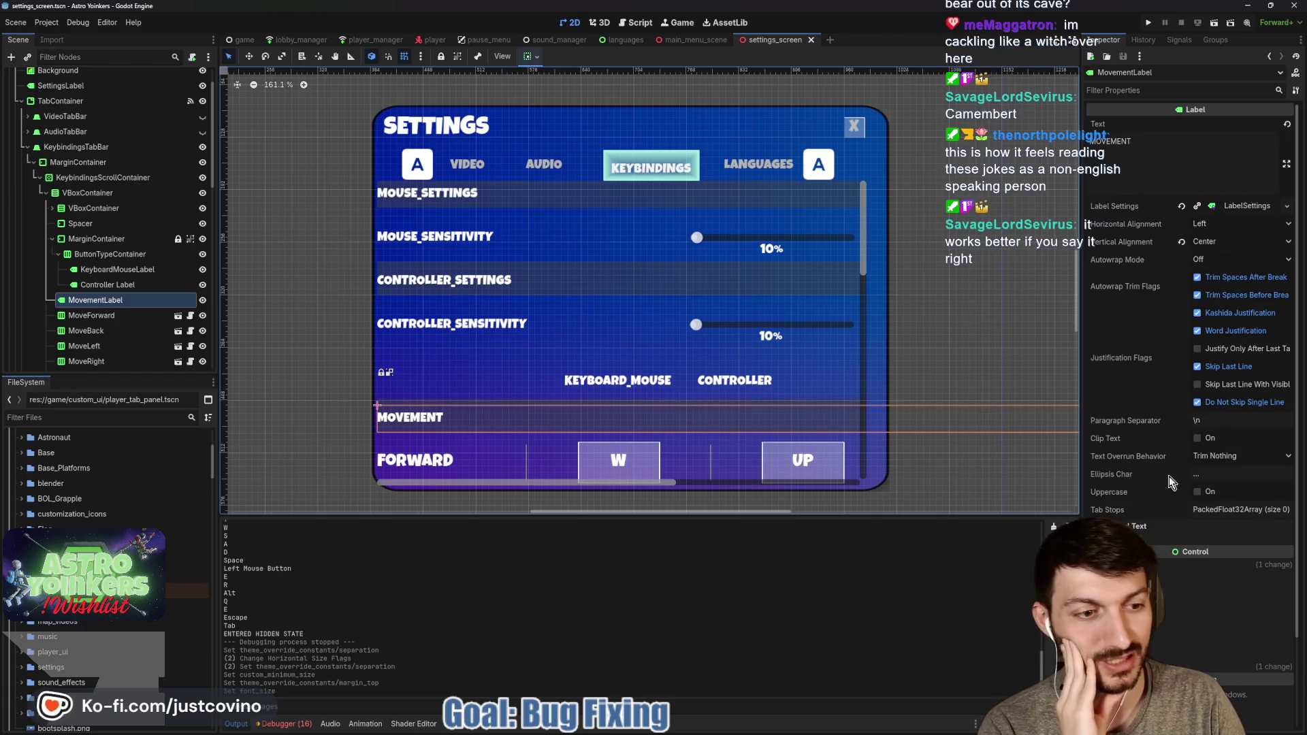
click(1247, 206)
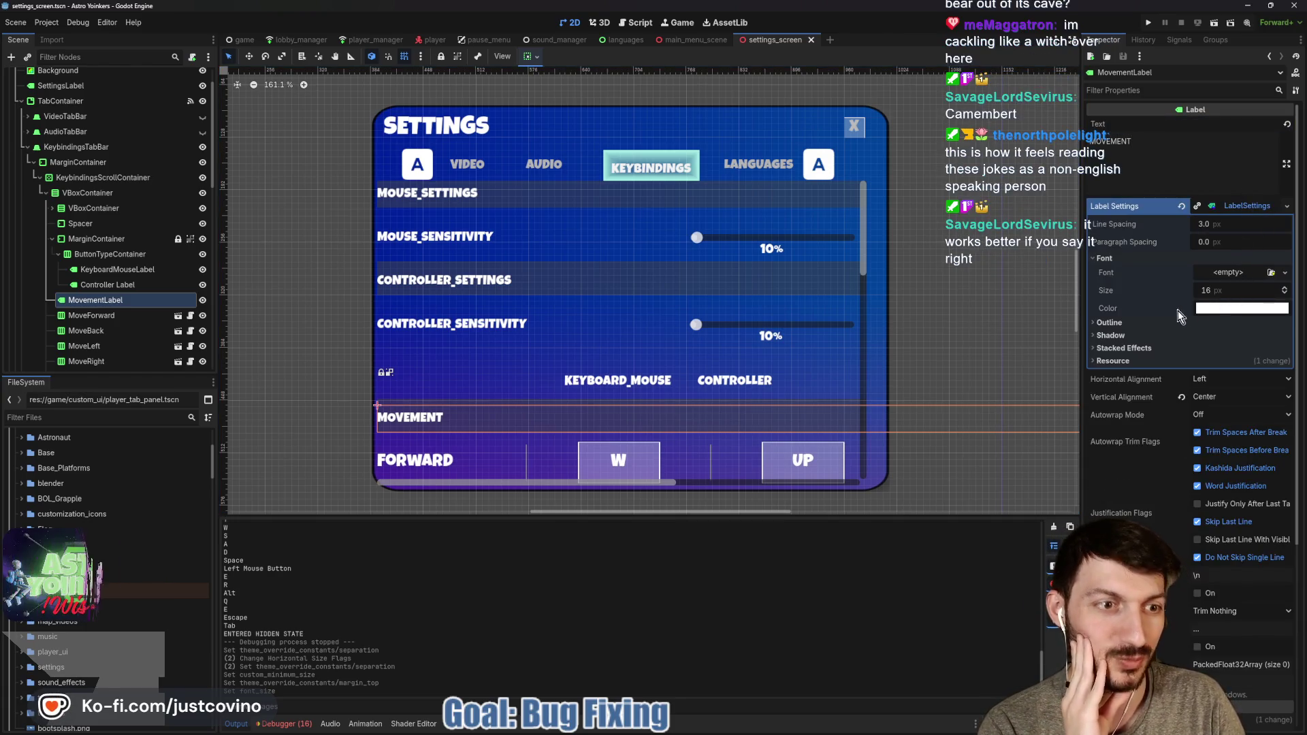
click(1224, 204)
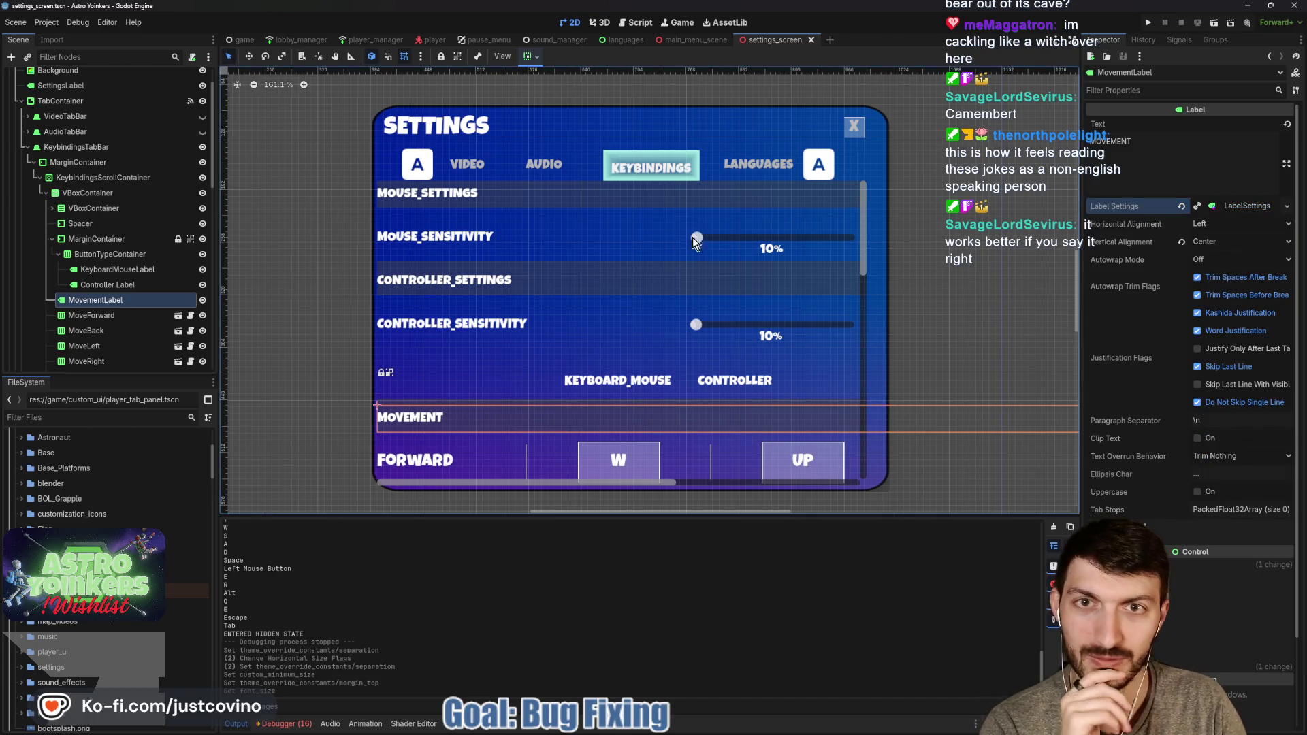
click(531, 57)
click(548, 99)
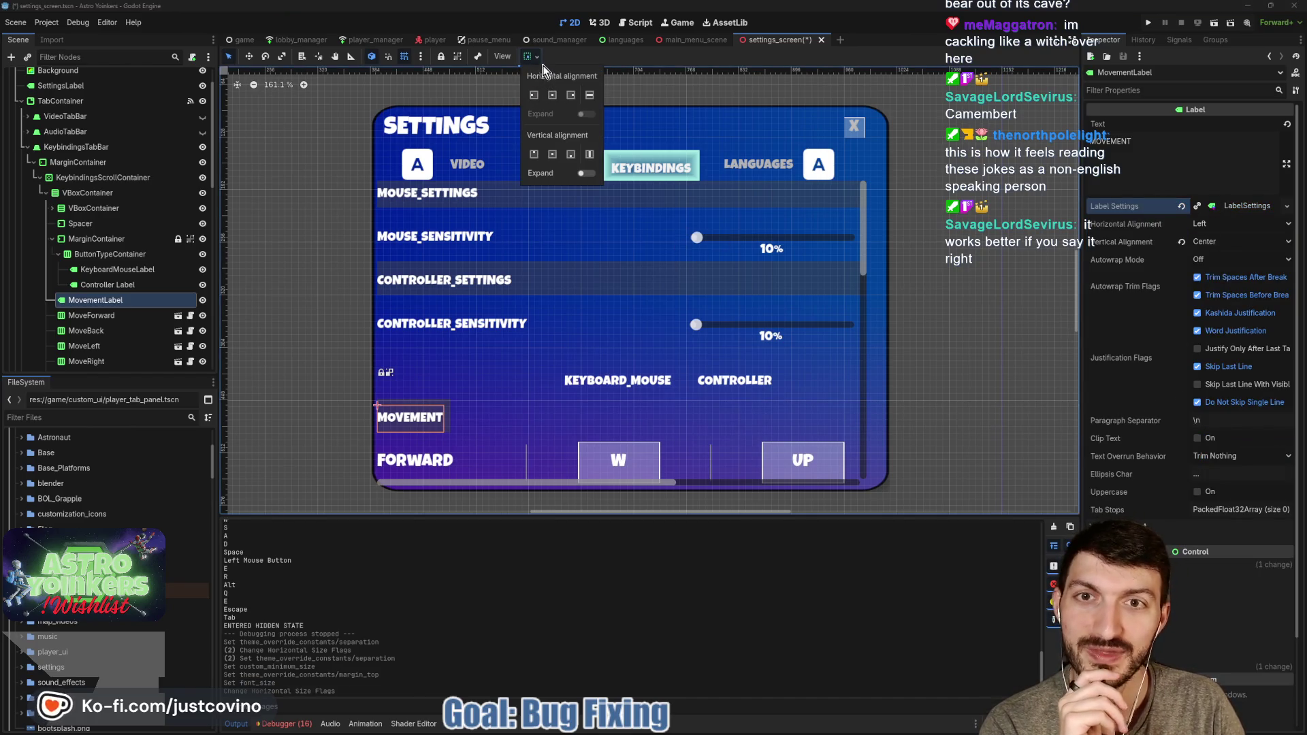
Set MovementLabel's Custom Minimum Size x to 595 px and save the scene
click(1157, 564)
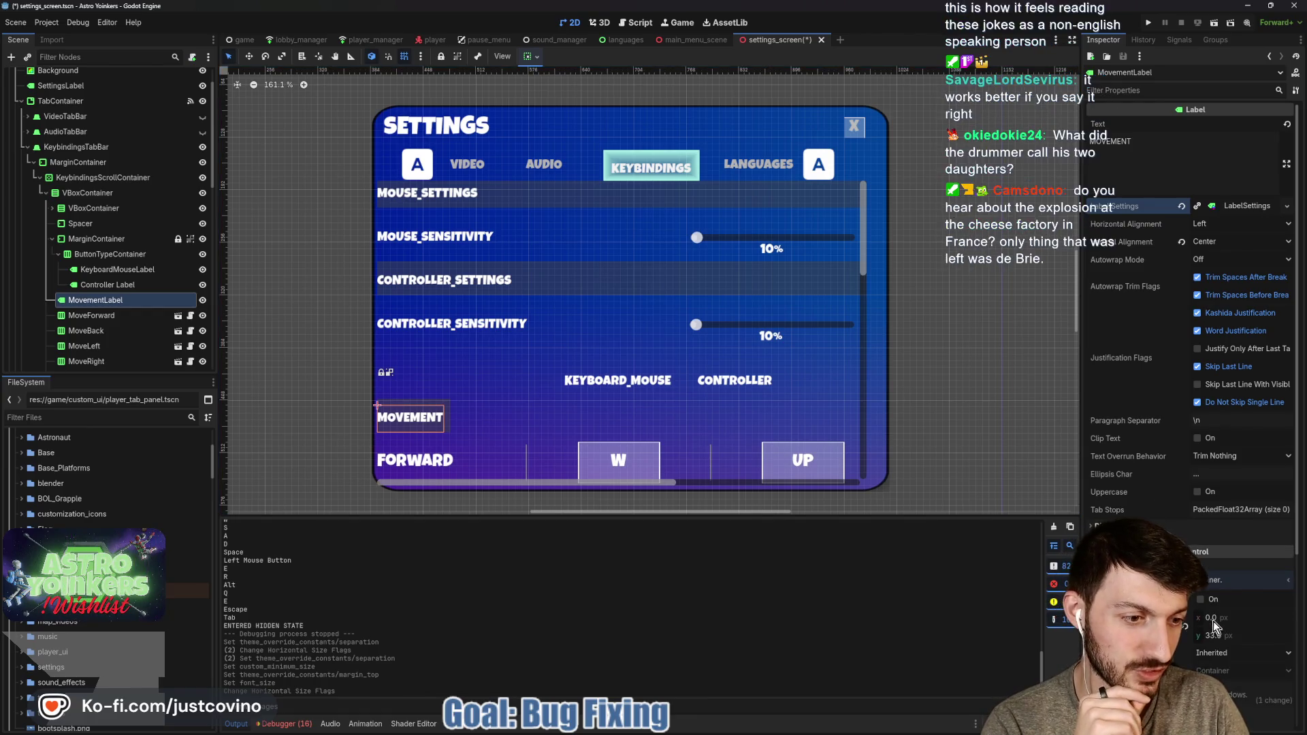
click(1219, 618)
text(445)
key(Return)
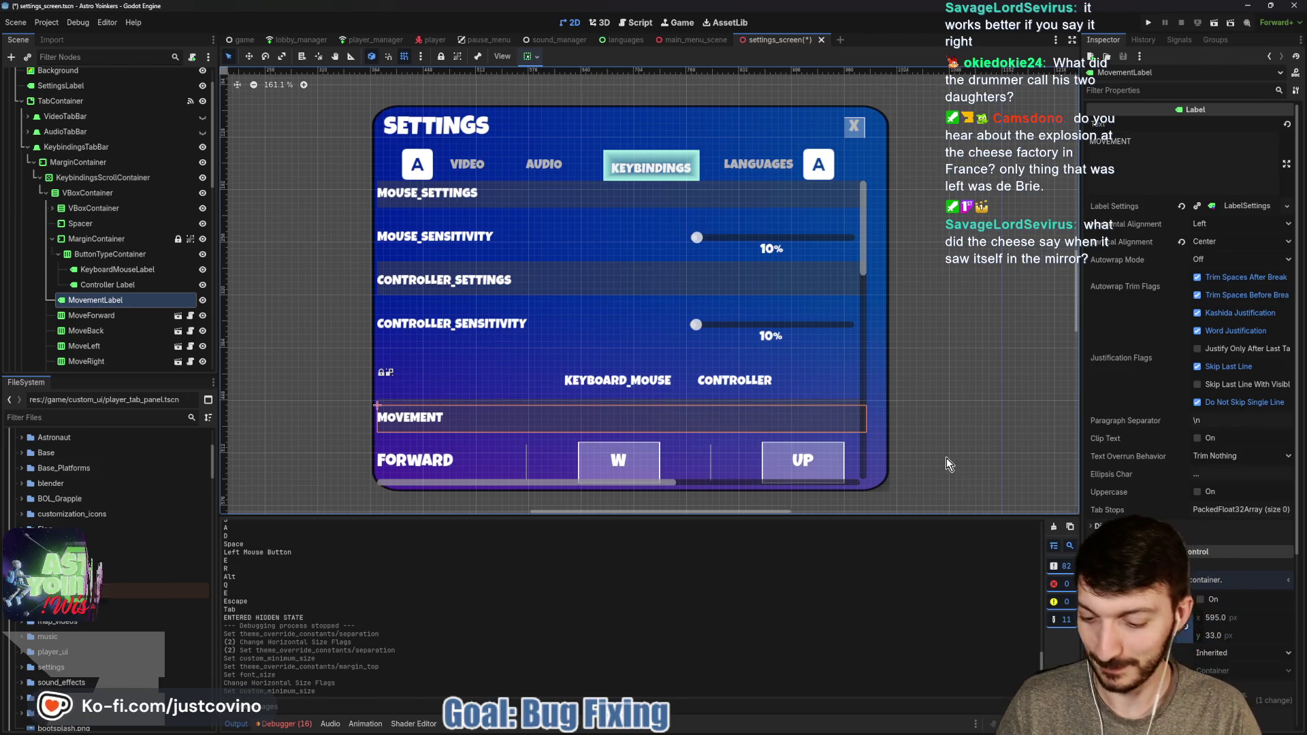
key(ctrl+s)
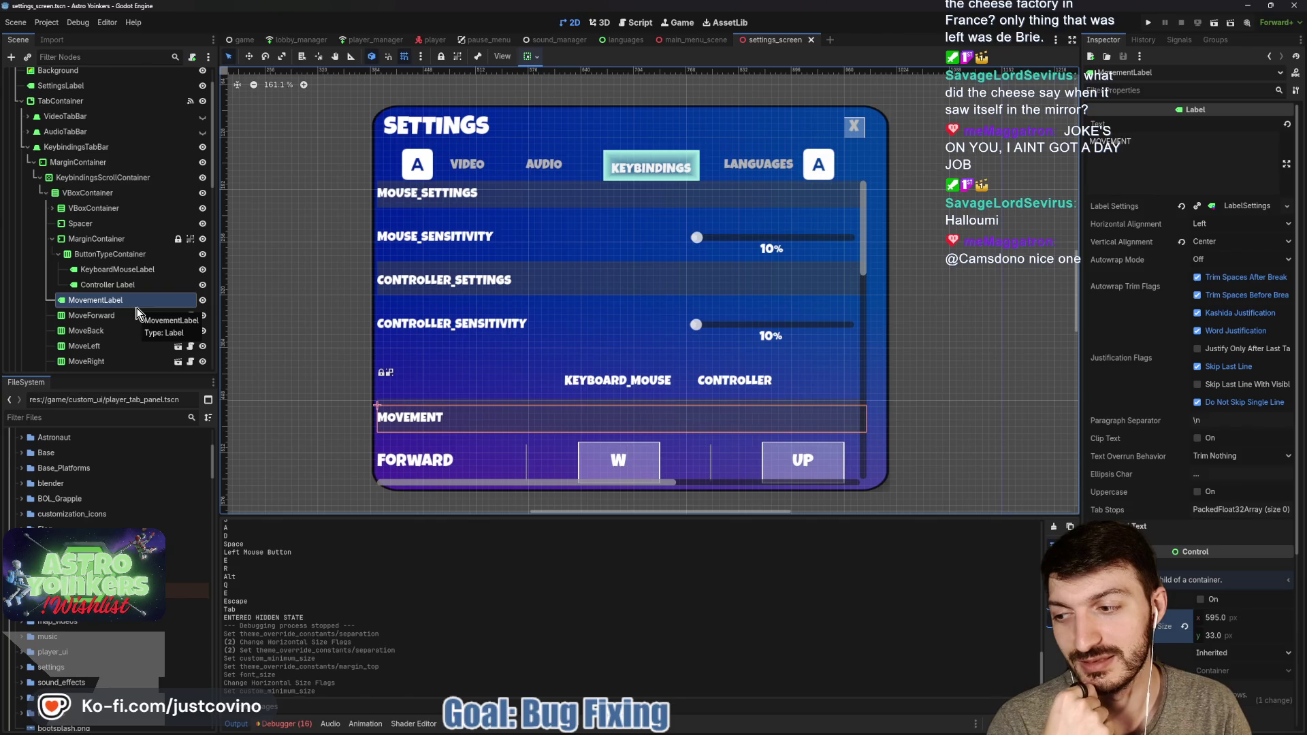
scroll(137, 310, up, 2)
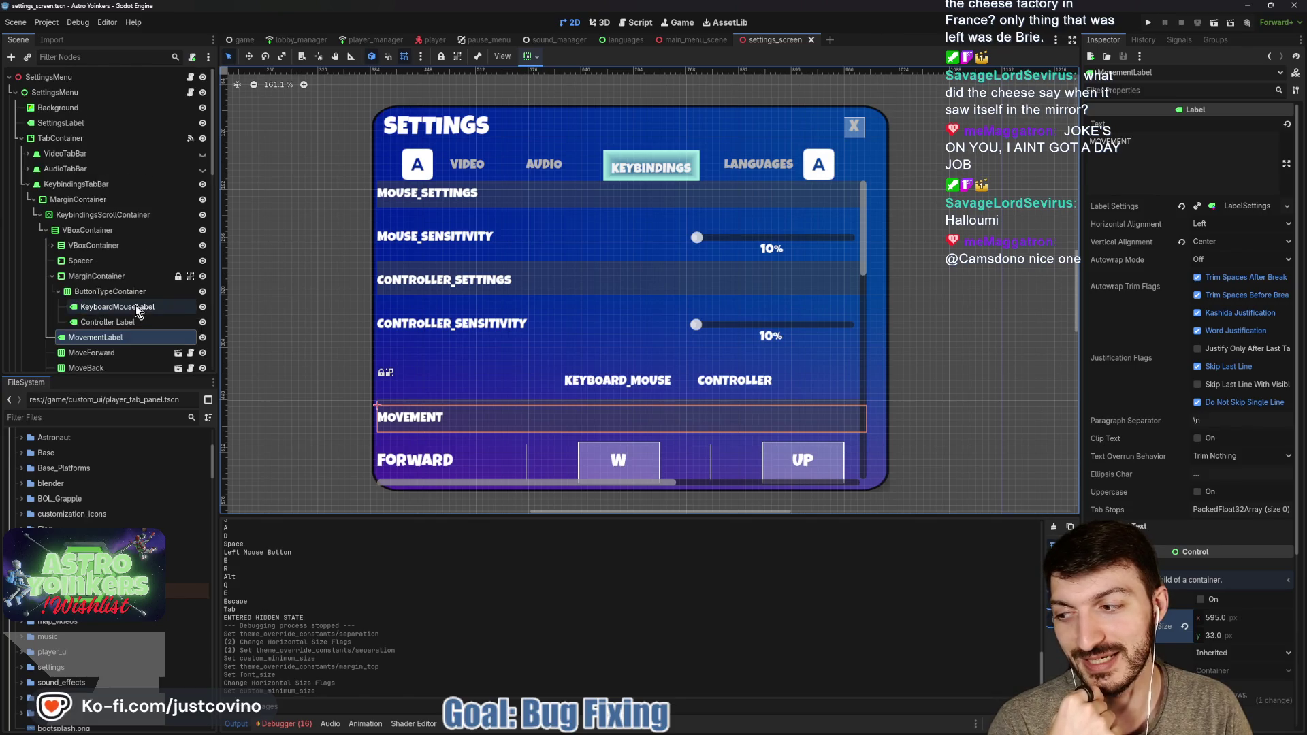
click(124, 91)
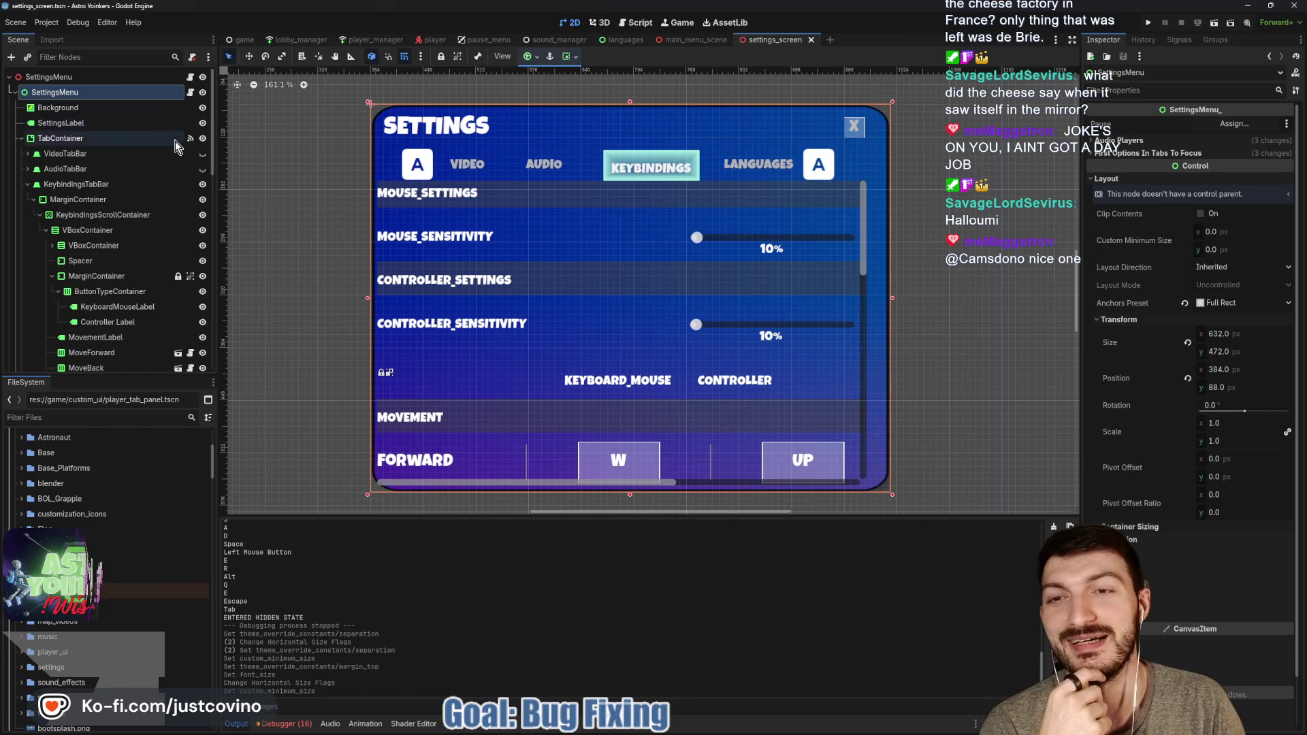
Set KeybindingsScrollContainer's Scroll Vertical to 305 so the FORWARD rows show
click(96, 200)
click(97, 217)
click(1202, 160)
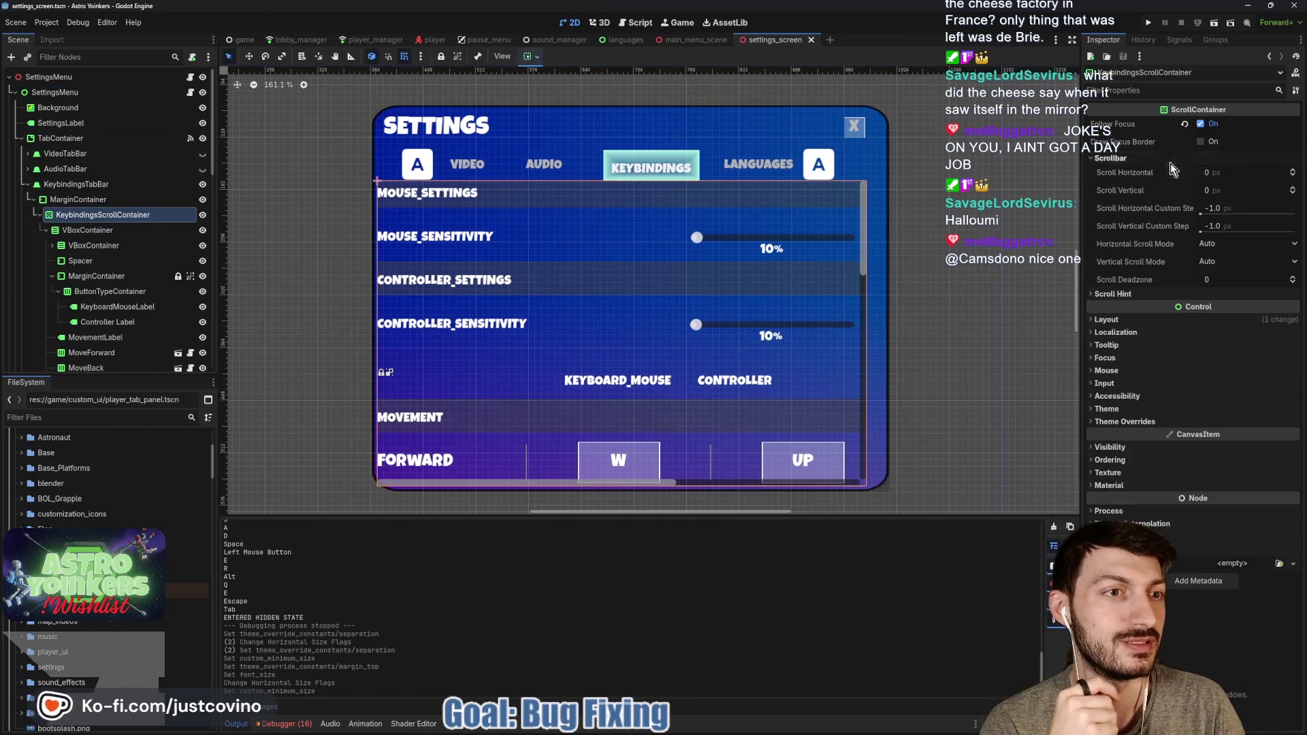
drag(1224, 190, 1305, 190)
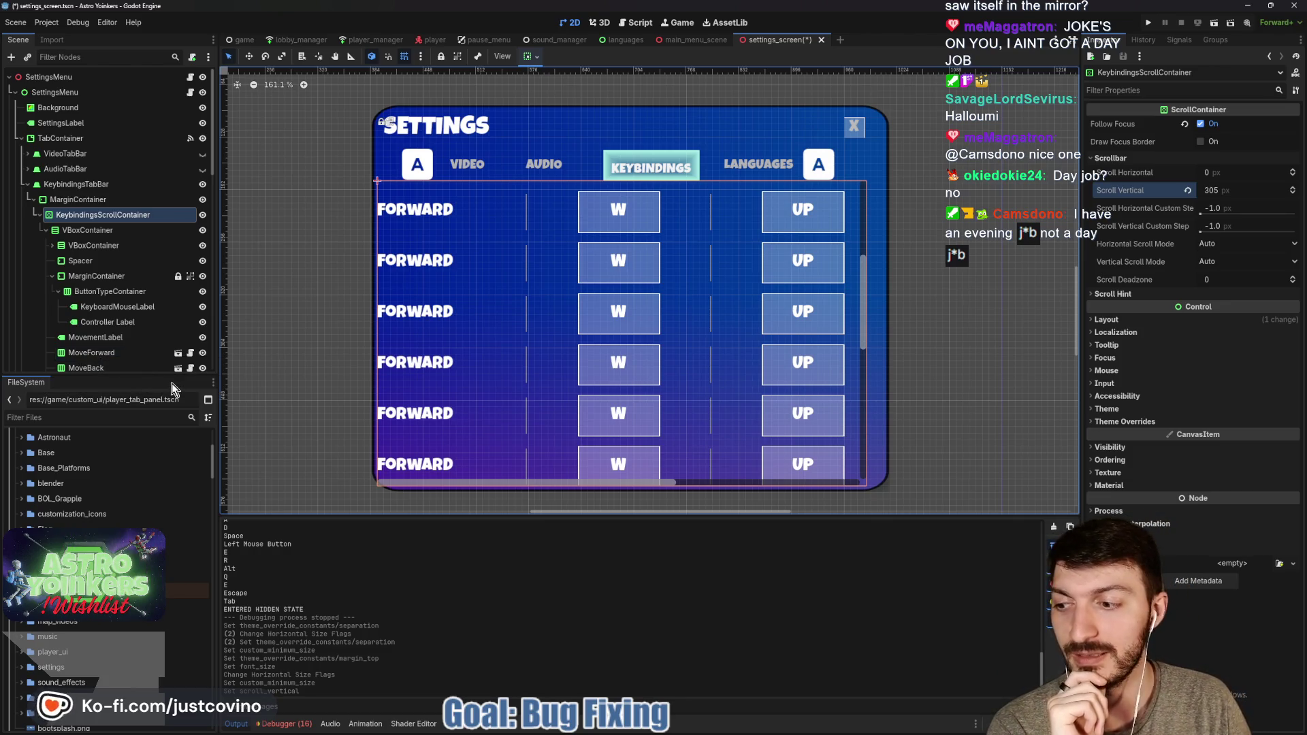
Inspect the Spacer, MarginContainer and MovementLabel properties in the Inspector
click(97, 263)
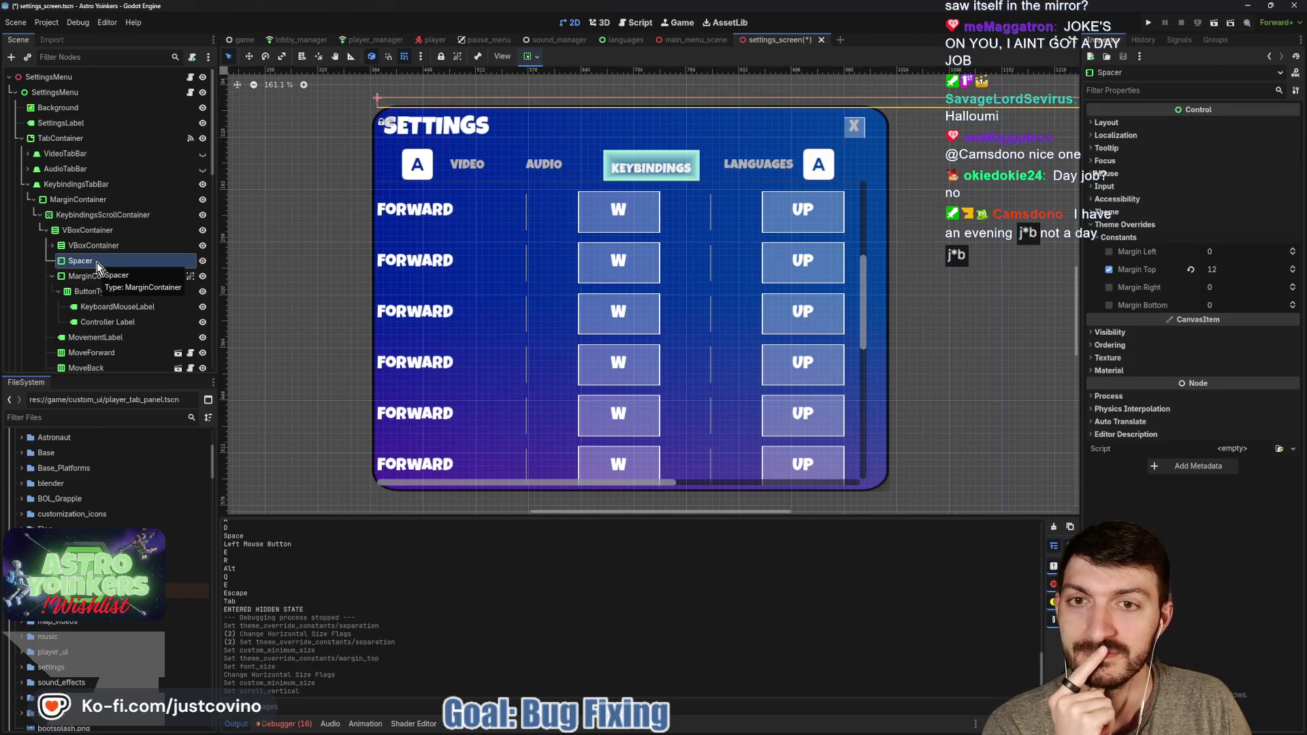
click(113, 276)
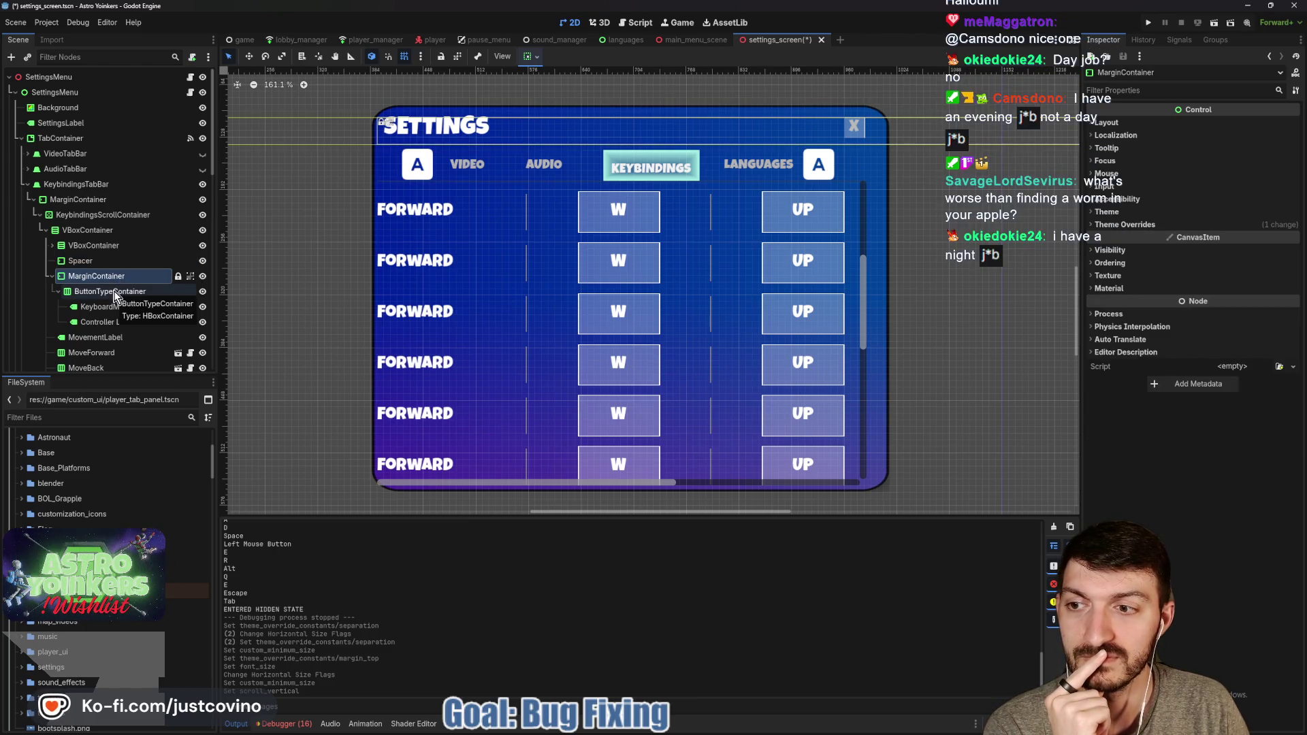
scroll(116, 296, down, 2)
scroll(116, 296, down, 1)
click(109, 226)
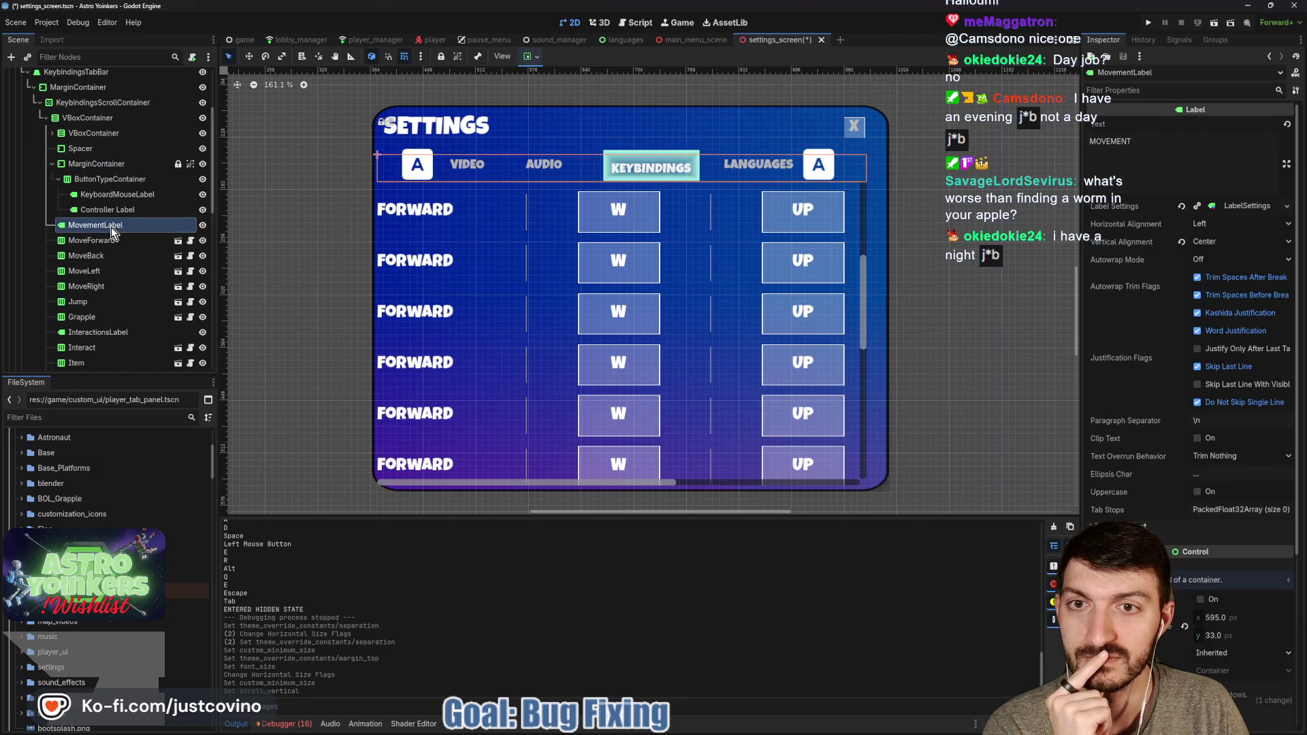
Check the MoveForward and MoveBack rows, save the scene, and hide SettingsMenu
click(100, 243)
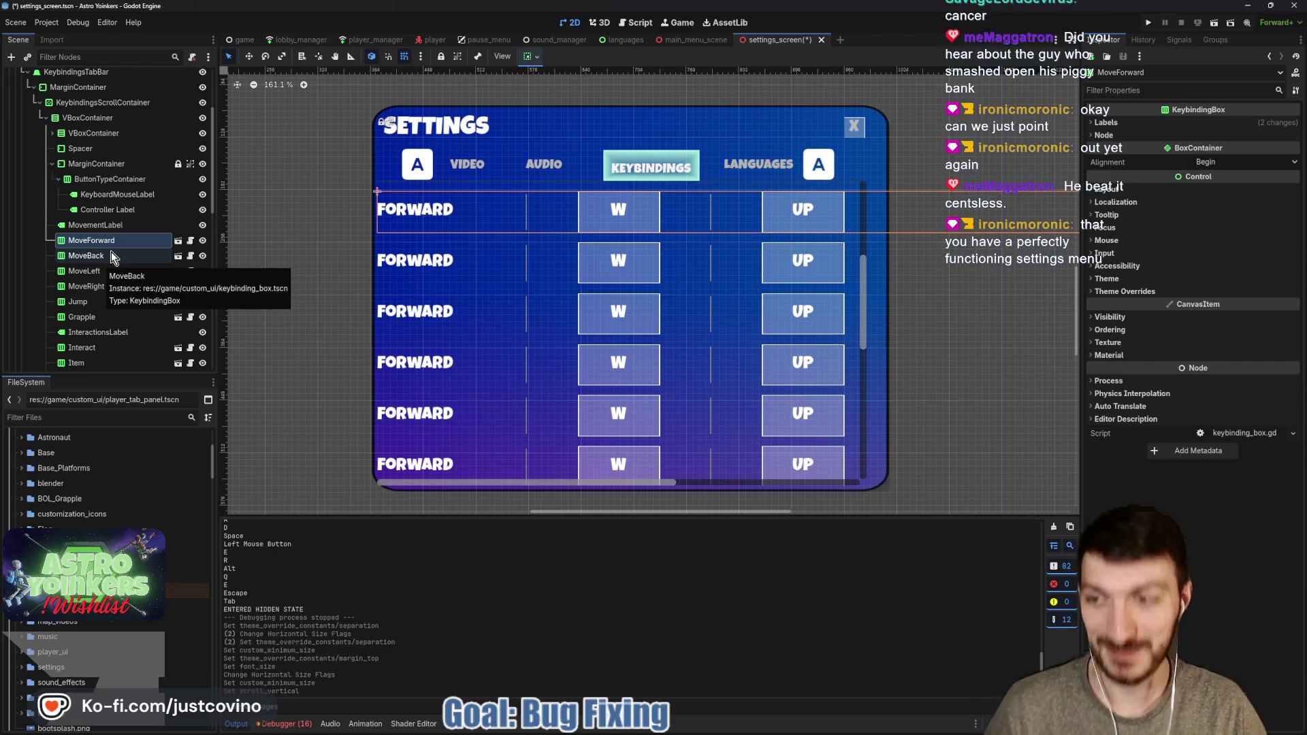
click(110, 252)
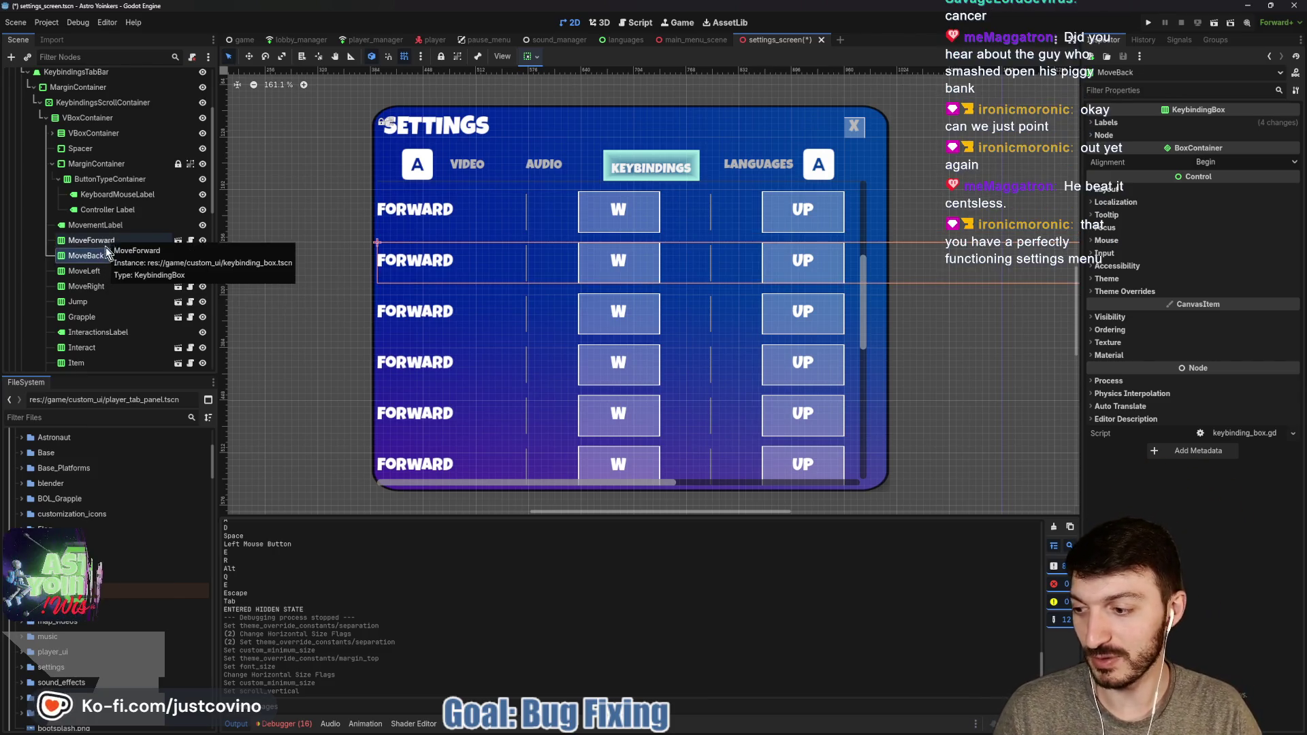
key(ctrl+s)
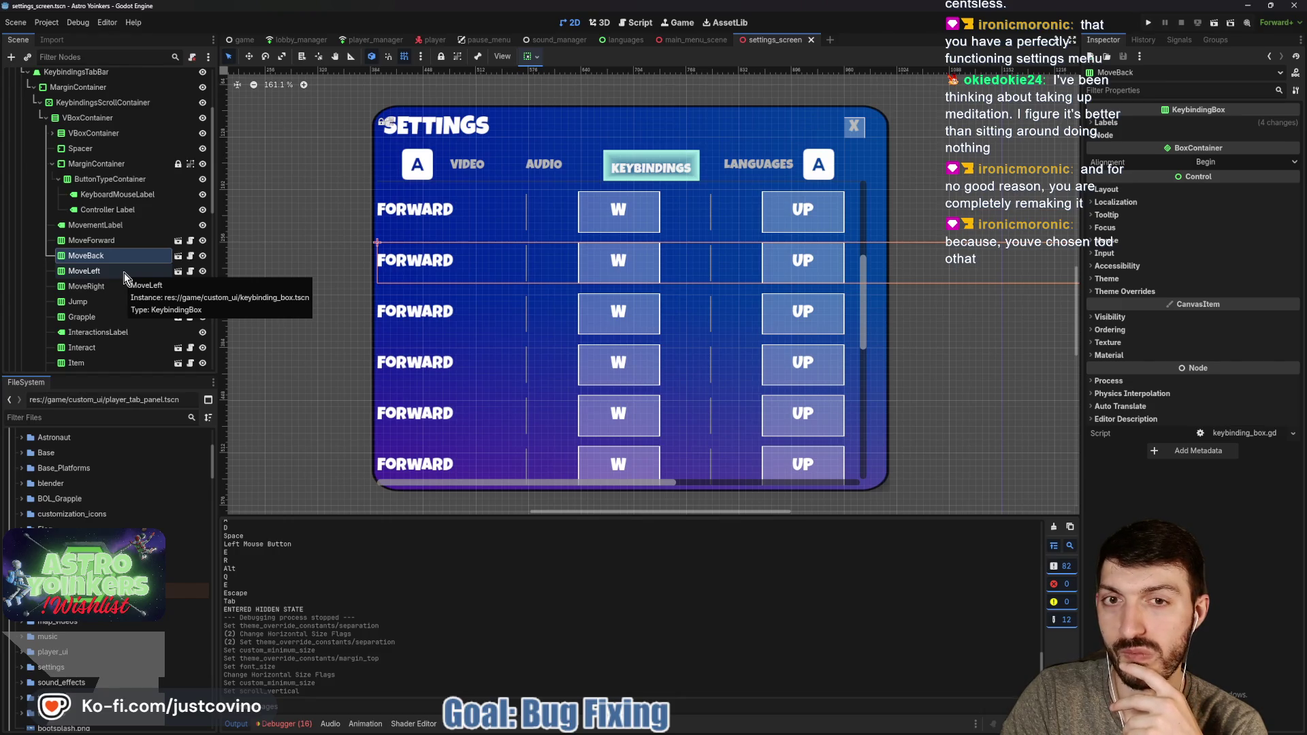
scroll(123, 272, up, 4)
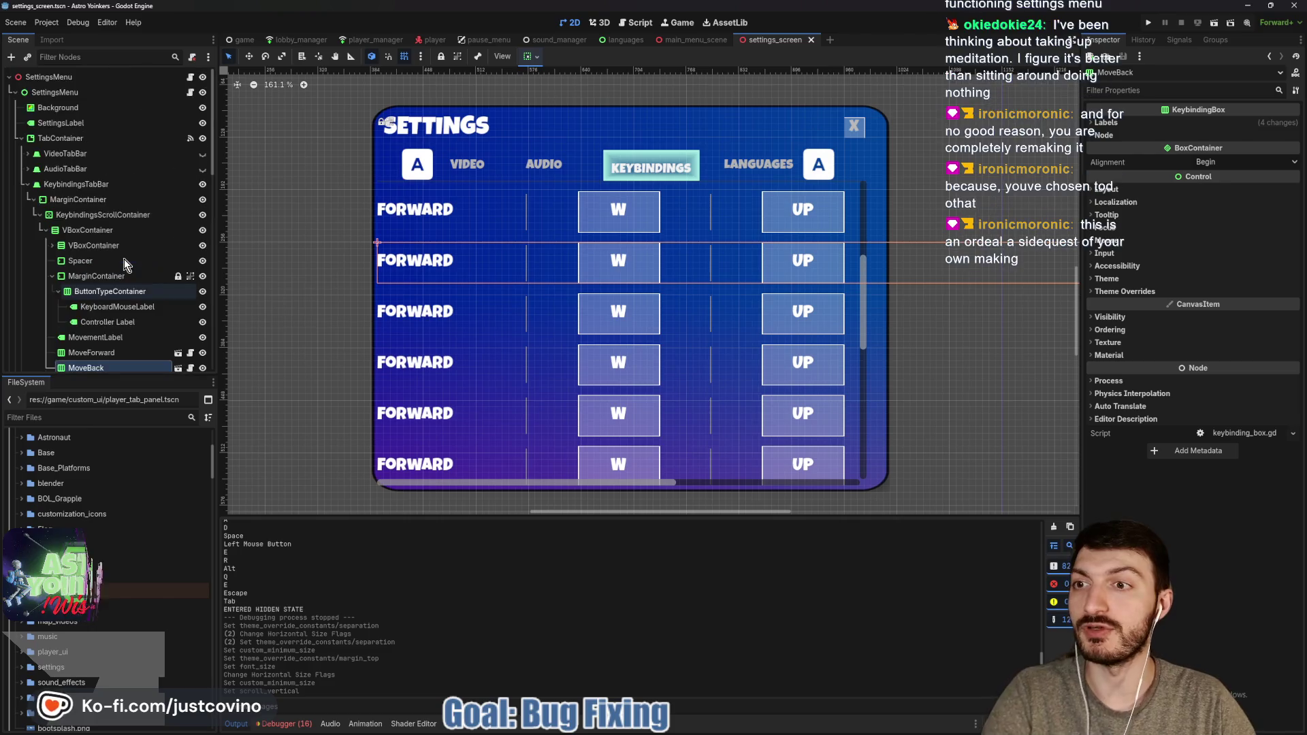
click(204, 92)
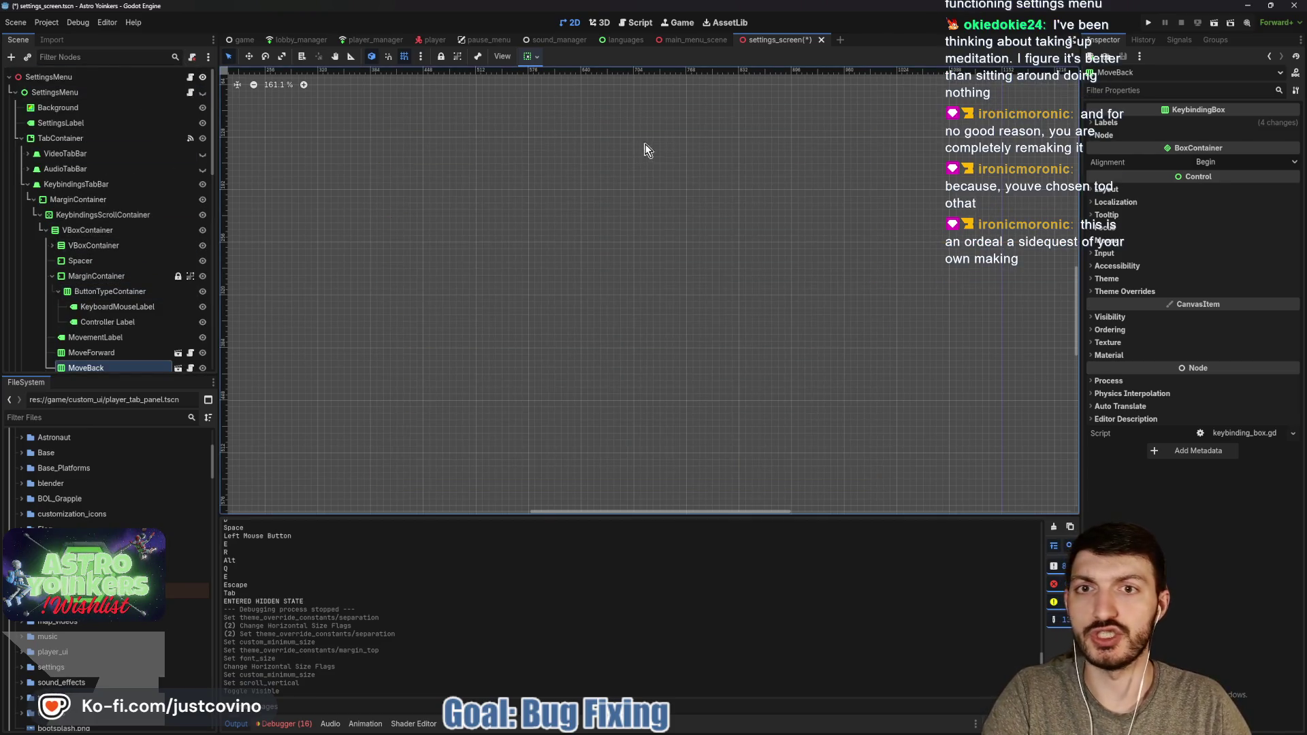
key(F5)
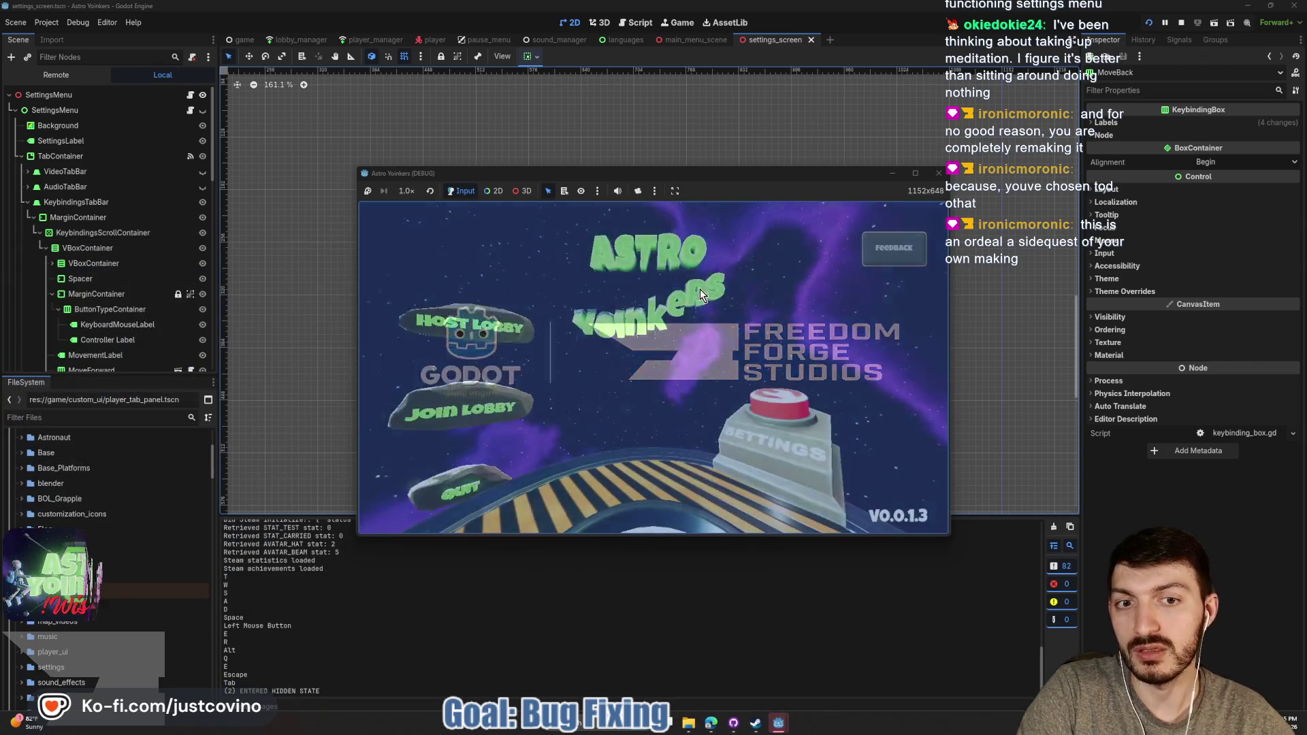
click(763, 425)
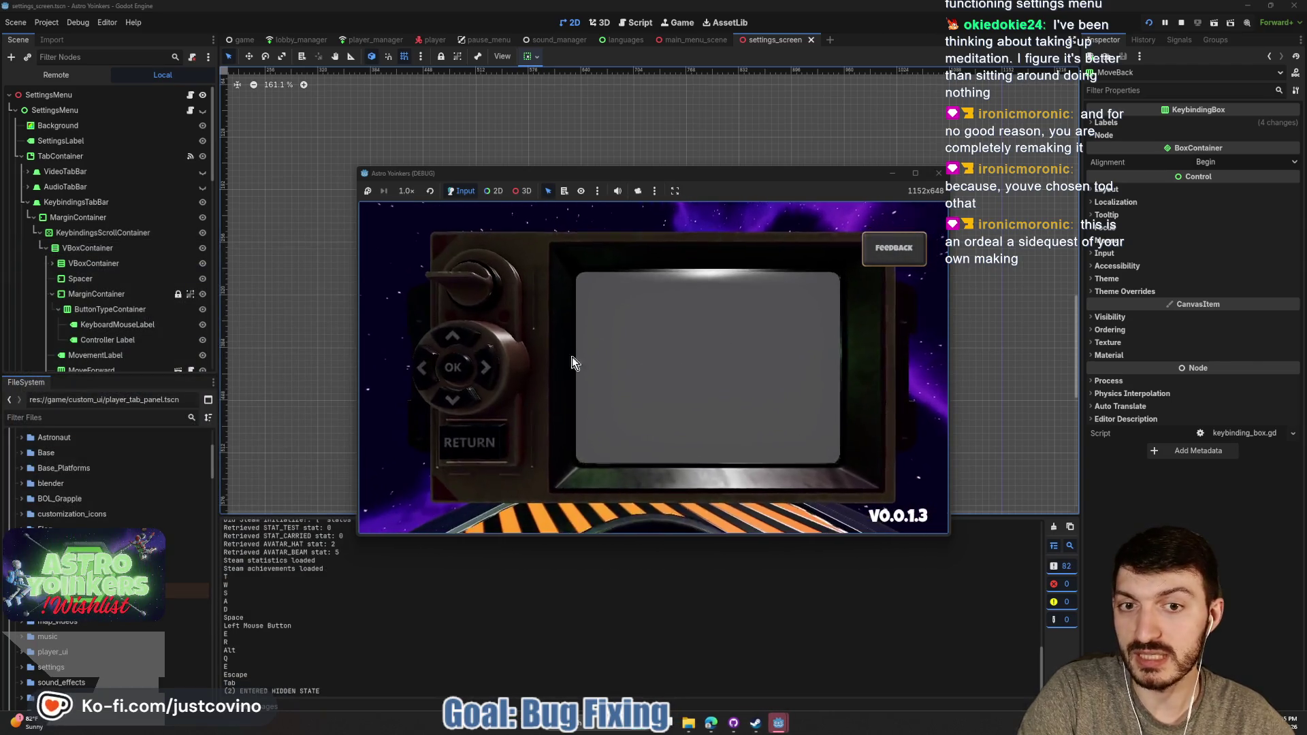
click(634, 286)
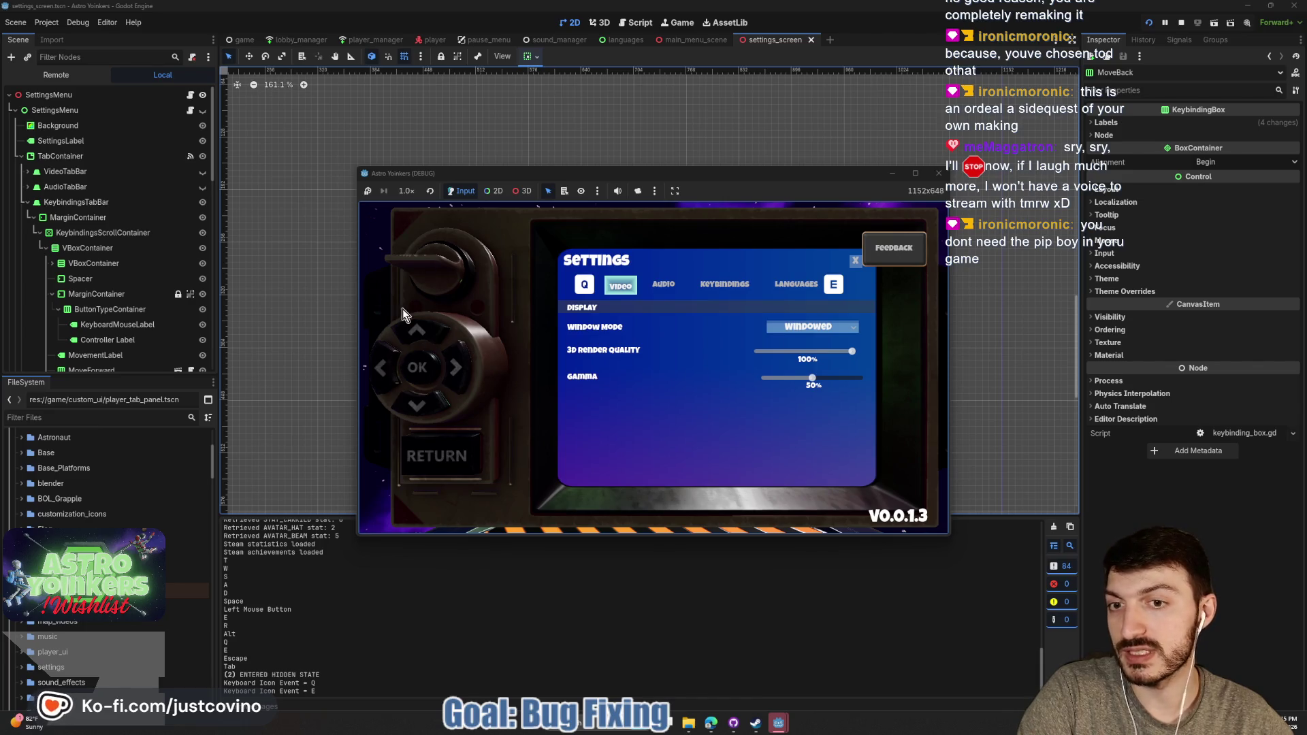
click(446, 458)
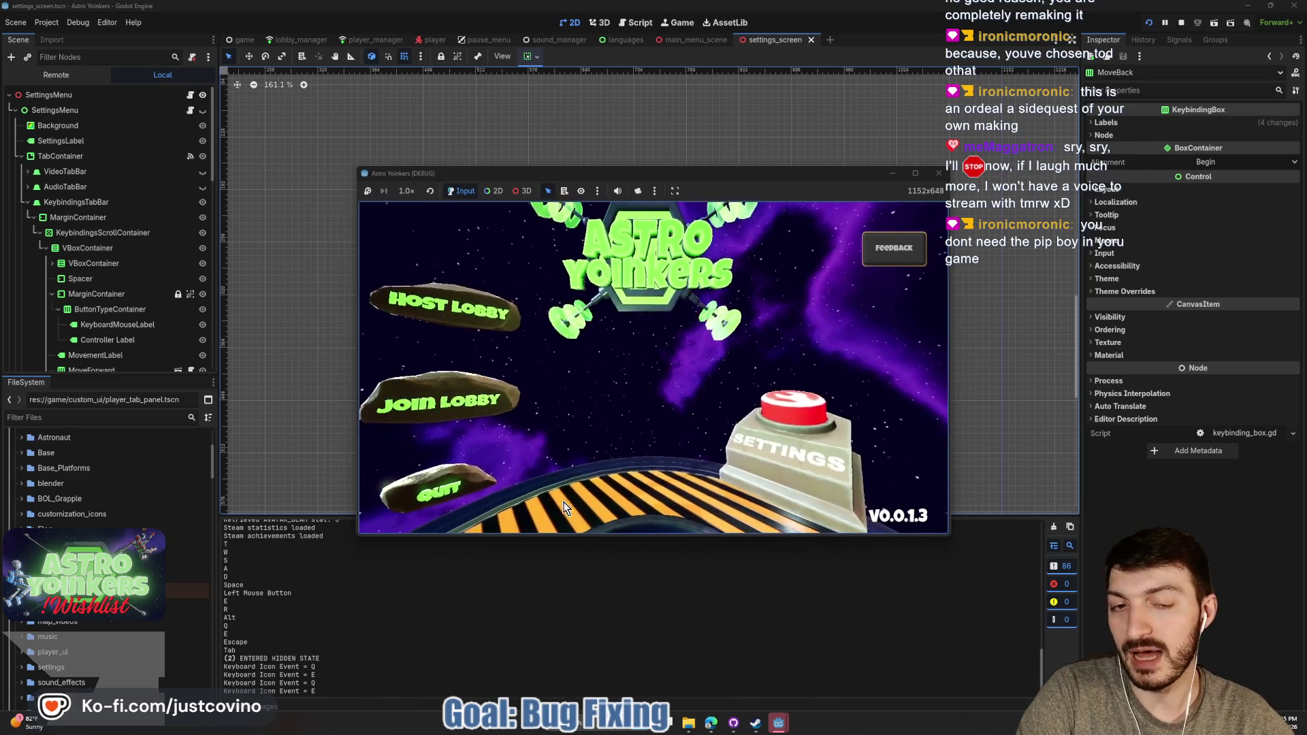
click(1180, 25)
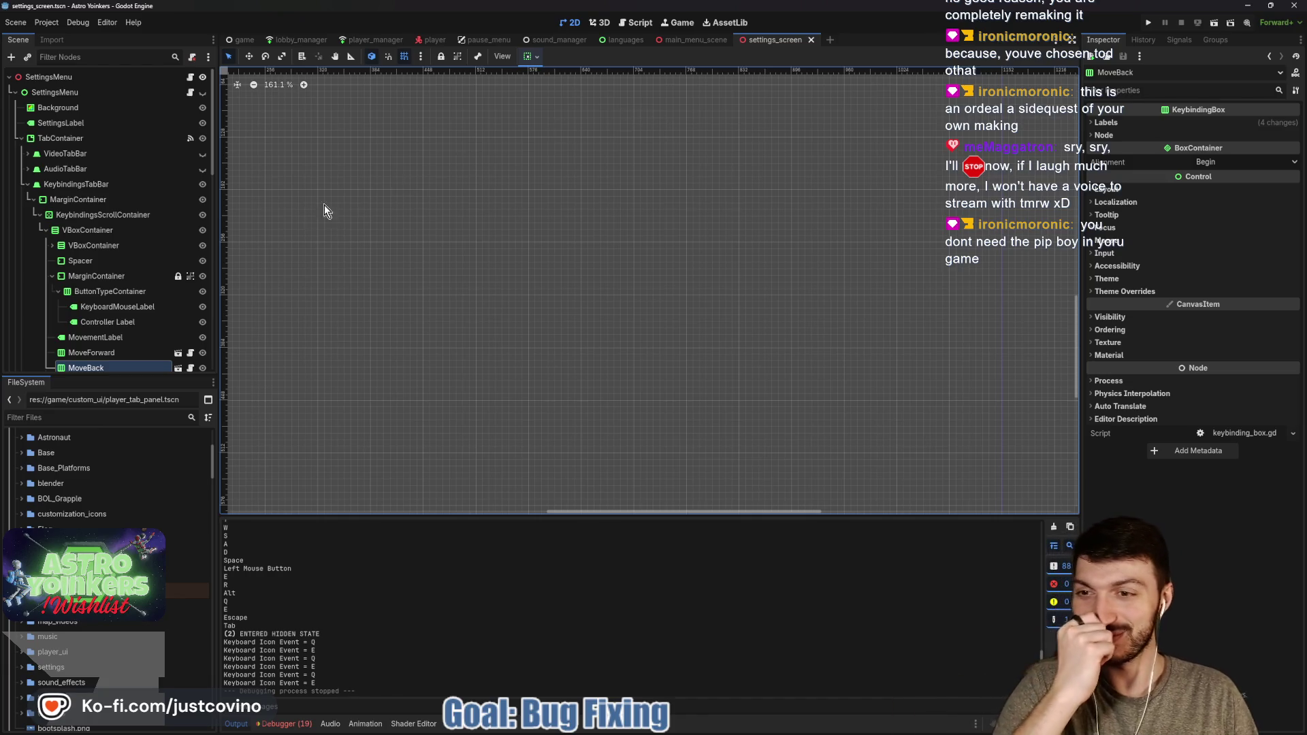
click(203, 93)
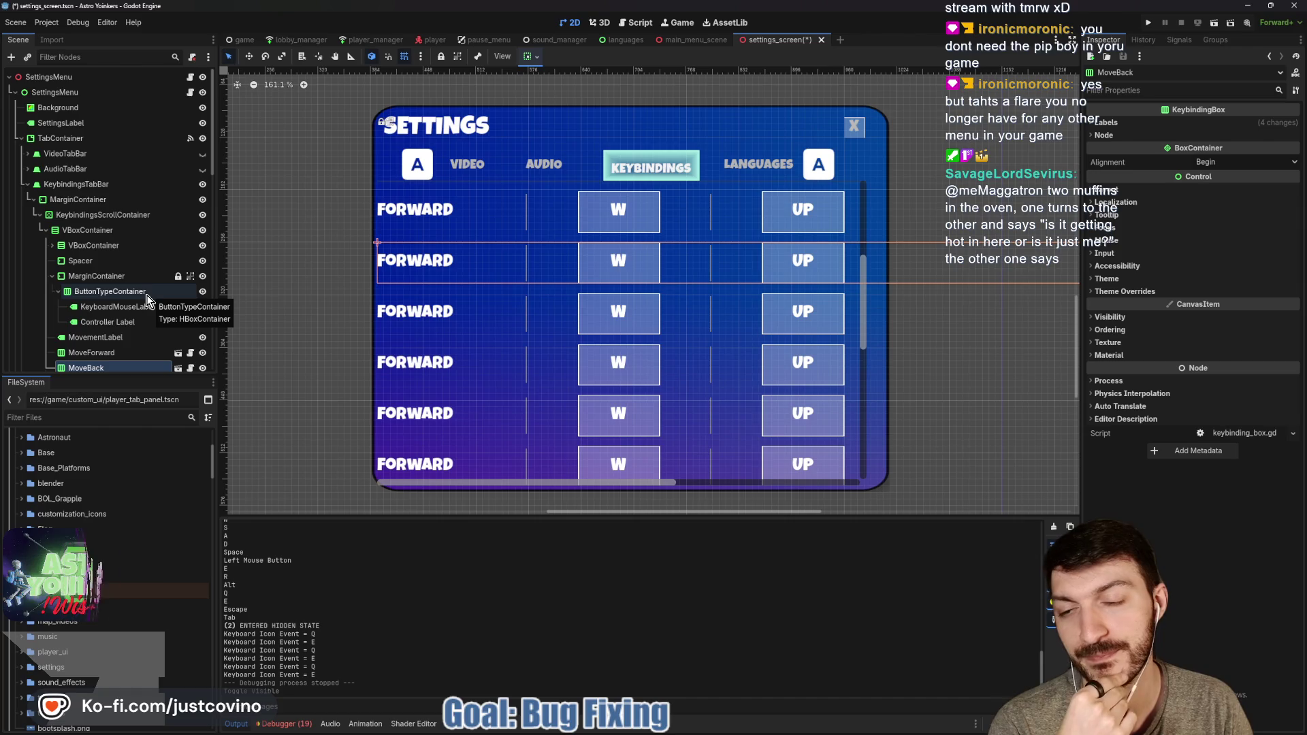
Select the MoveForward keybinding row, starting a rename and cancelling it unchanged
scroll(121, 325, down, 3)
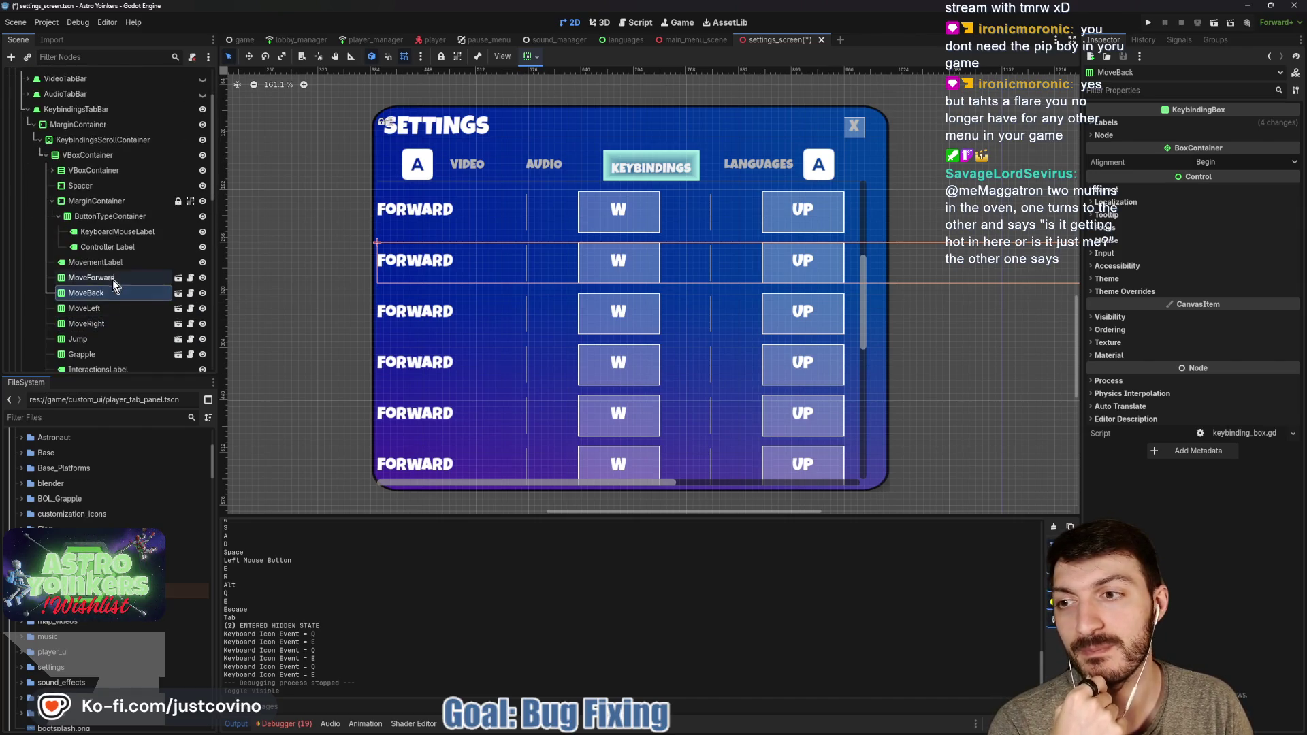
click(112, 278)
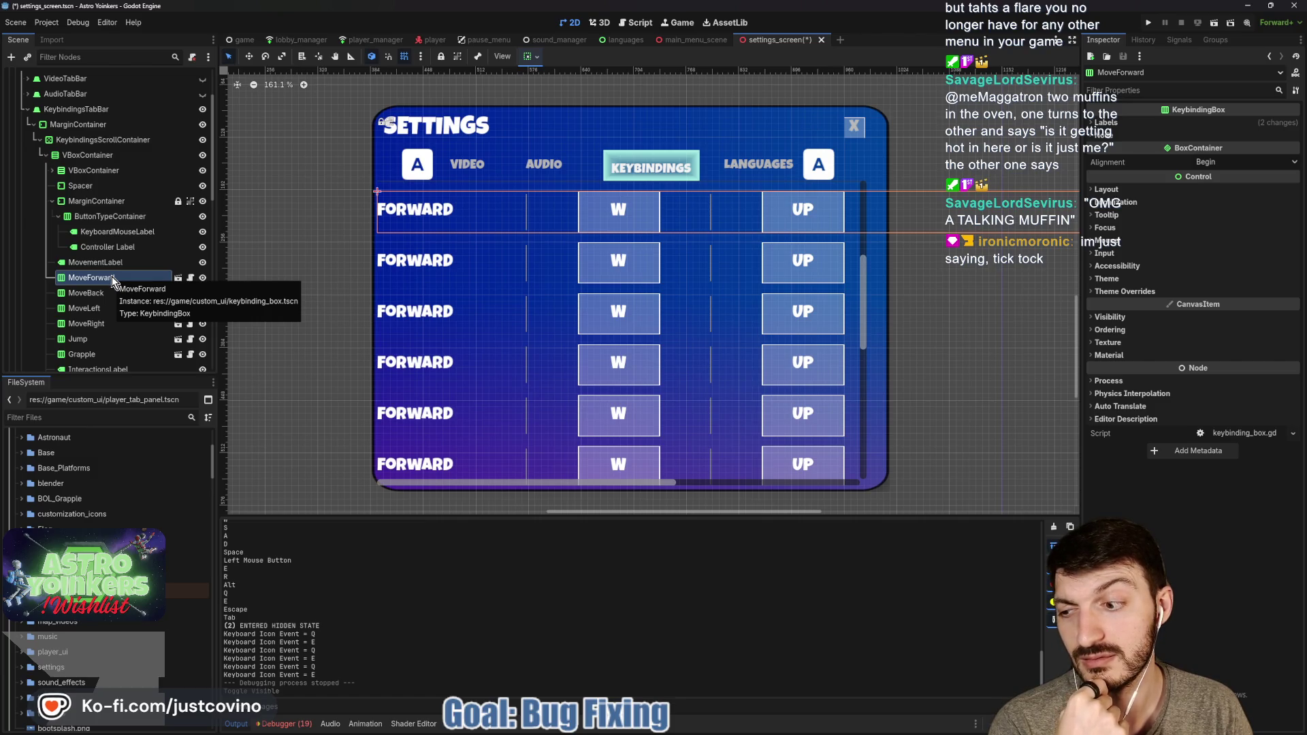
click(111, 277)
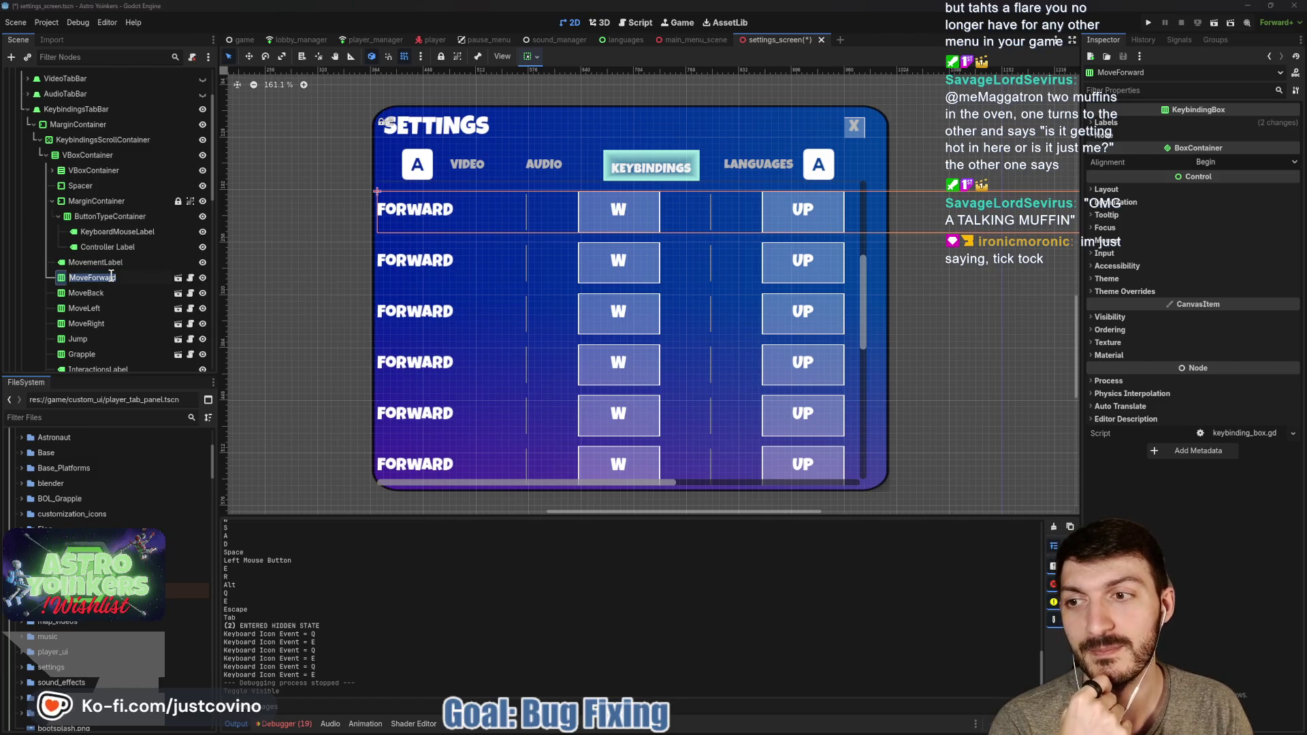
key(Escape)
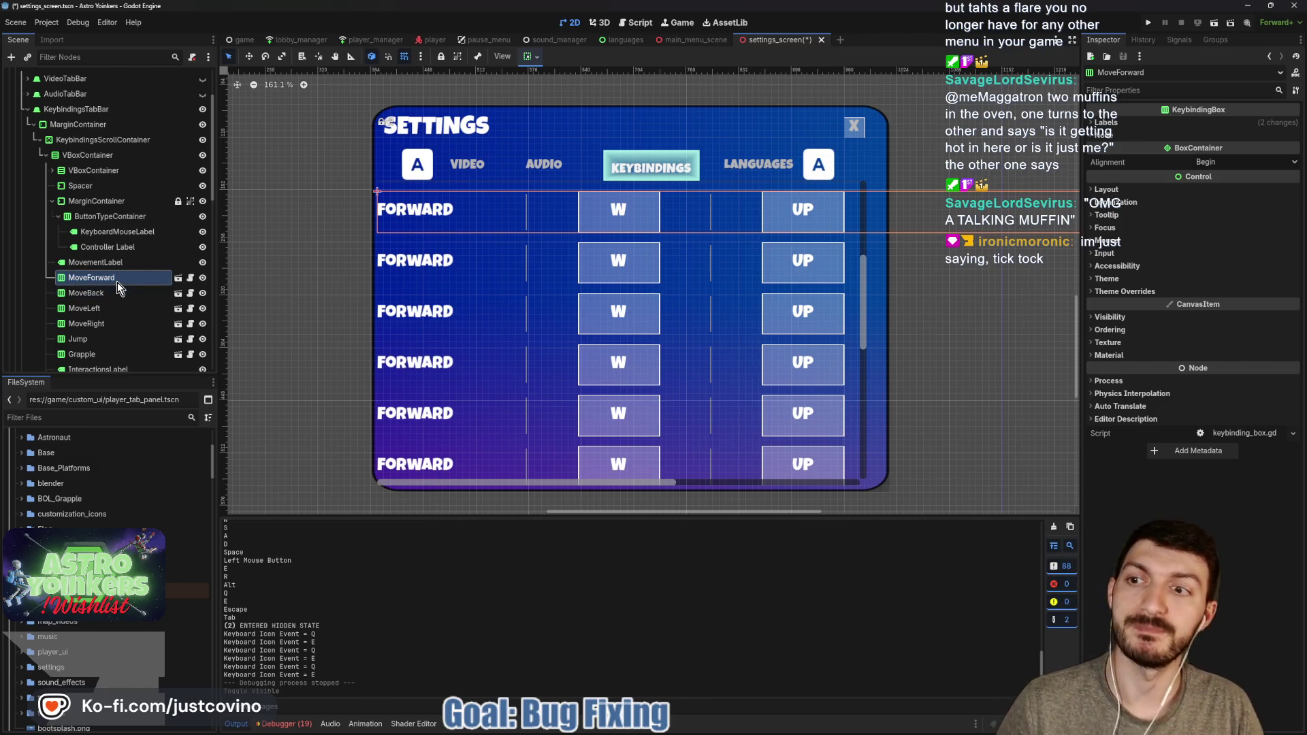
right_click(113, 279)
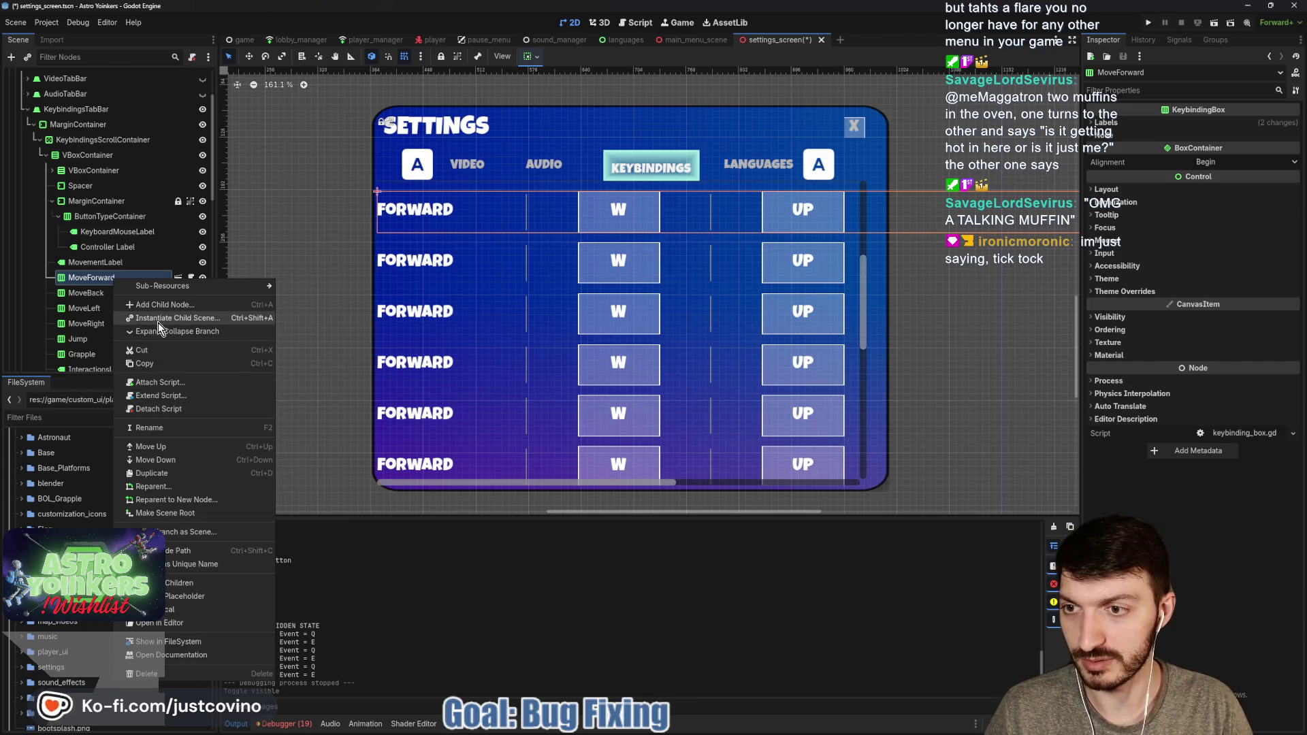
click(173, 583)
scroll(113, 314, down, 4)
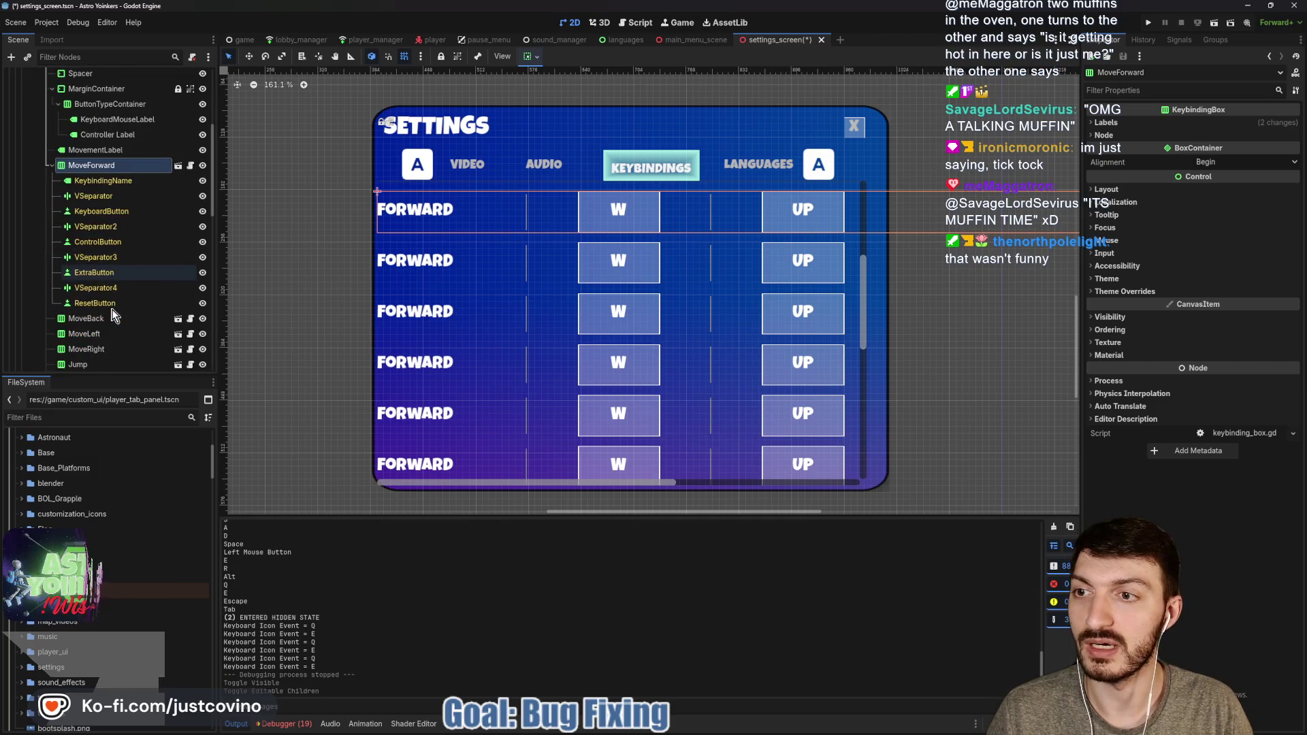
click(100, 319)
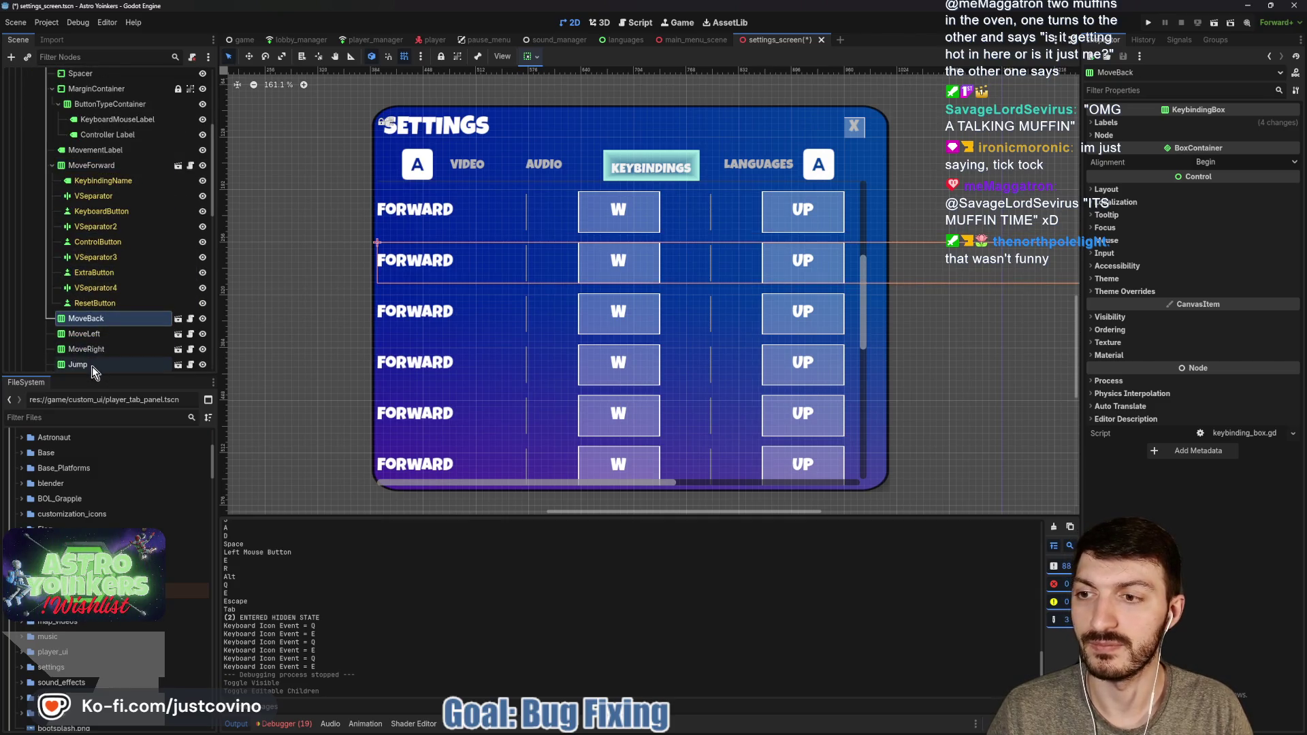
shift+click(92, 365)
right_click(89, 320)
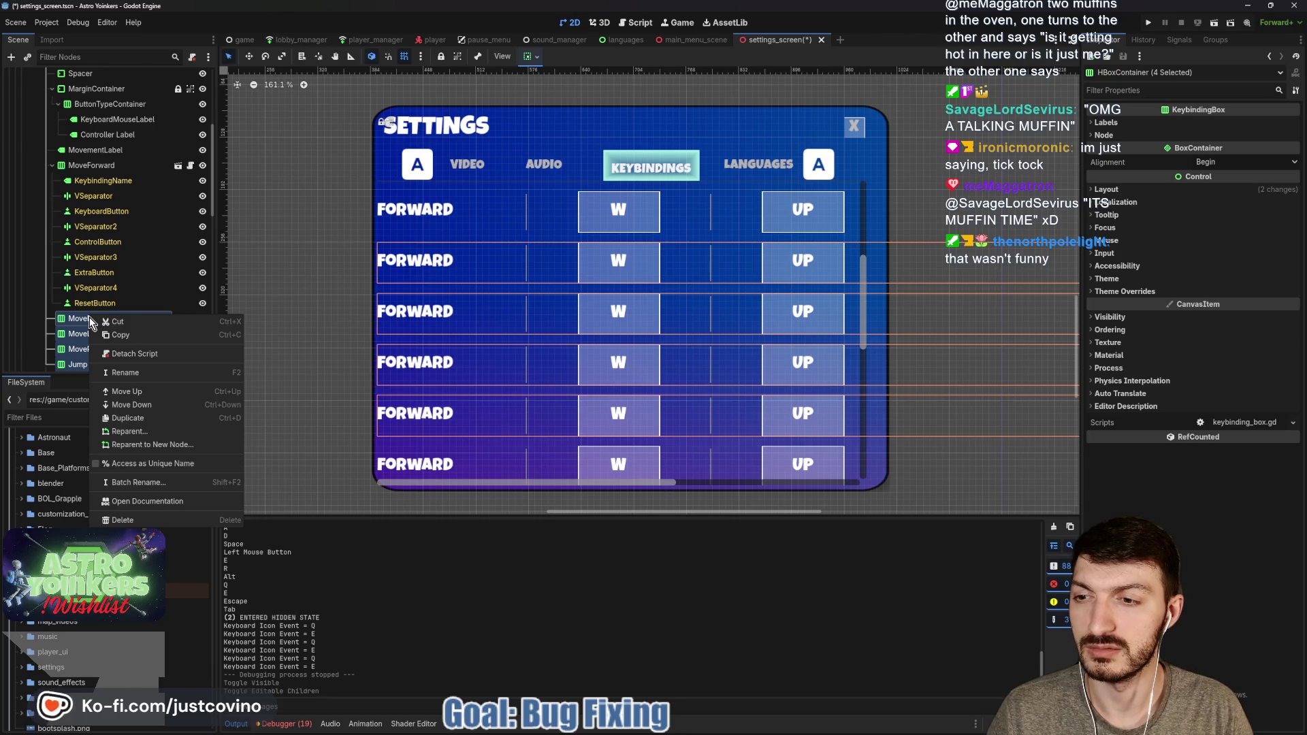
click(83, 324)
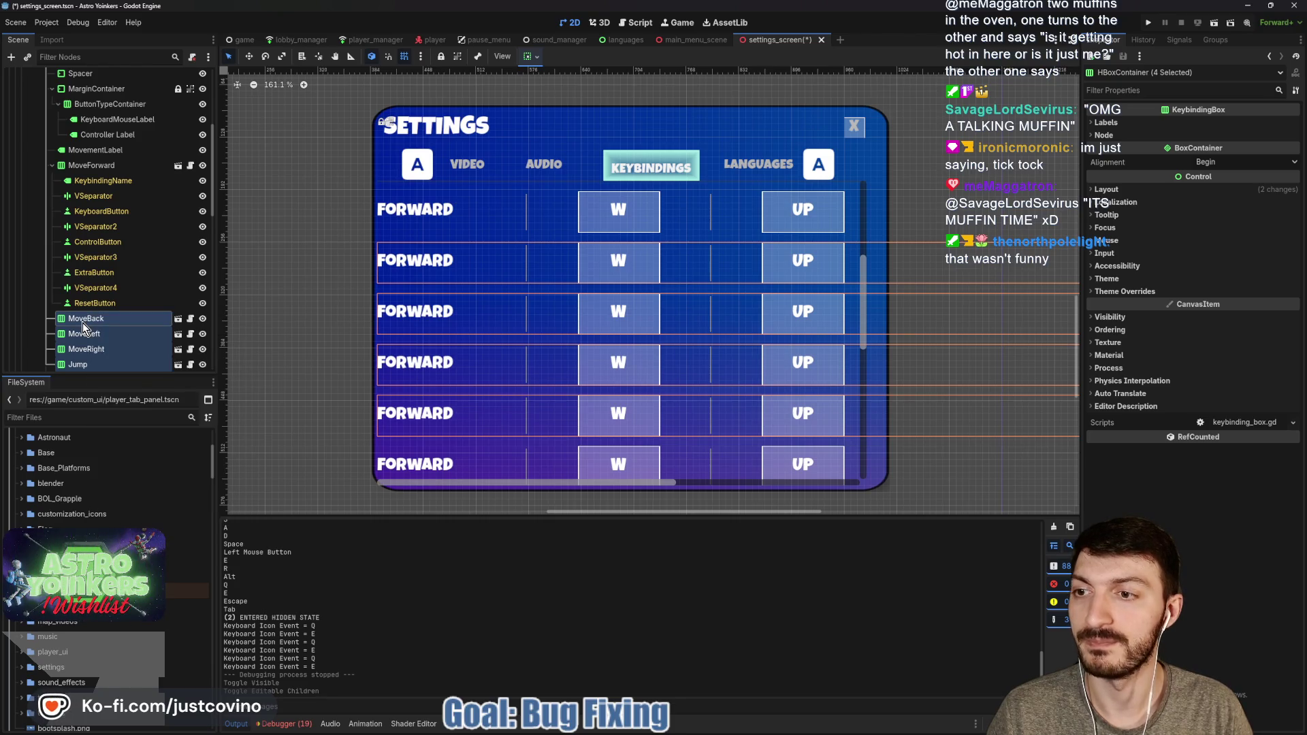
click(83, 323)
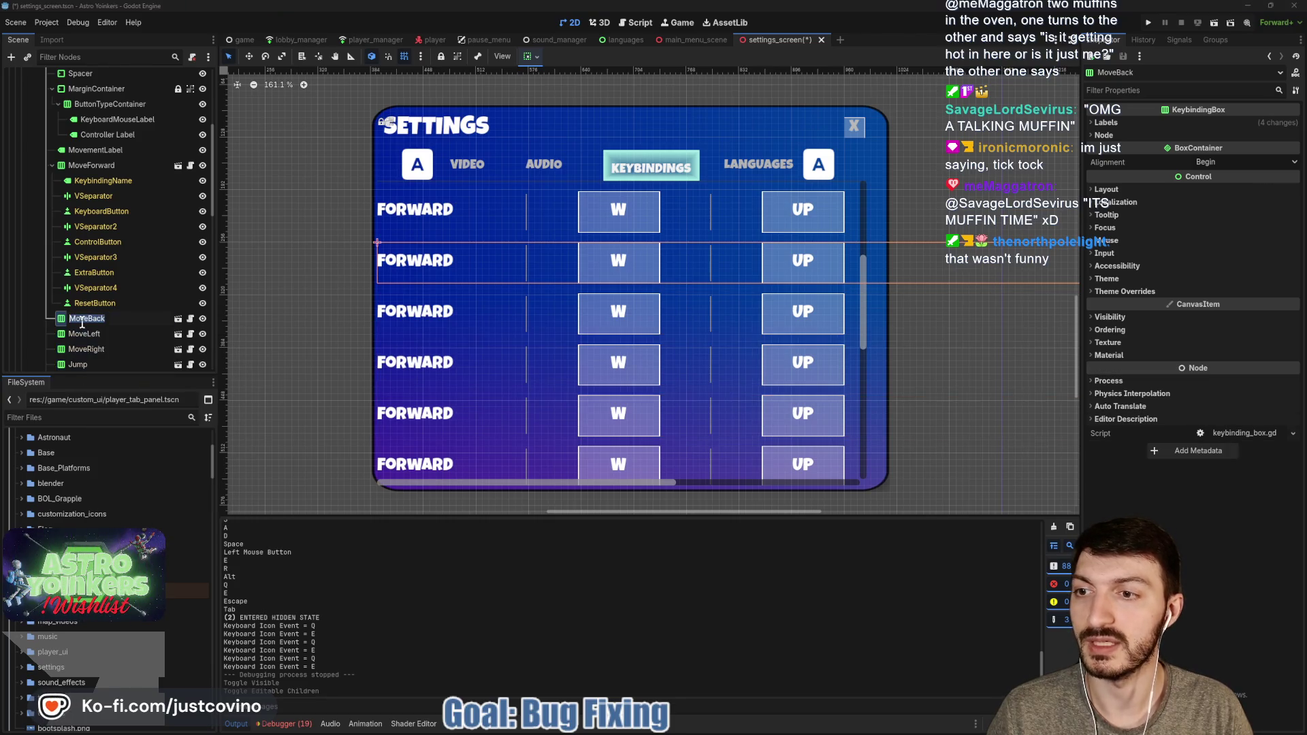
click(102, 180)
click(1247, 207)
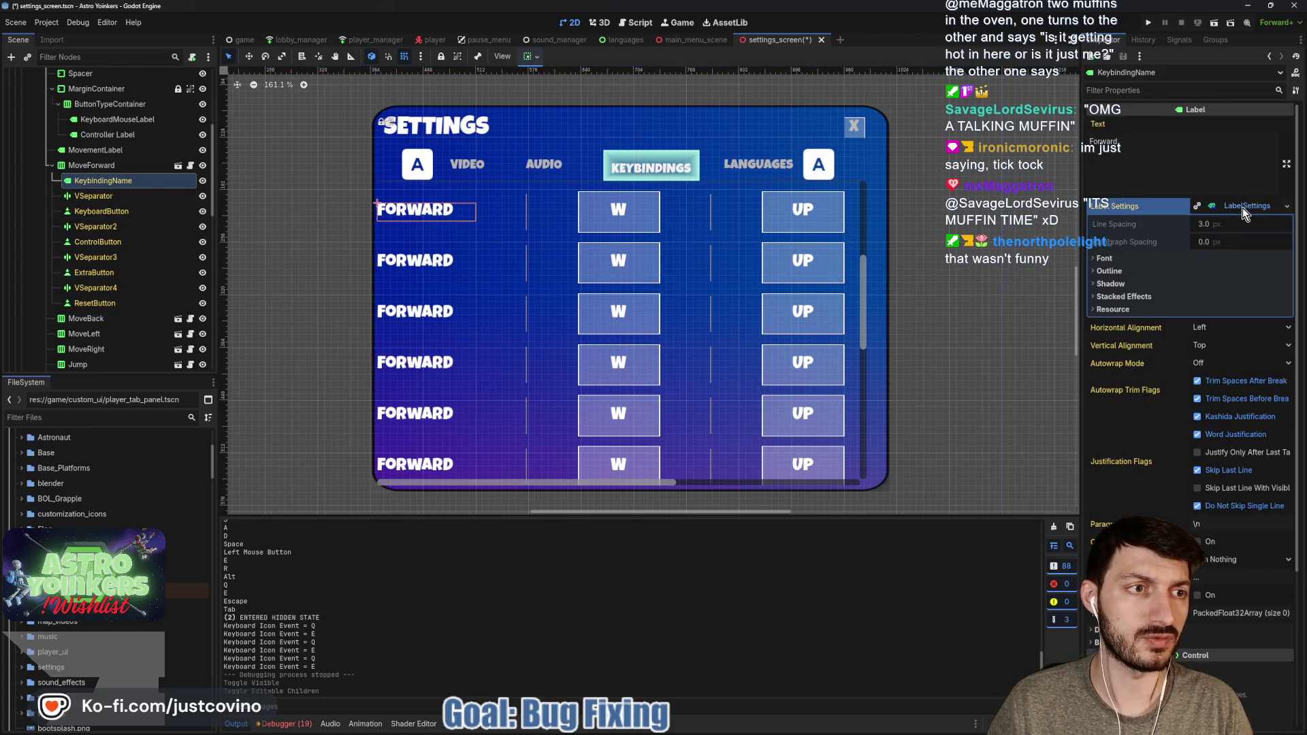
click(1112, 258)
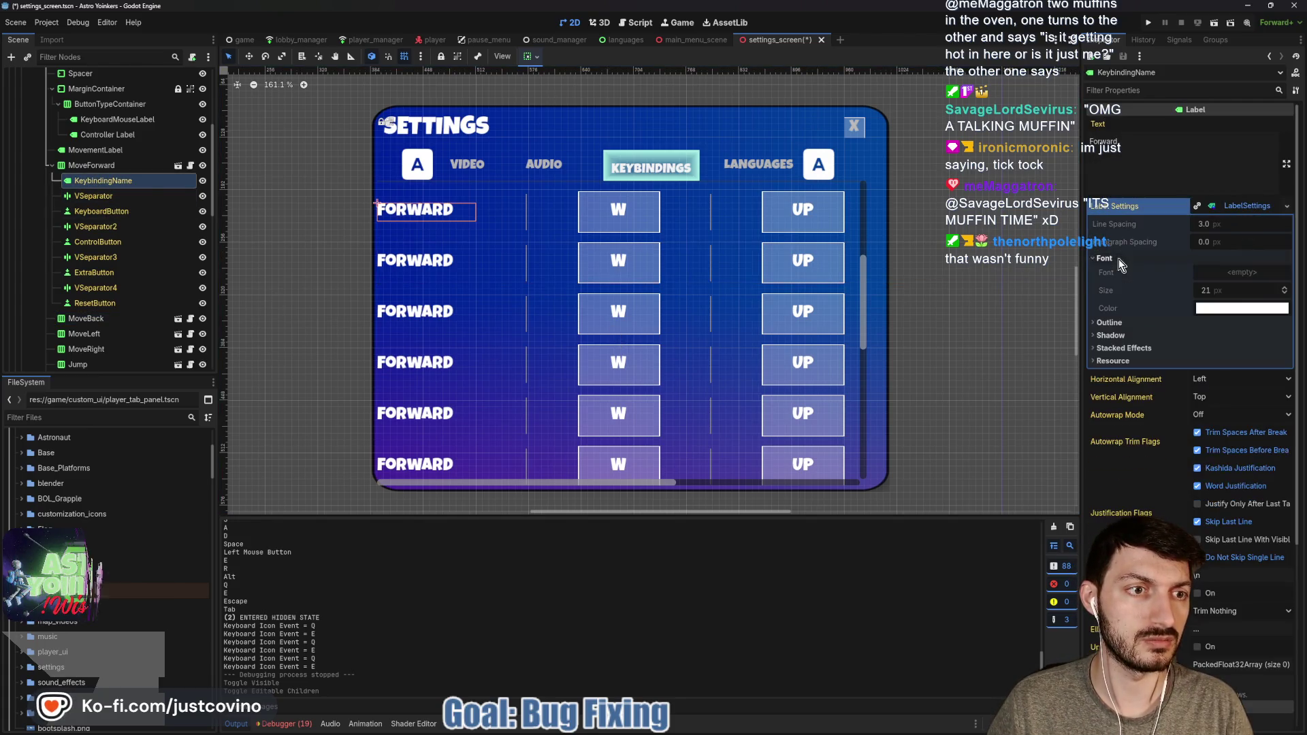
click(1231, 291)
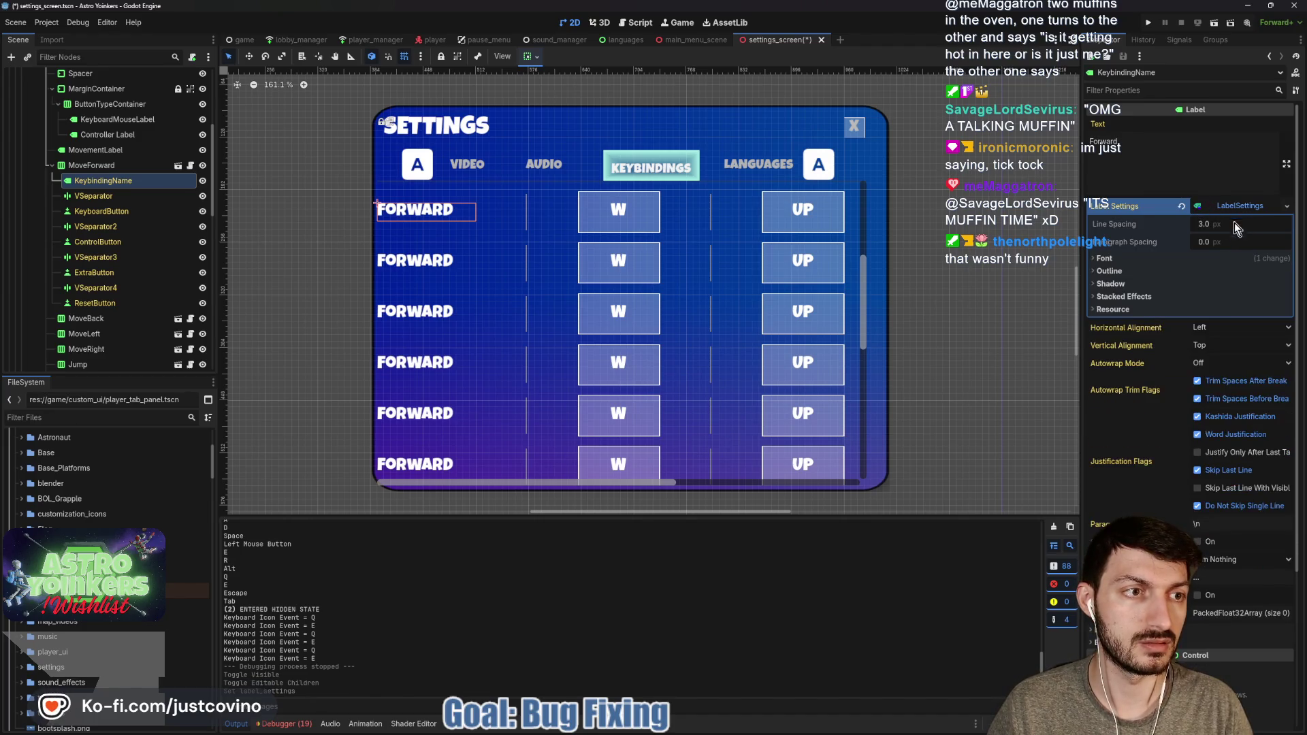
click(1218, 293)
text(1)
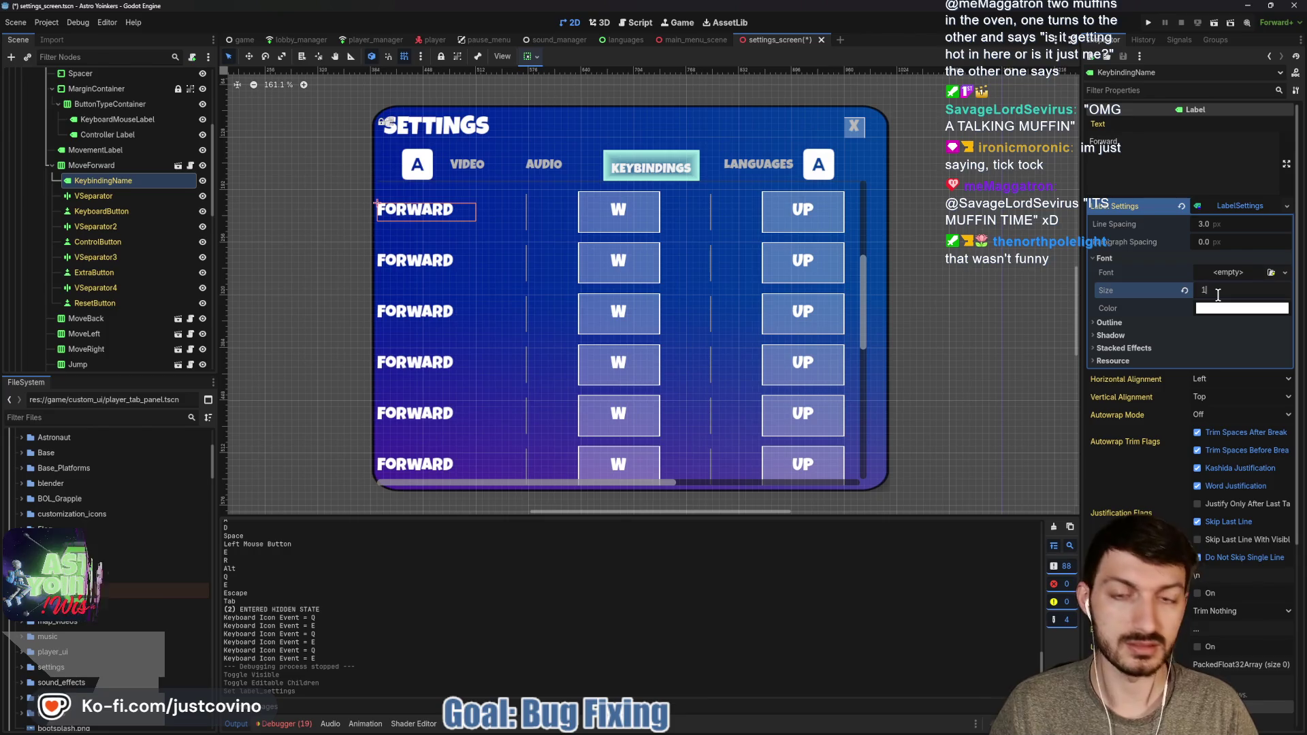
text(8)
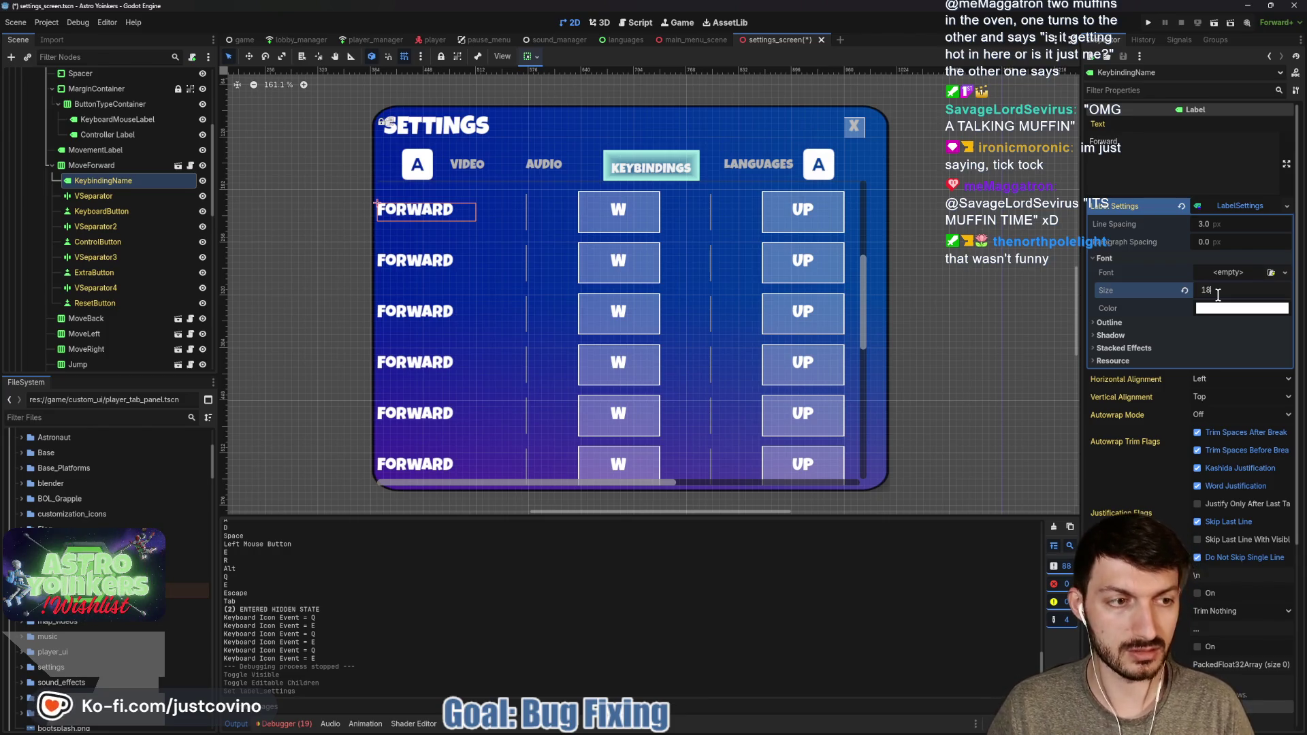
key(Return)
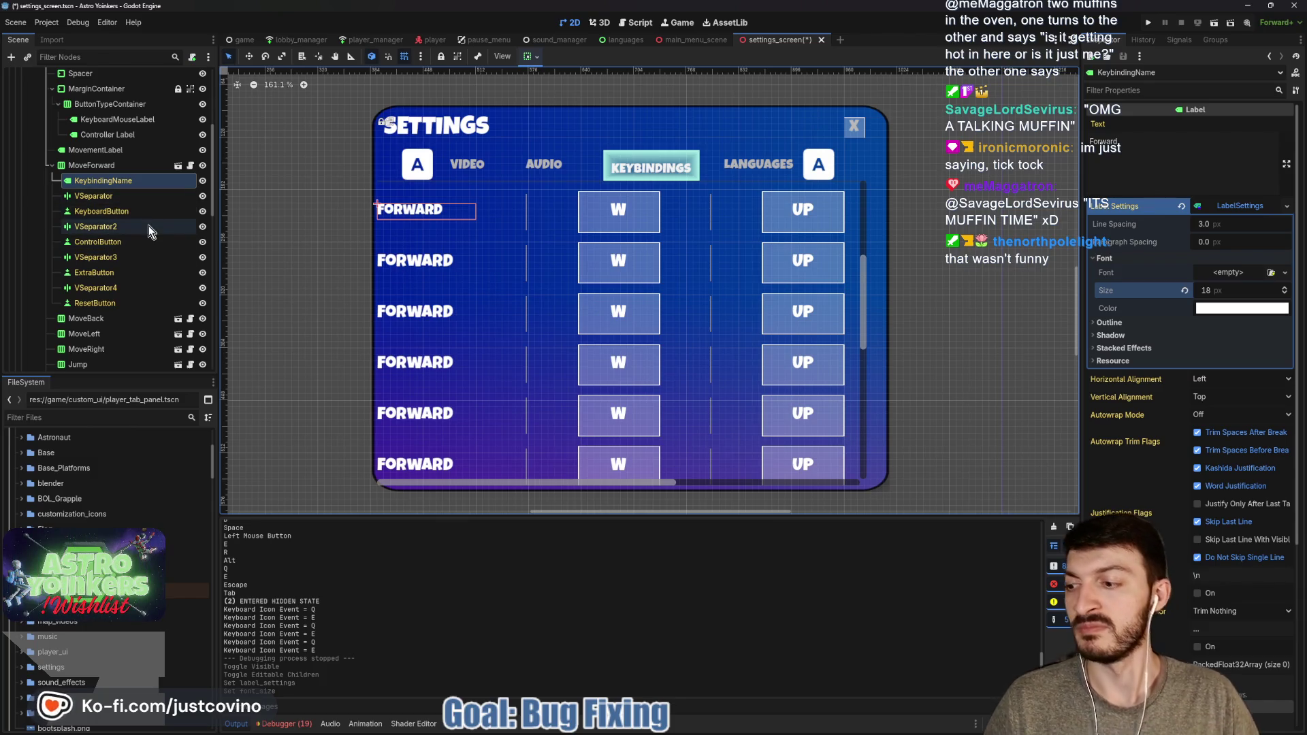
click(112, 211)
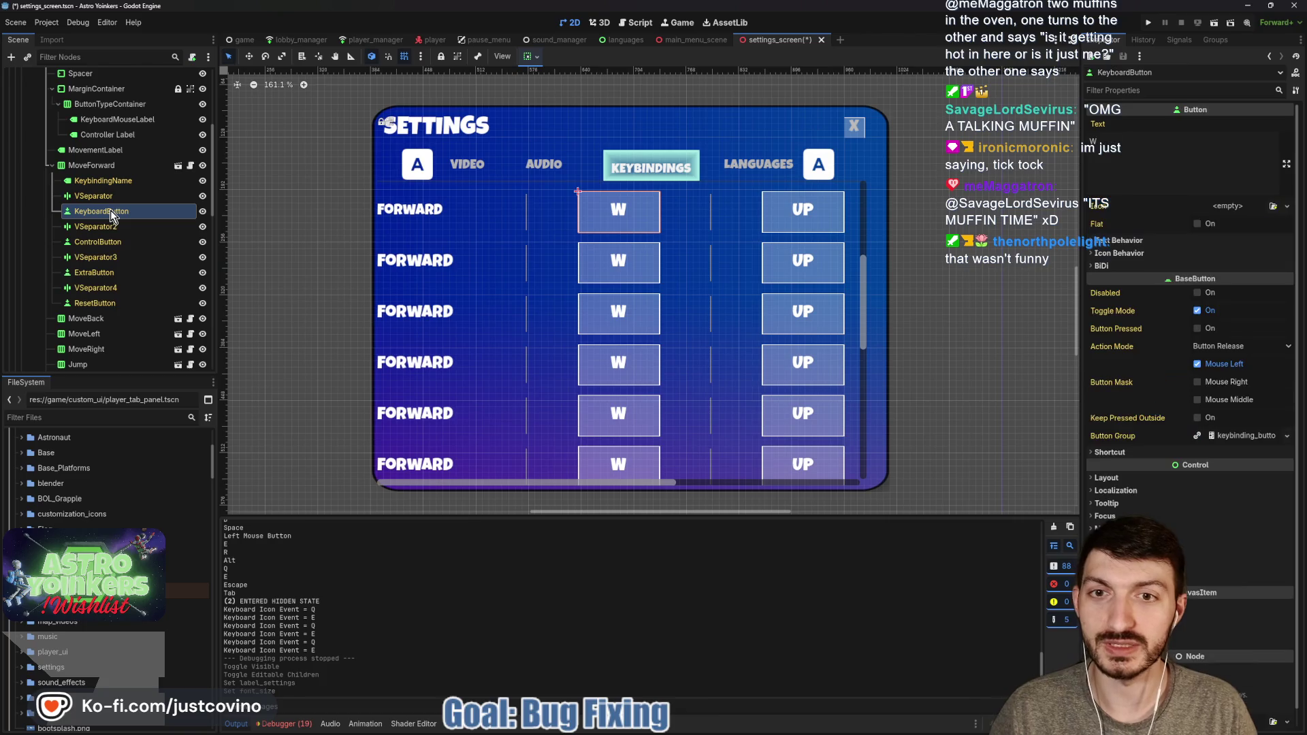
click(102, 167)
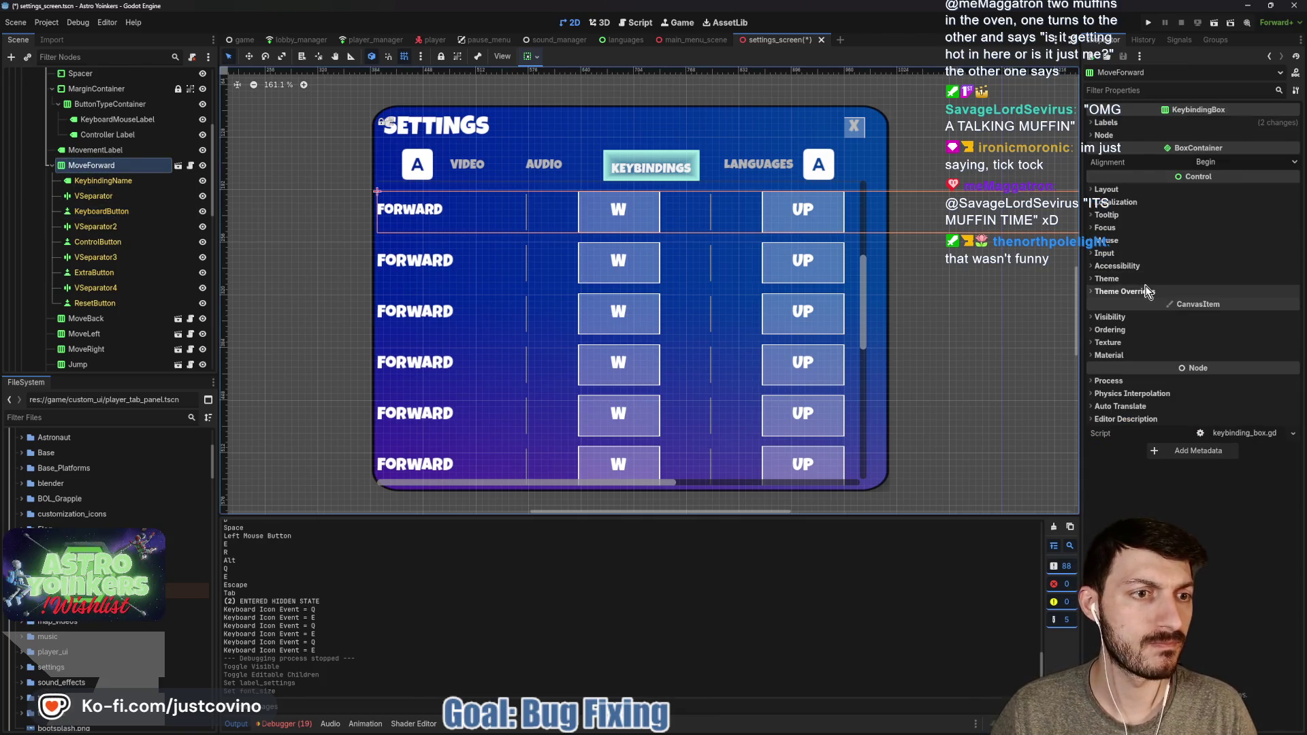
Give the MoveForward row a Theme Overrides Separation constant of 12
click(1198, 291)
click(1214, 307)
drag(1251, 322, 1206, 321)
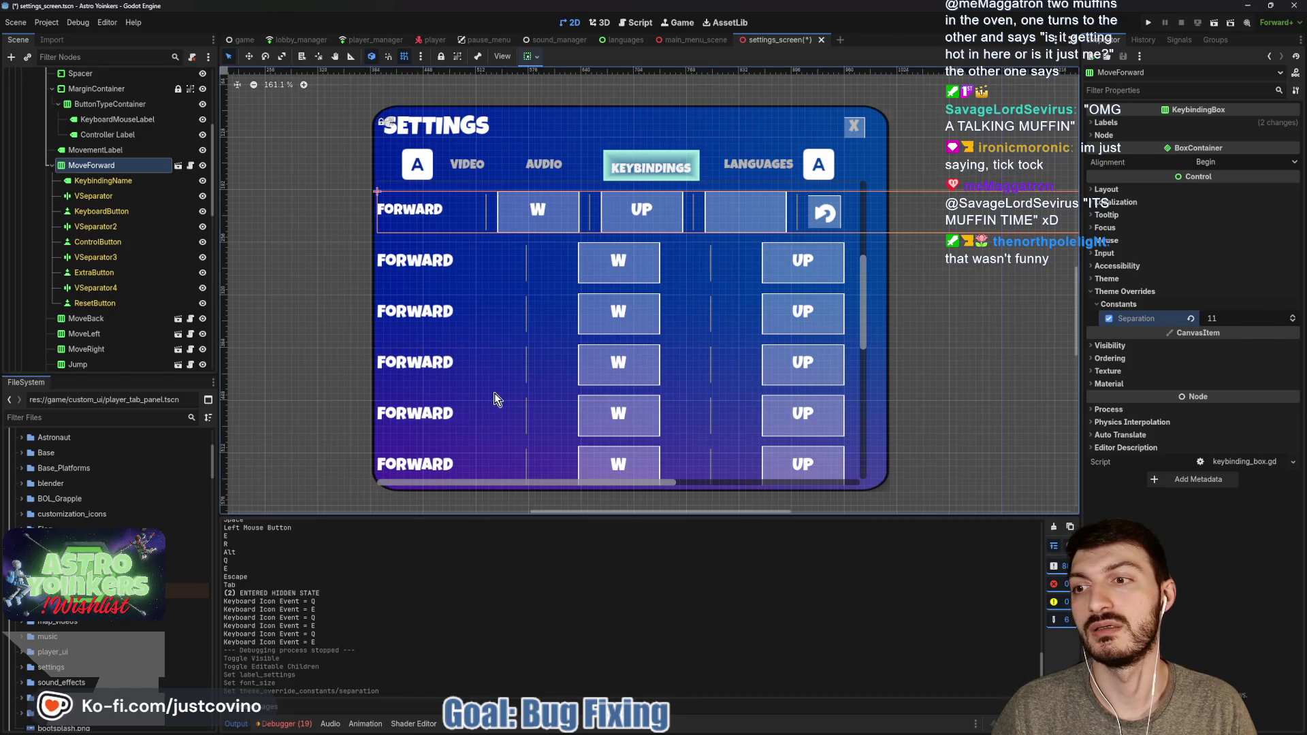
click(1237, 317)
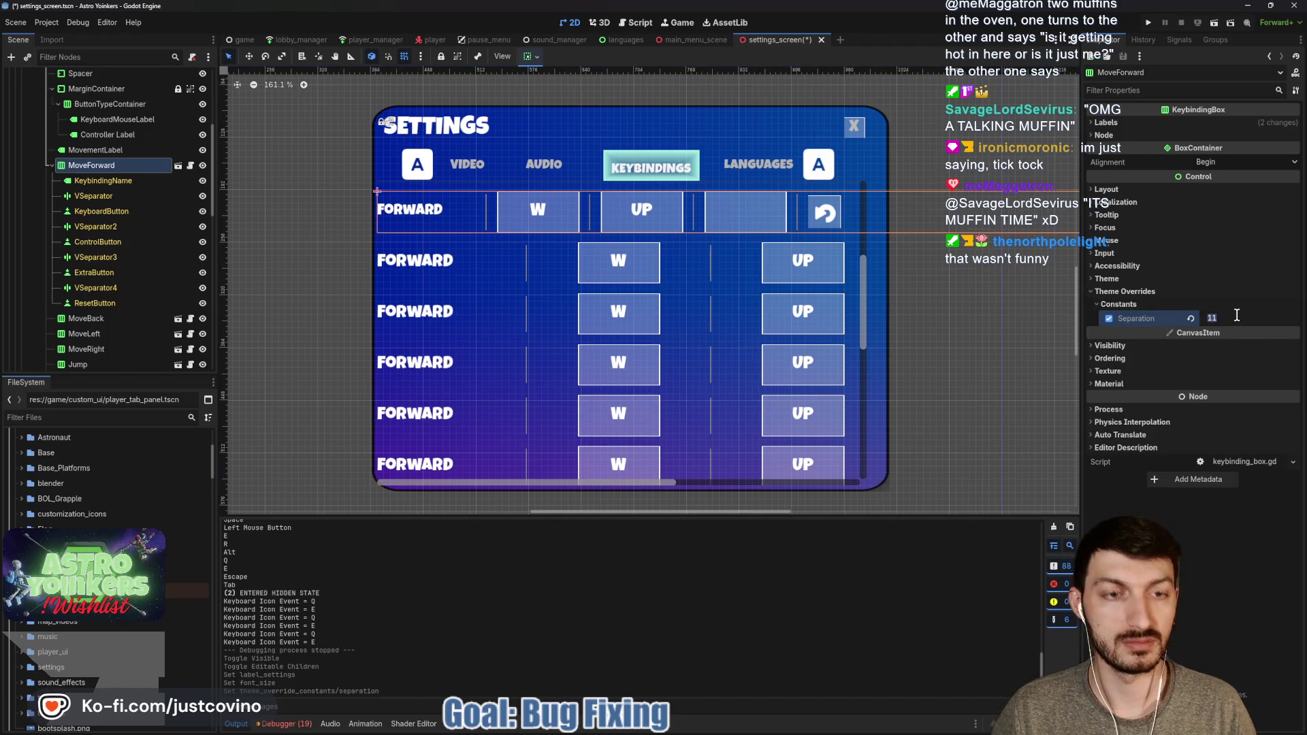
text(12)
key(Return)
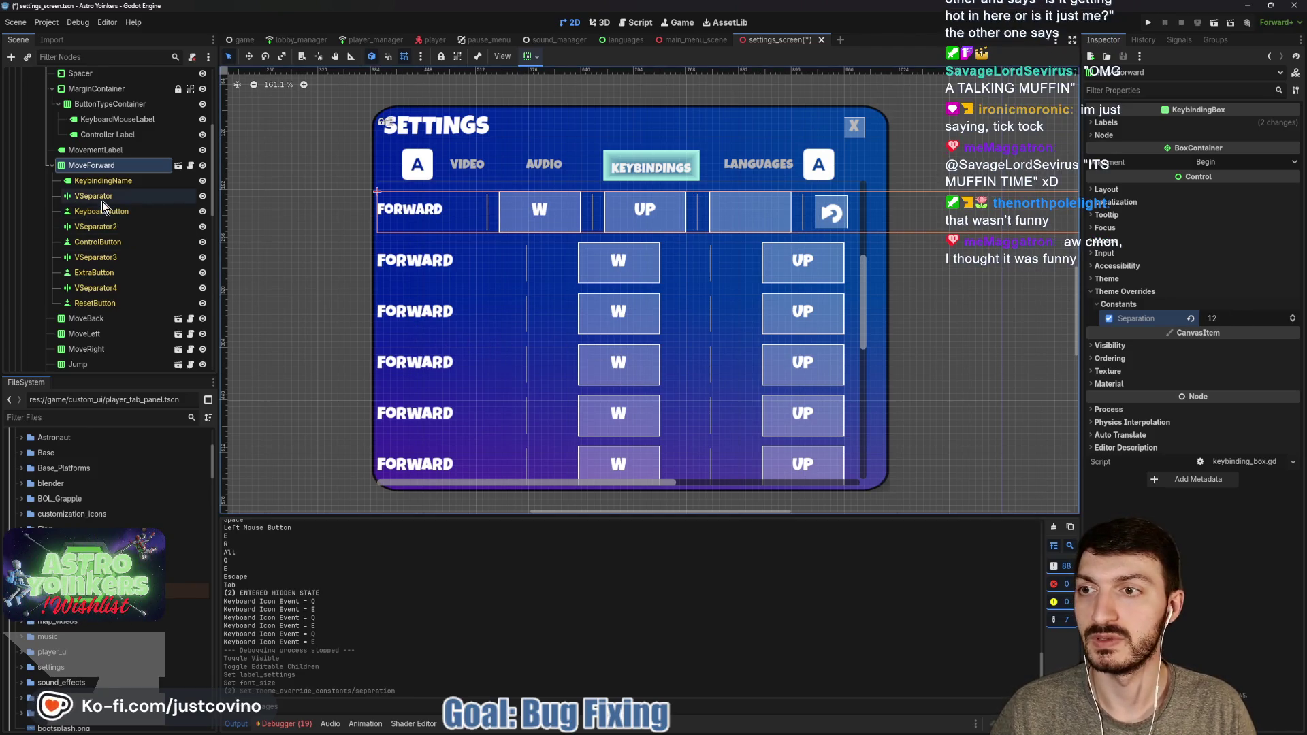
Set the MoveBack row's Separation override to 12 as well
click(103, 318)
click(1106, 189)
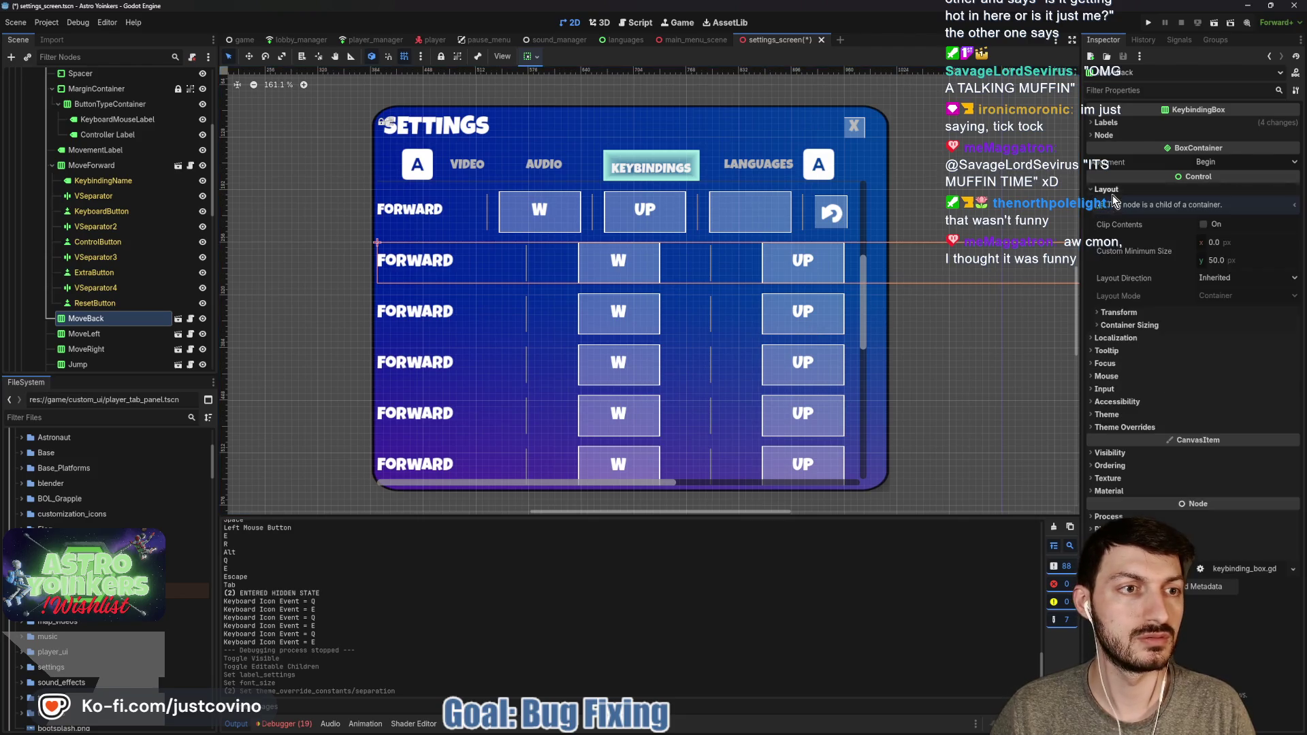
click(1127, 427)
click(1131, 439)
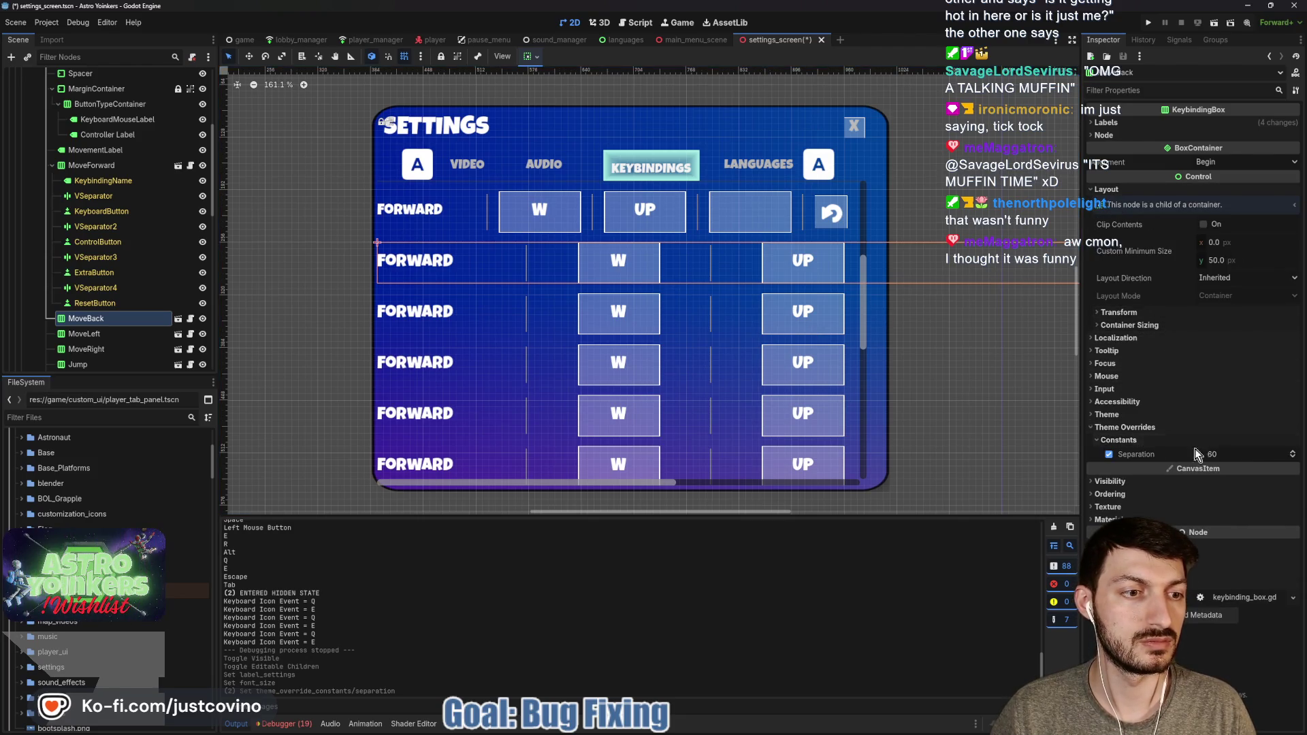
click(1230, 455)
text(12)
key(Return)
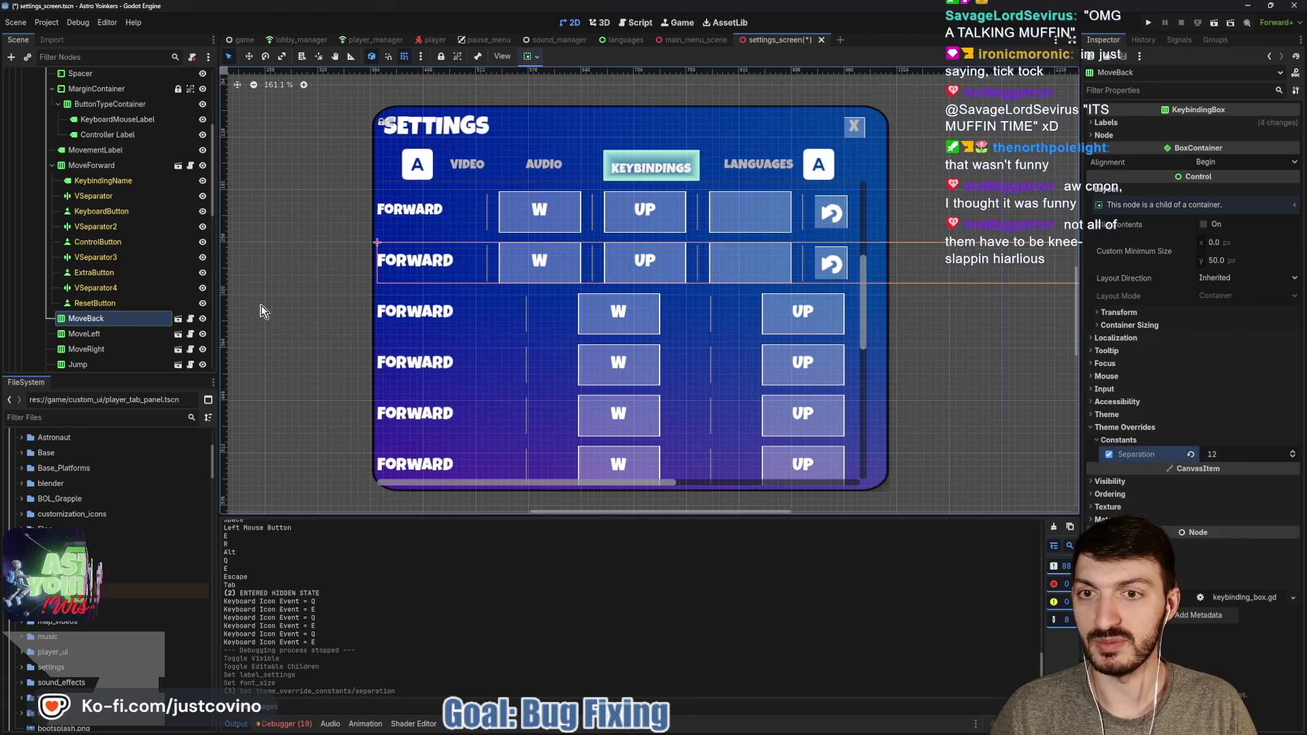
Revert the first FORWARD label's font size to 21 px and save the scene
click(110, 179)
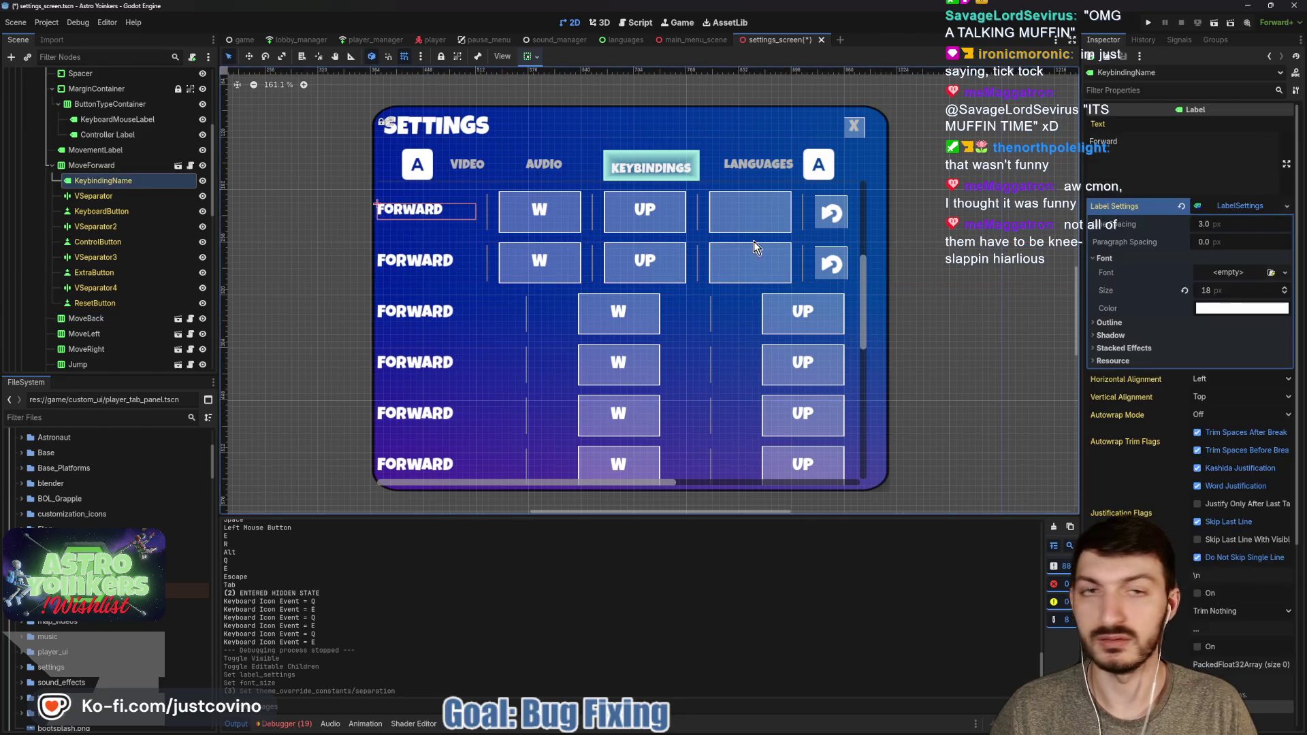
click(1181, 206)
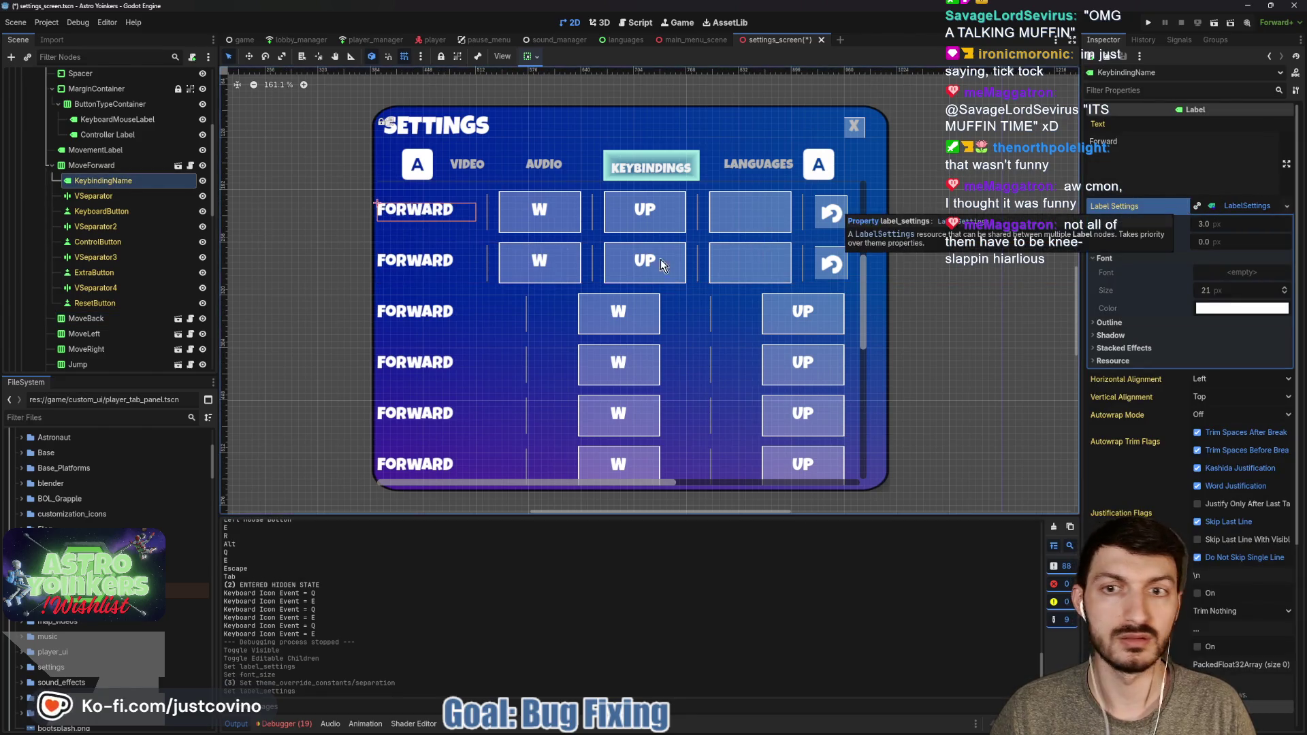
key(ctrl+s)
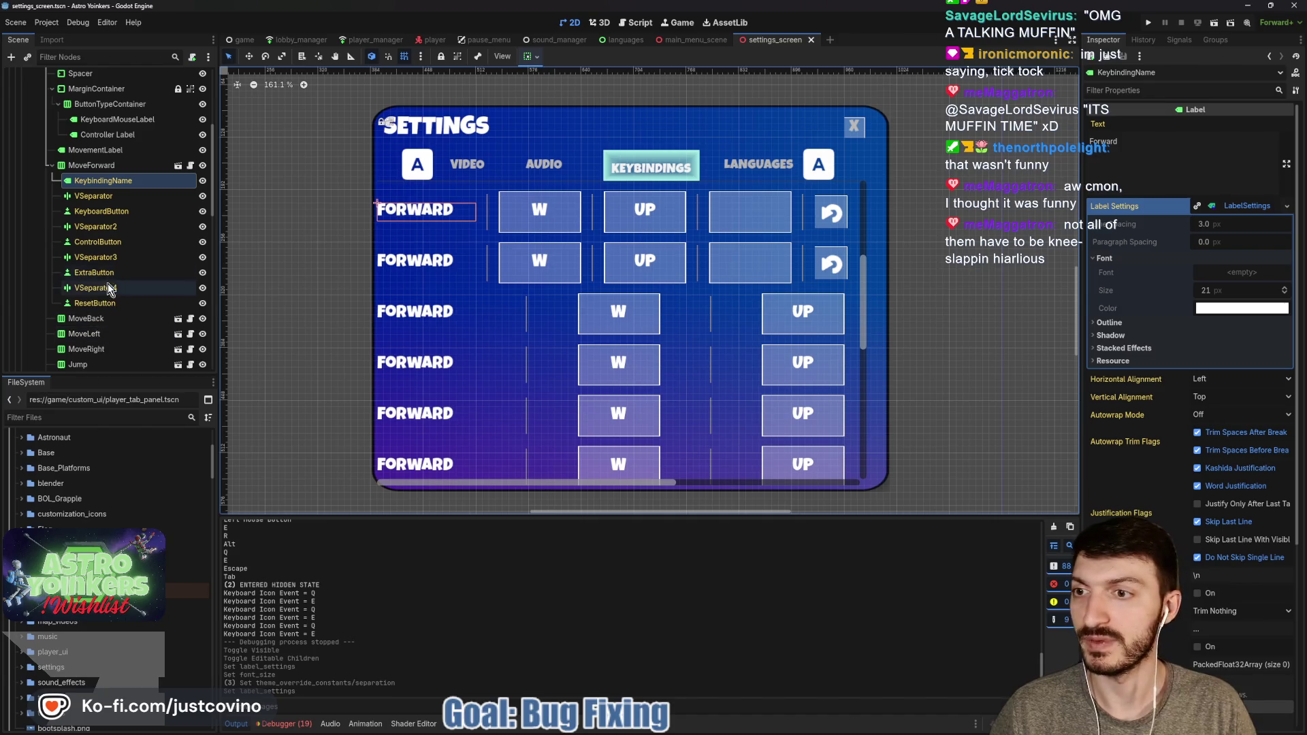
click(51, 165)
Turn off Editable Children on MoveForward and save the scene
click(89, 165)
right_click(88, 165)
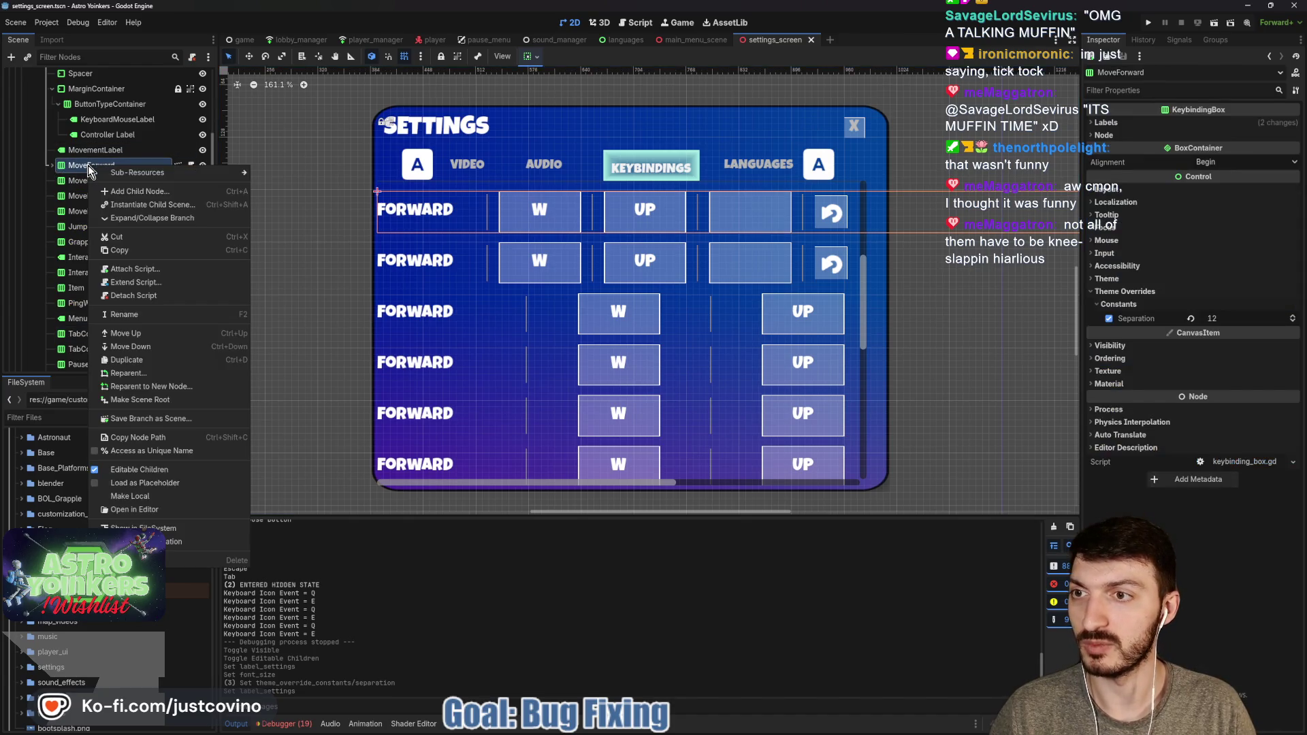
click(153, 470)
click(575, 378)
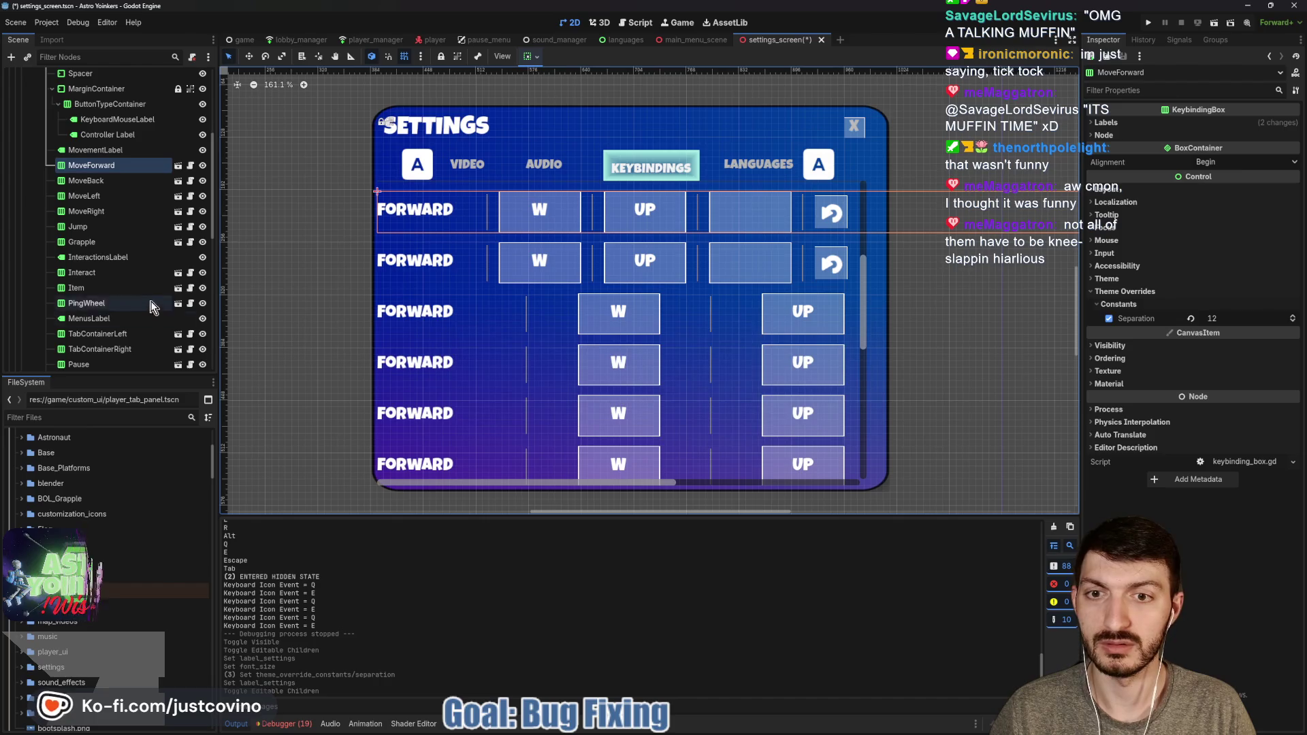
key(ctrl+s)
Multi-select the remaining keybinding rows, from MoveBack through Pause, for a shared Separation of 12
click(89, 181)
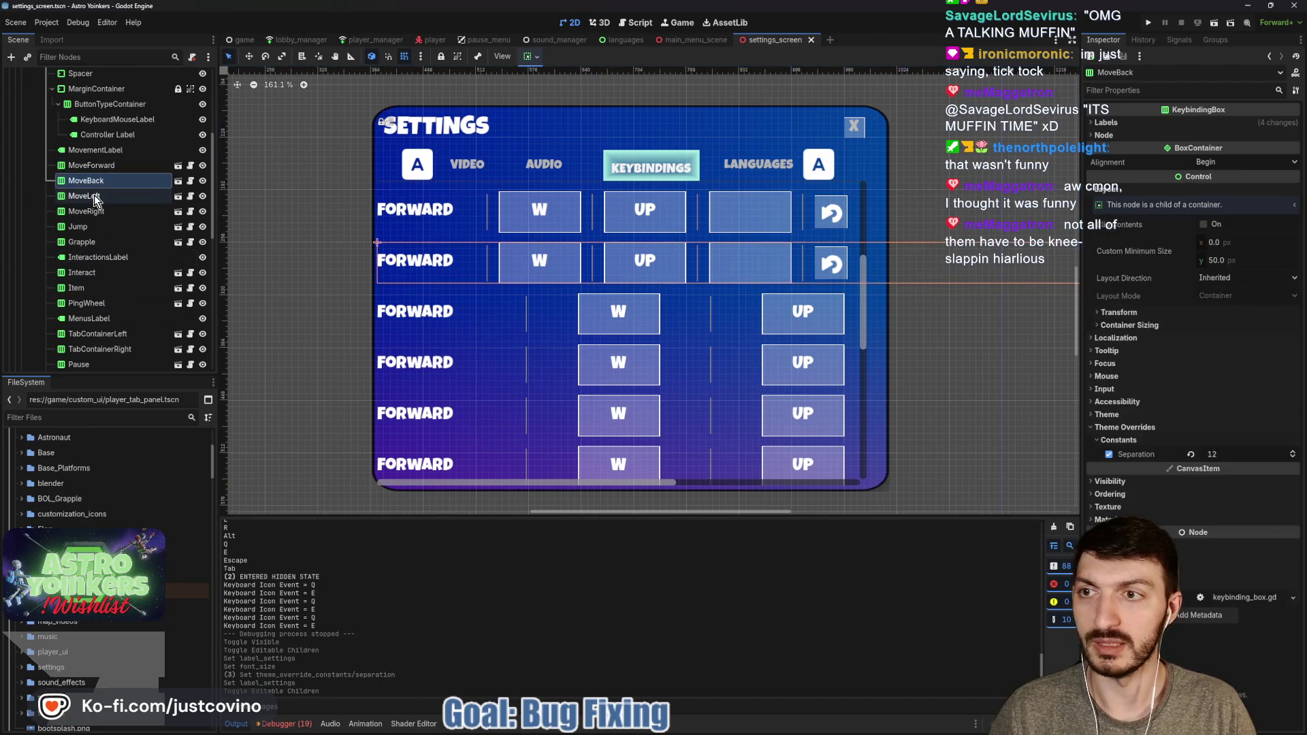
click(94, 195)
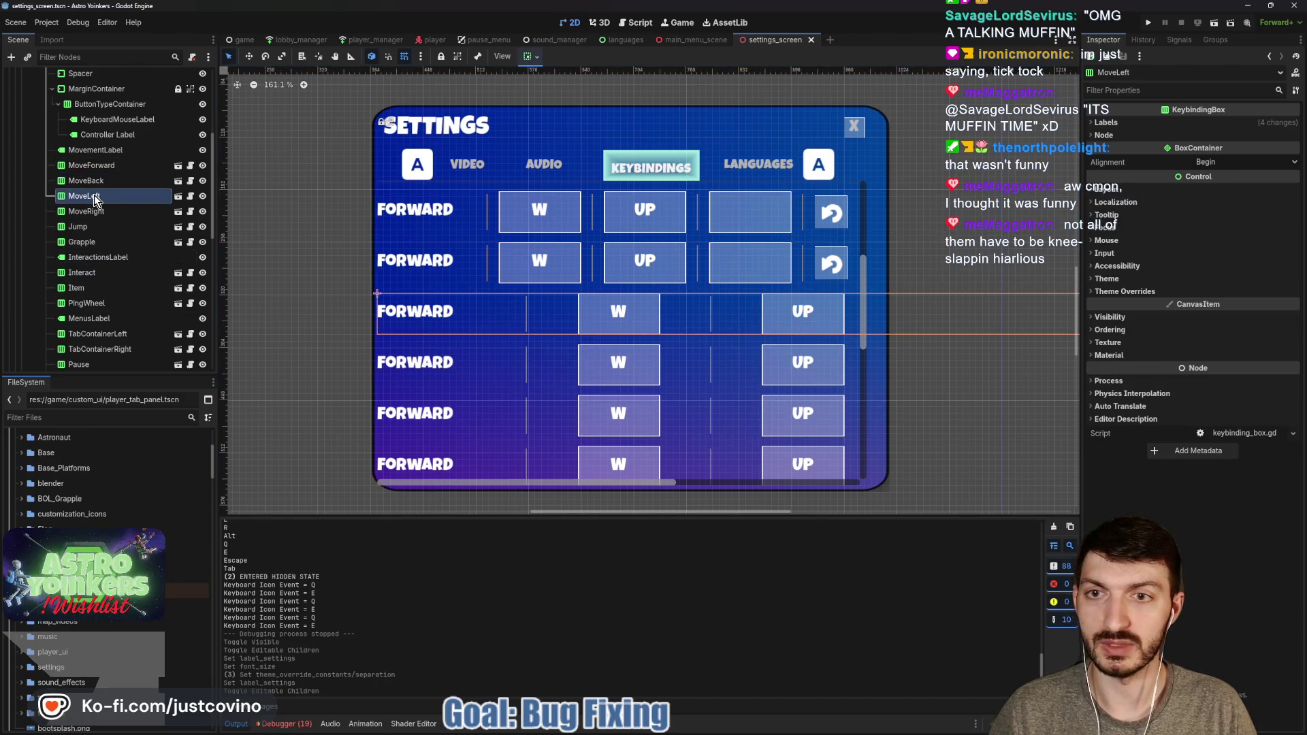
shift+click(89, 303)
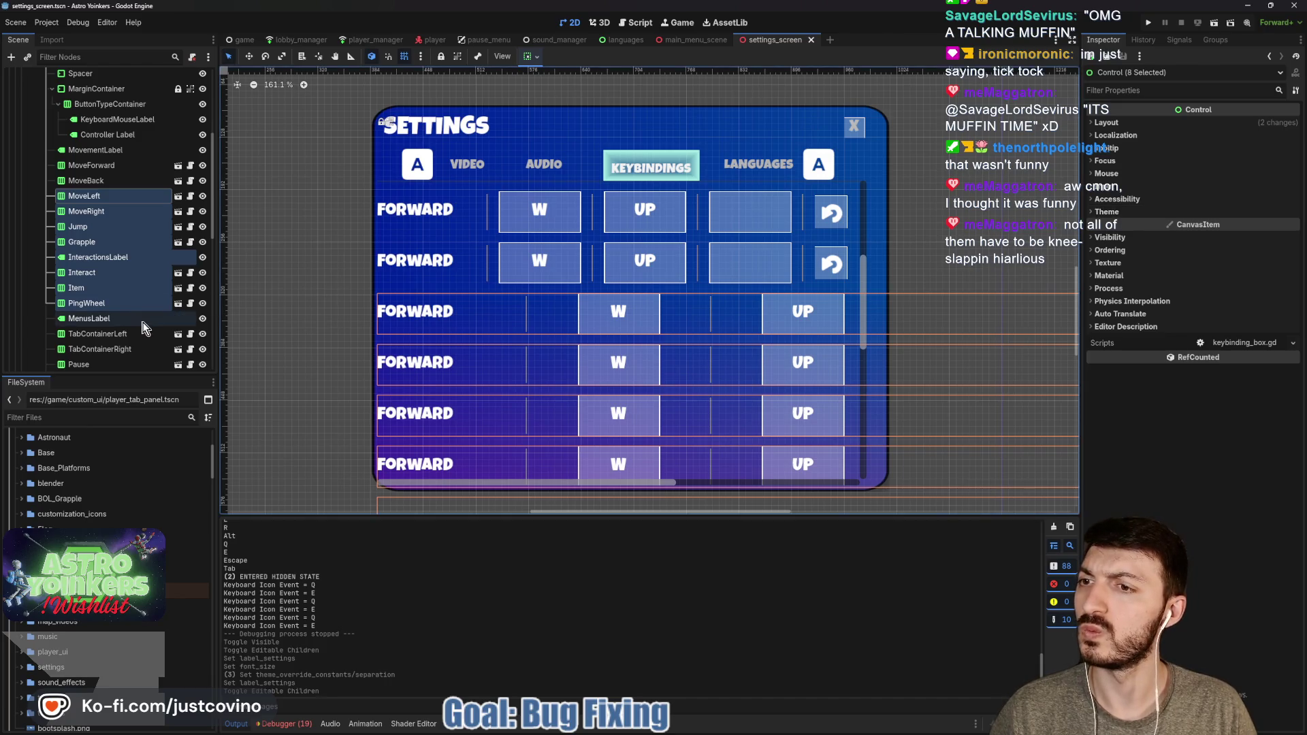
click(85, 243)
shift+click(83, 196)
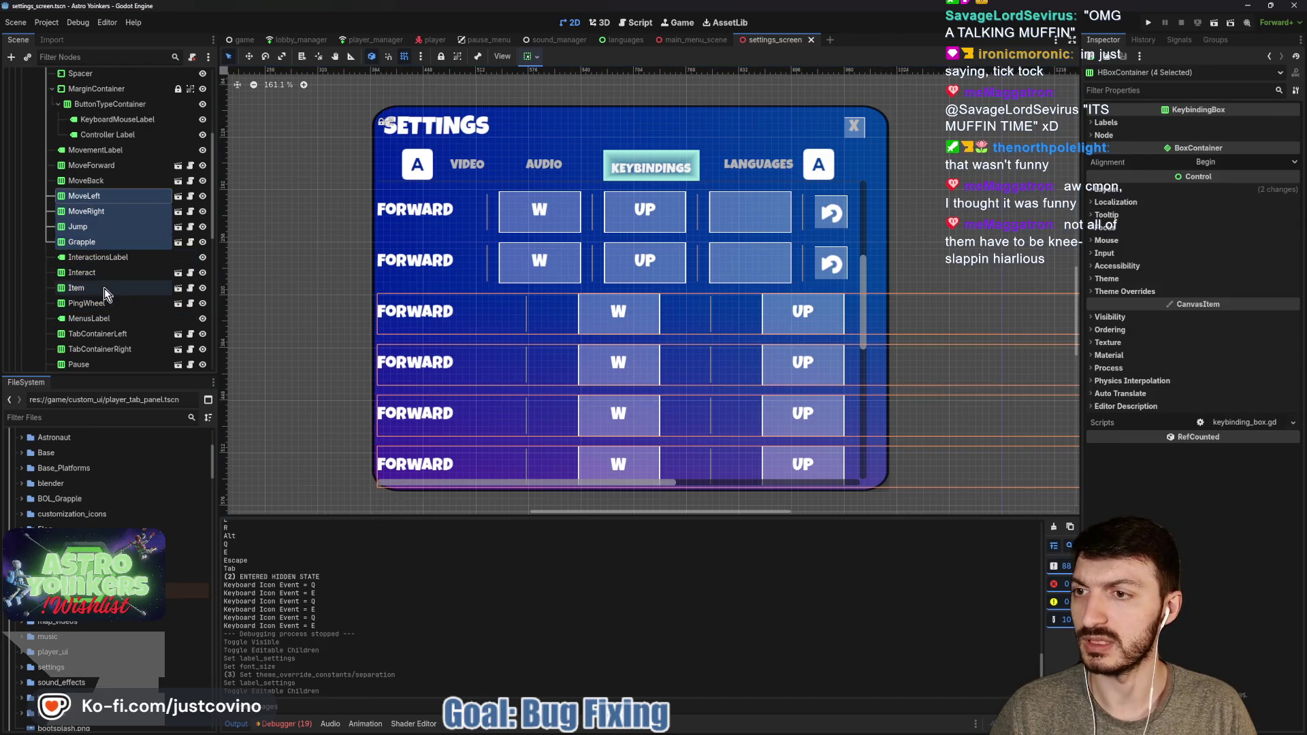
ctrl+click(87, 271)
ctrl+click(87, 288)
ctrl+click(88, 304)
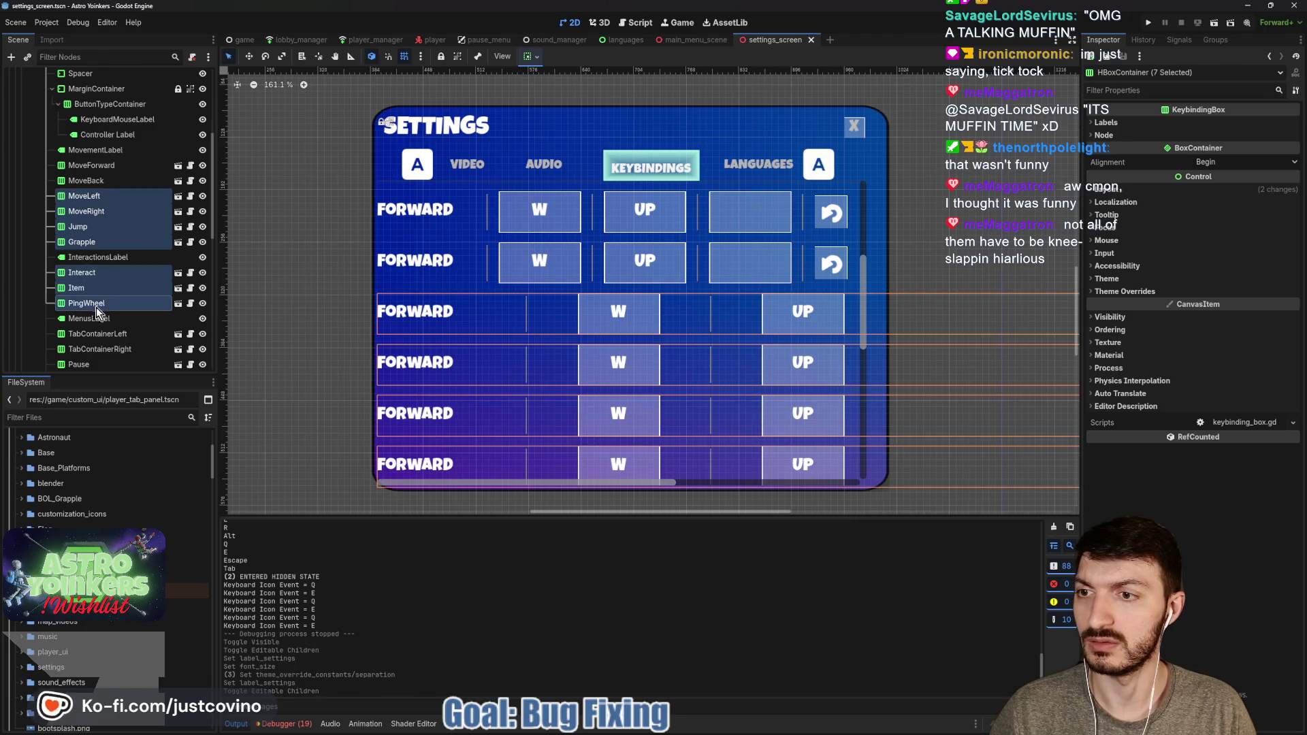
ctrl+click(97, 334)
ctrl+click(99, 349)
ctrl+click(79, 365)
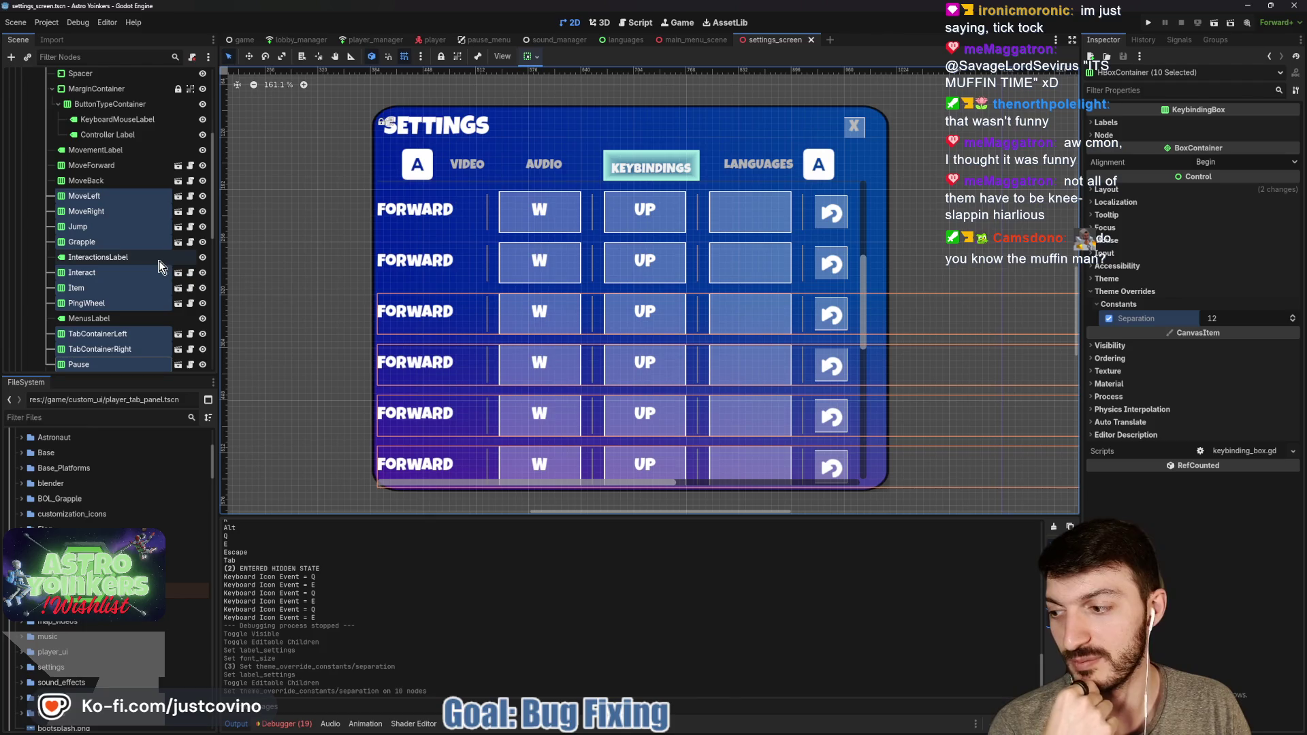
scroll(130, 262, up, 5)
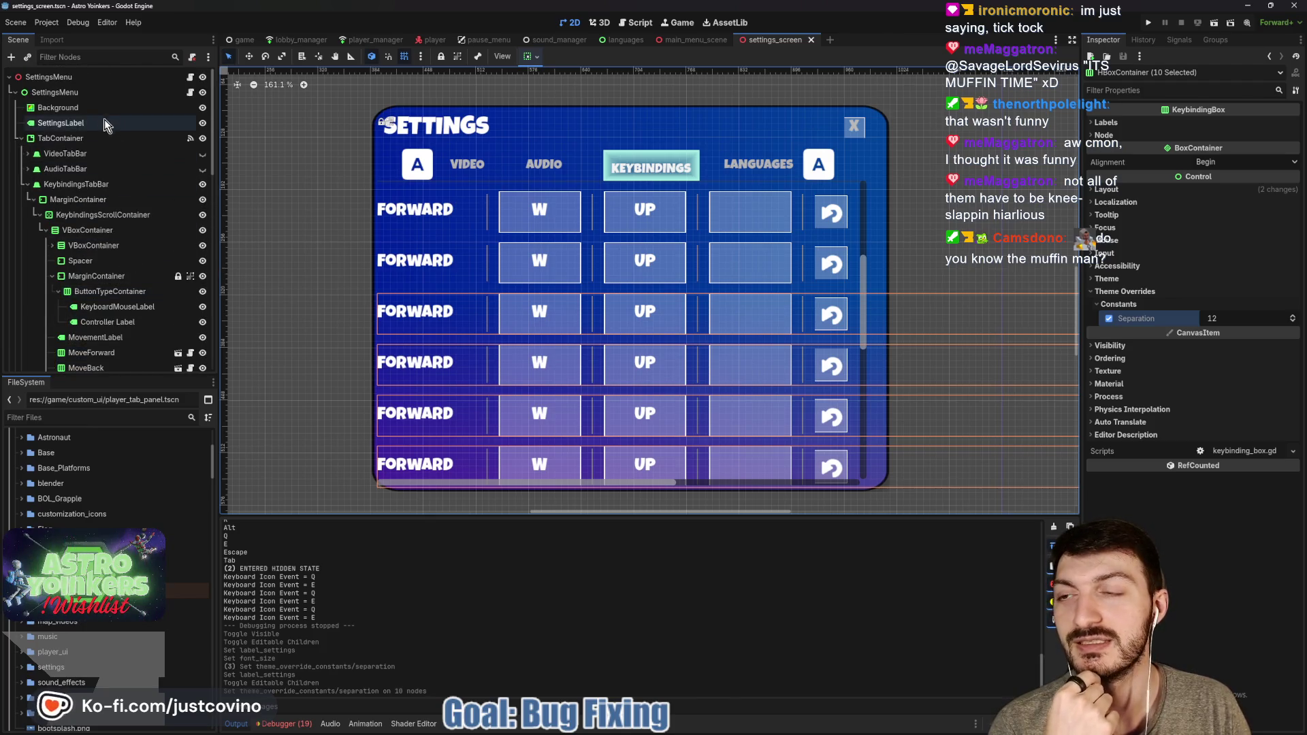
scroll(114, 262, down, 4)
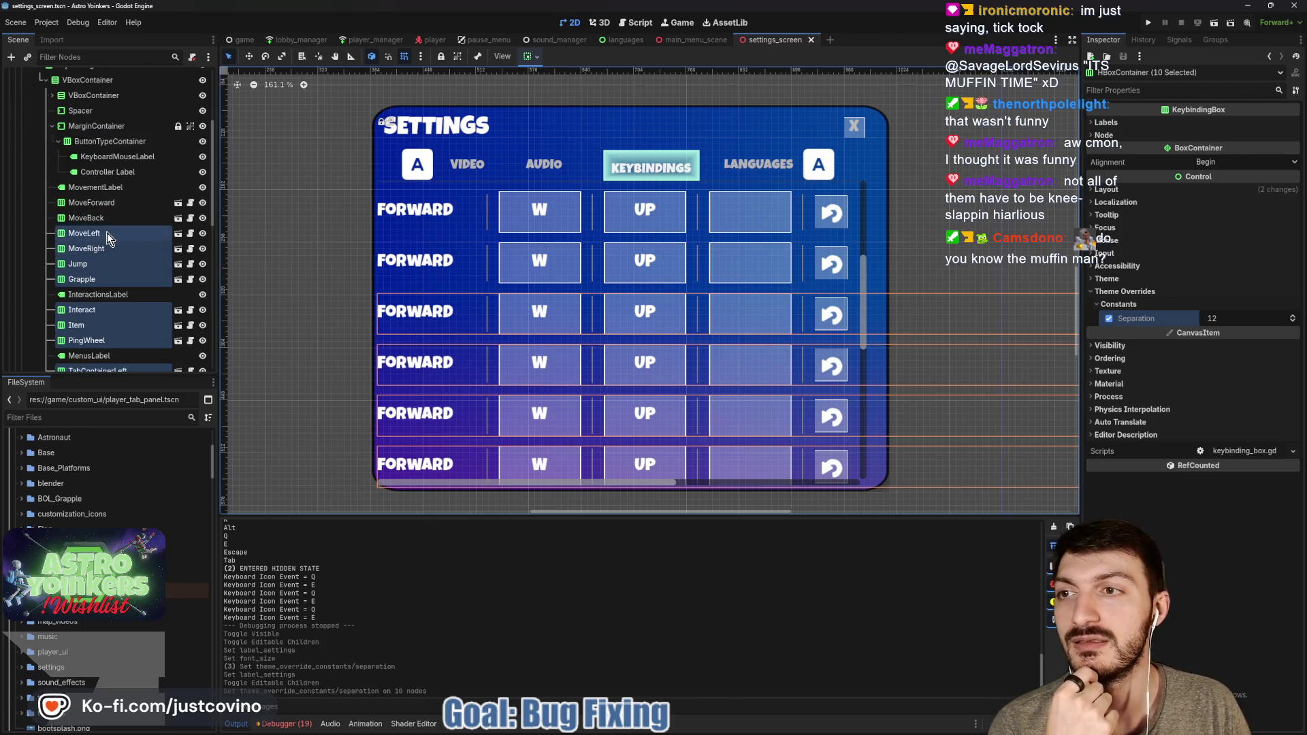
scroll(109, 177, up, 1)
Raise KeybindingsScrollContainer's Scroll Vertical to preview the MENUS rows
click(102, 102)
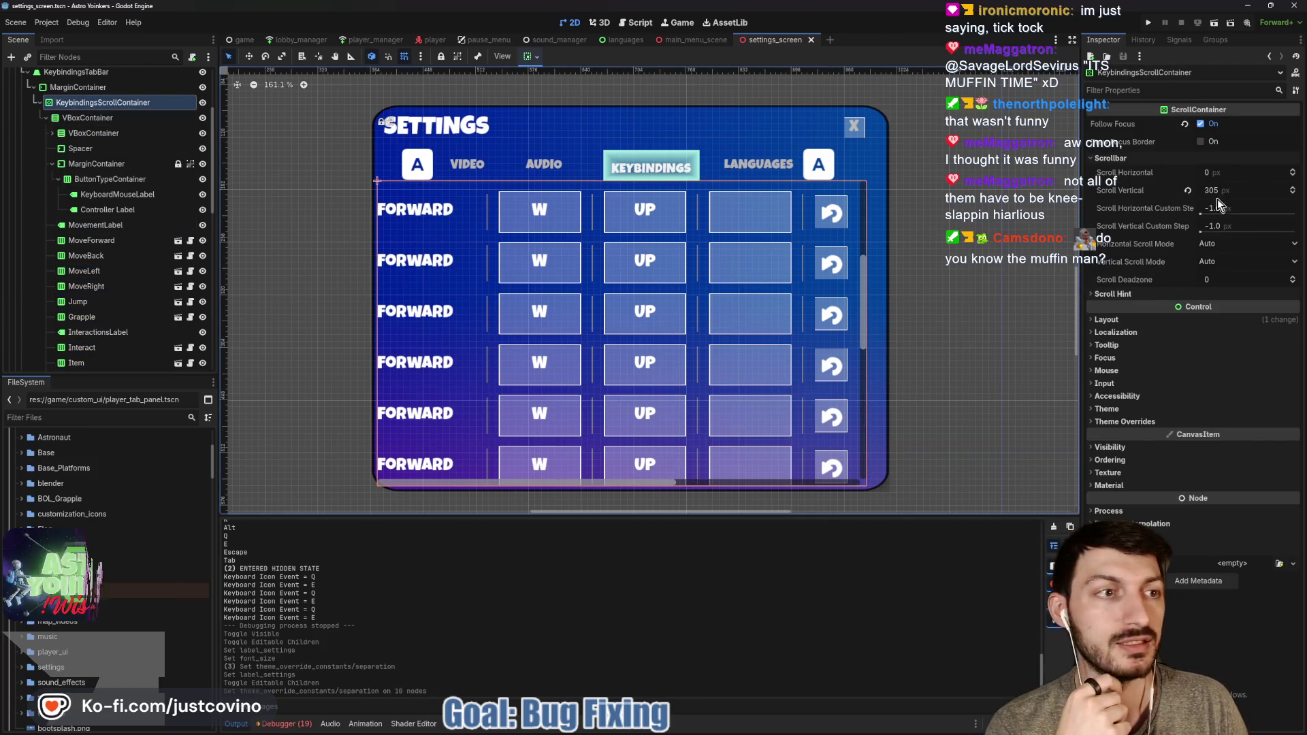
drag(1219, 195, 1306, 196)
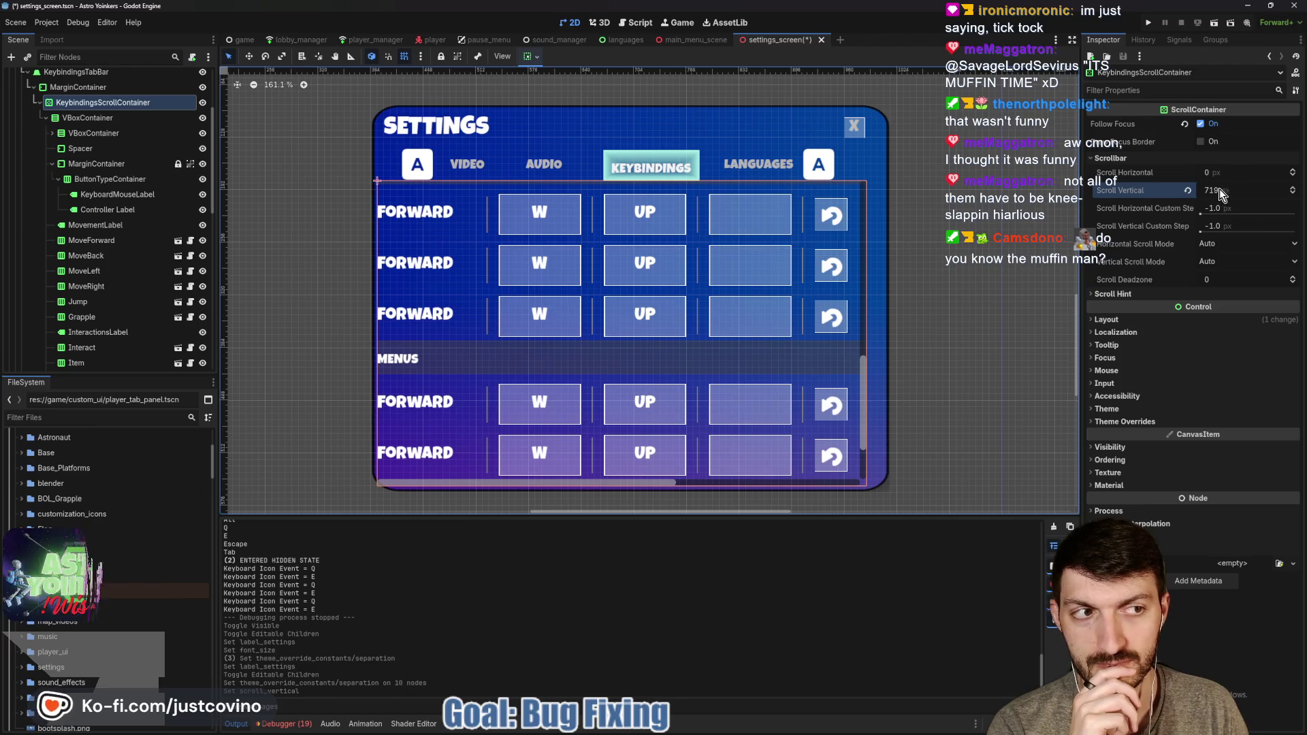
drag(1215, 189, 1270, 190)
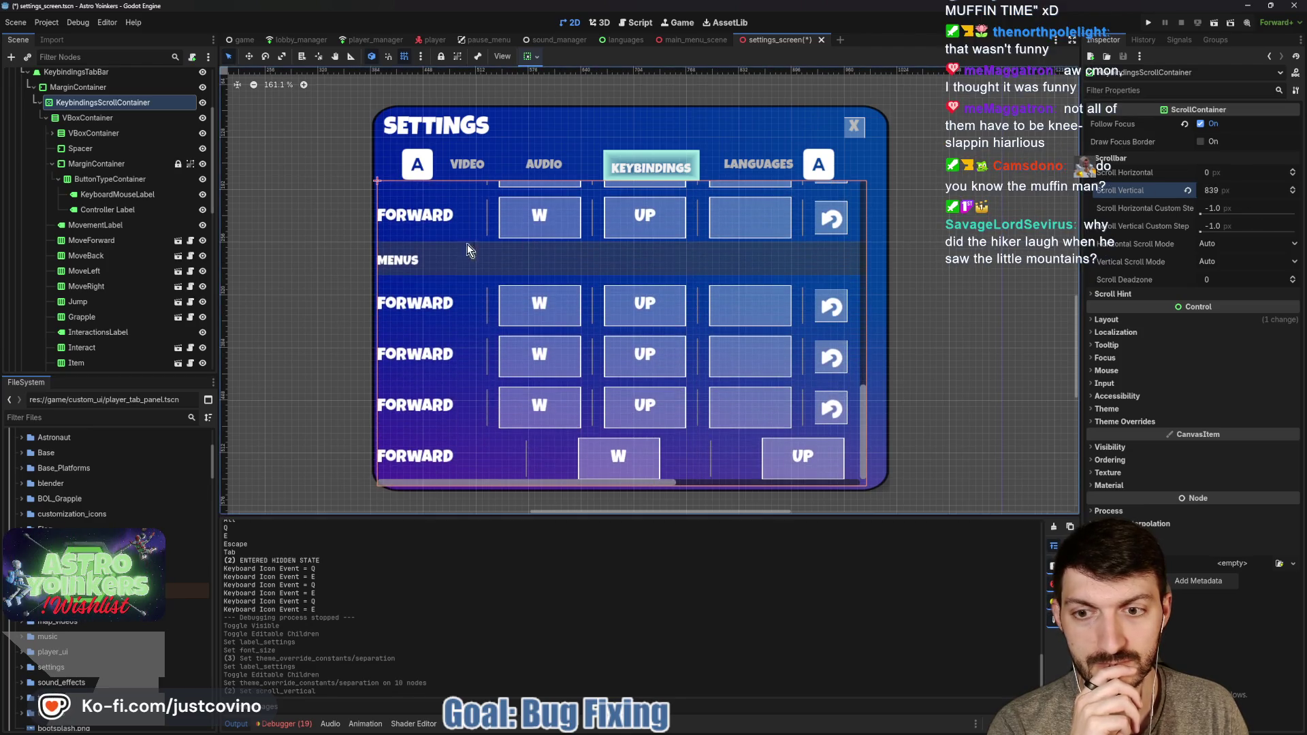
Set the Scoreboard row's Separation override to 12 and save the scene
key(Down)
key(Down)
key(Down)
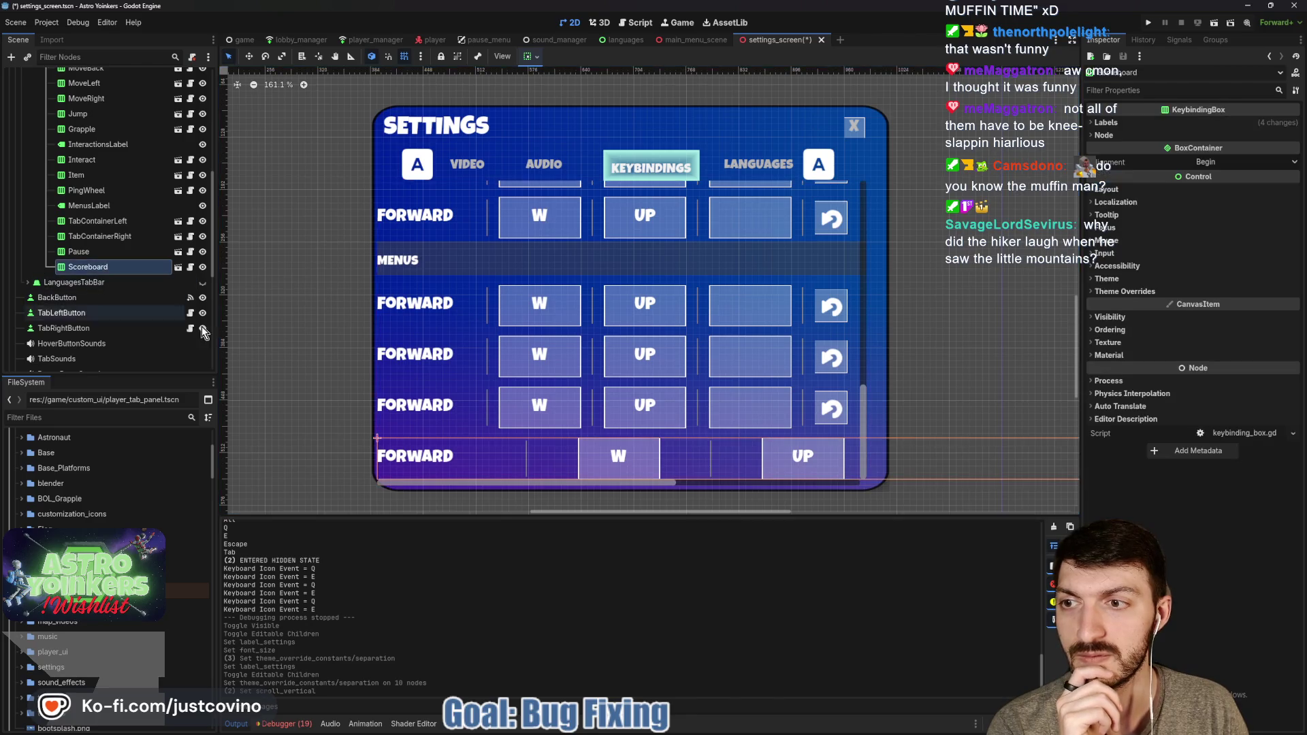
click(1124, 291)
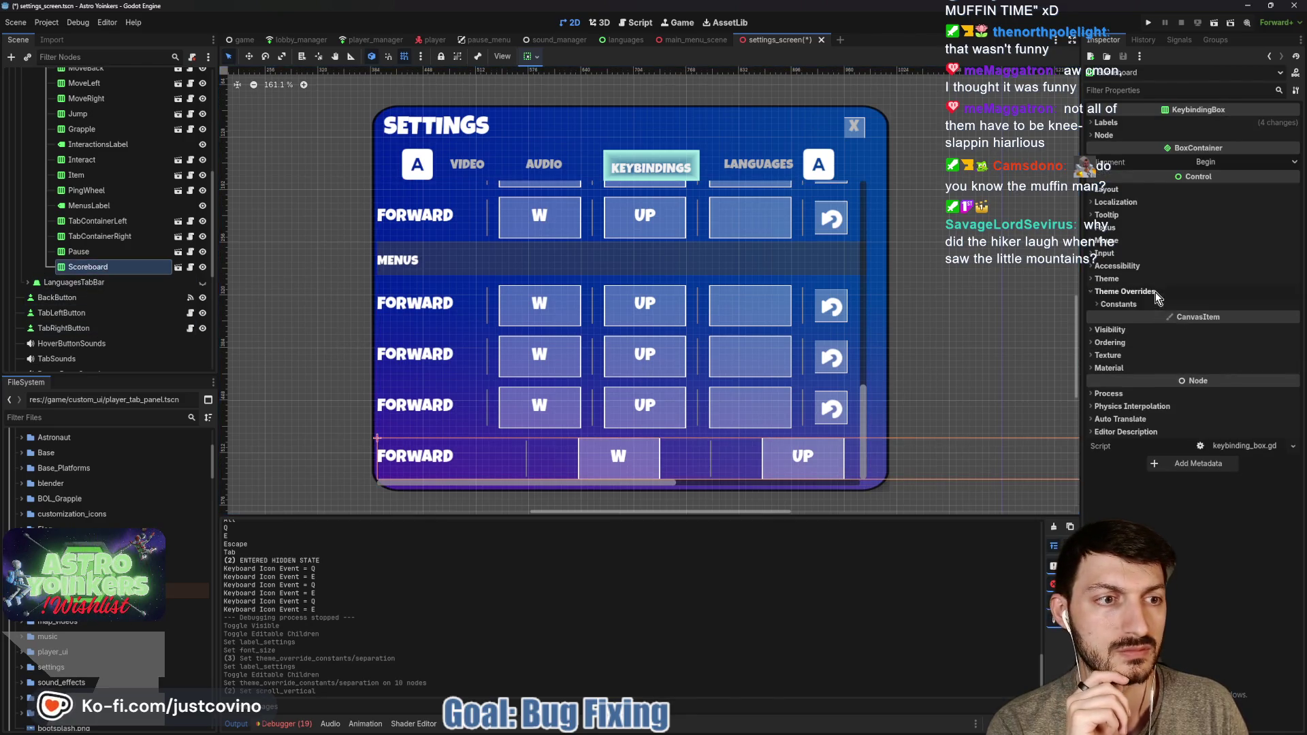
click(1162, 305)
click(1215, 319)
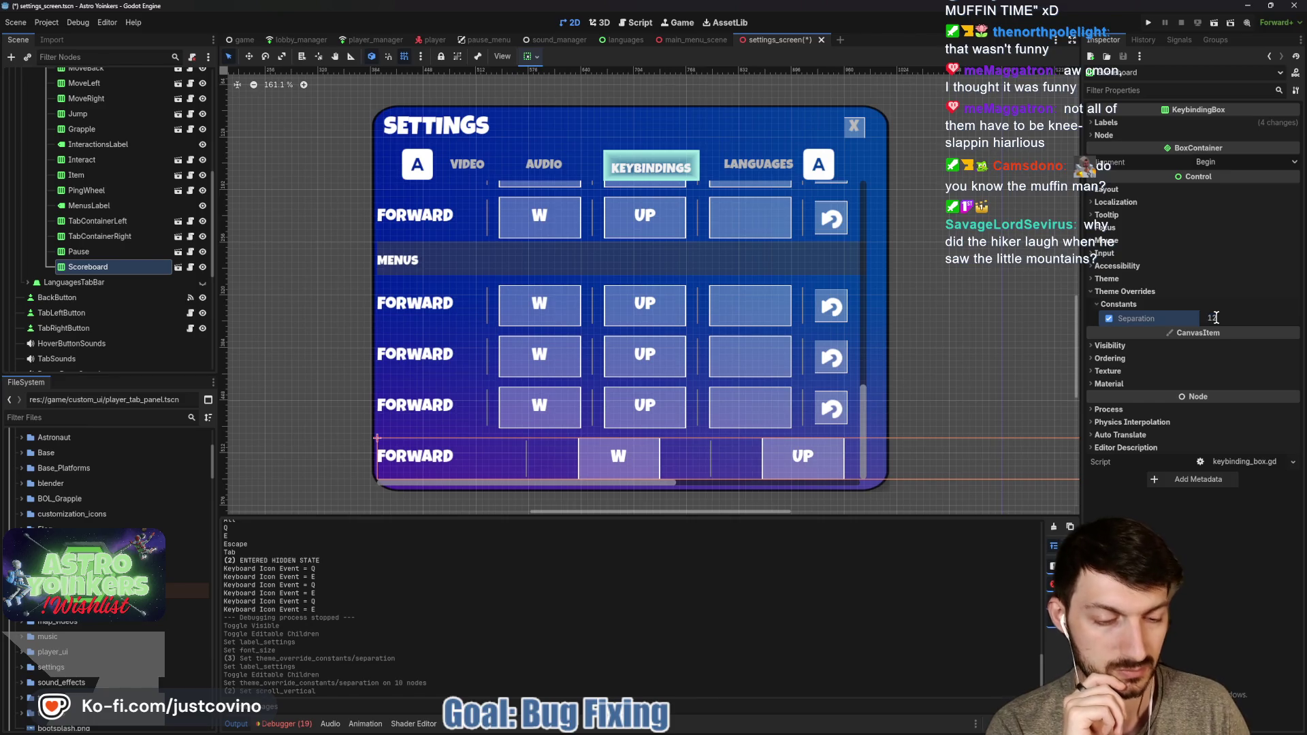
key(Return)
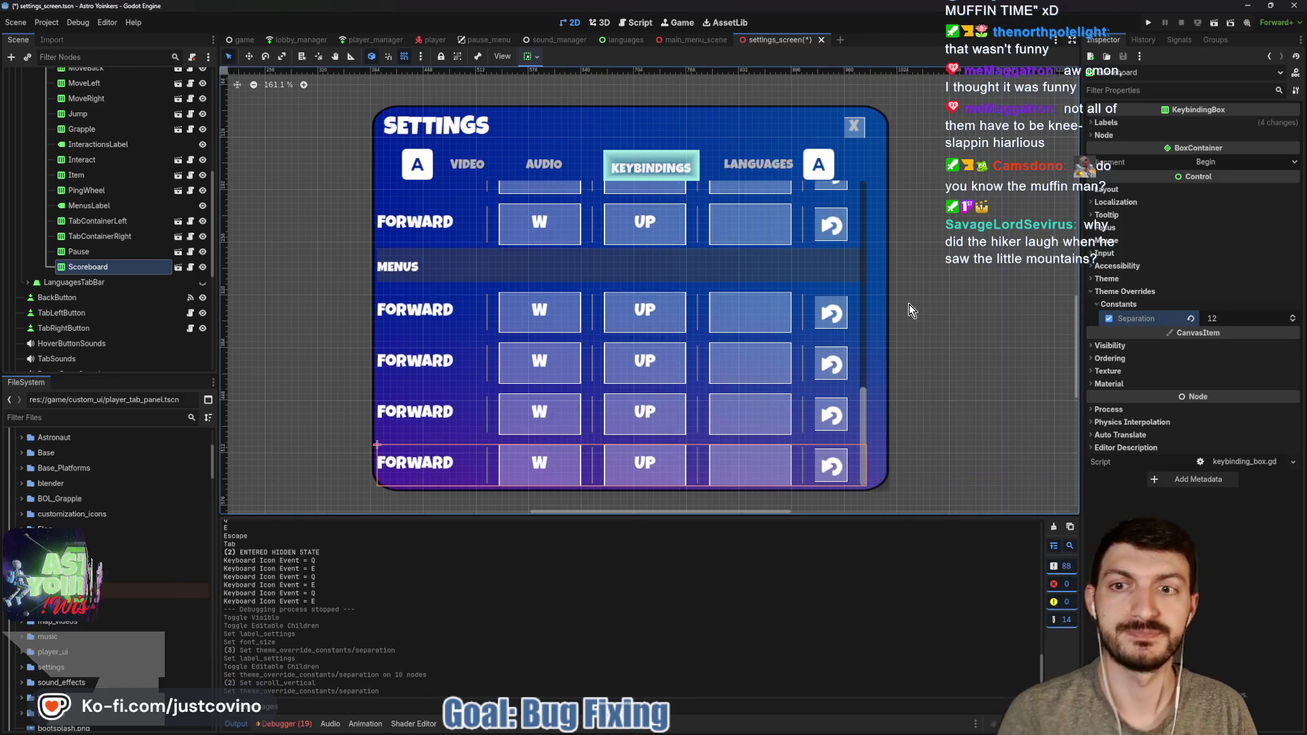
key(ctrl+s)
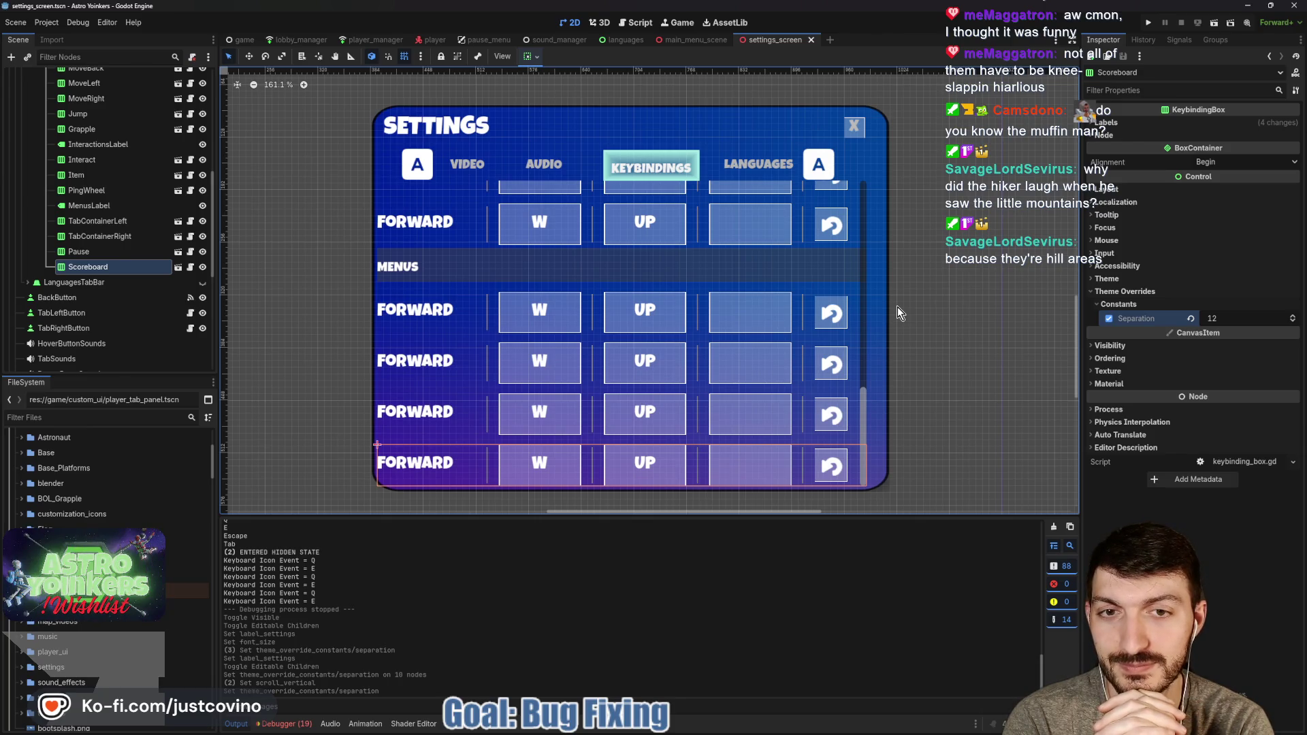
key(ctrl+s)
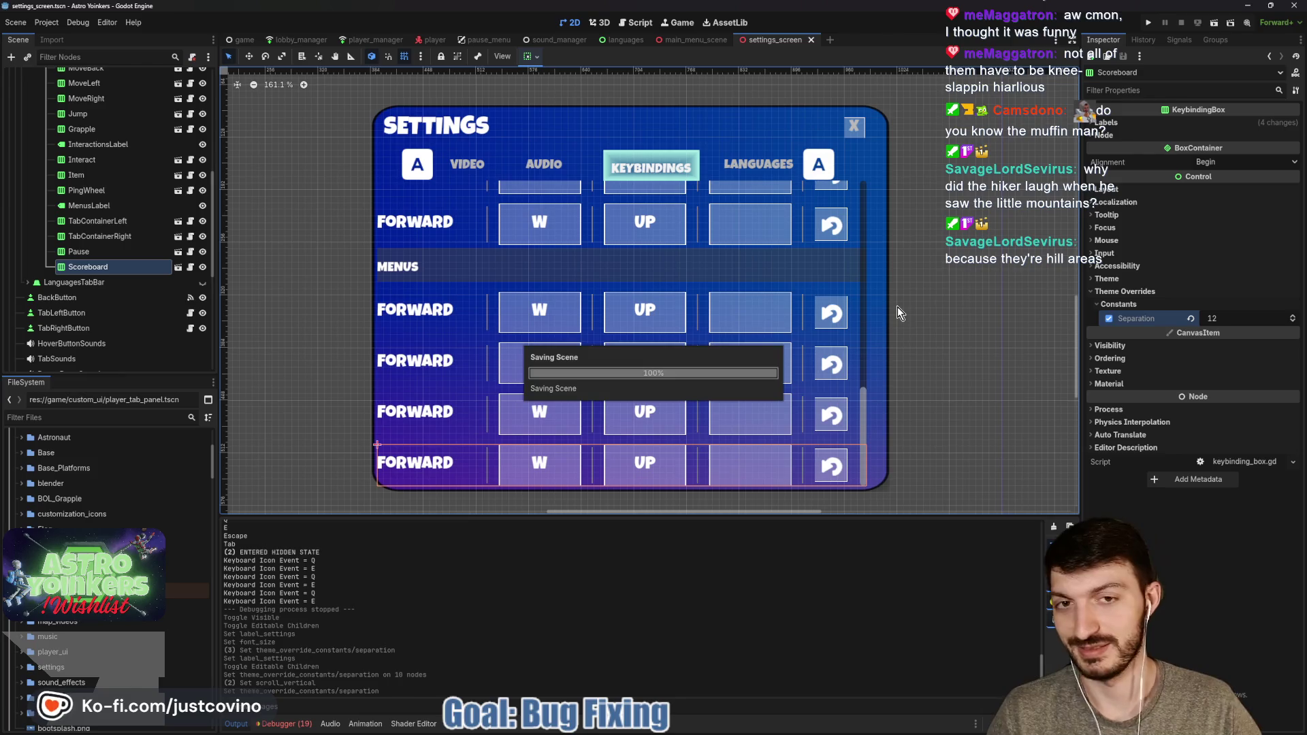
Show the Languages tab and select the Languages node under LanguagesTabBar
click(198, 280)
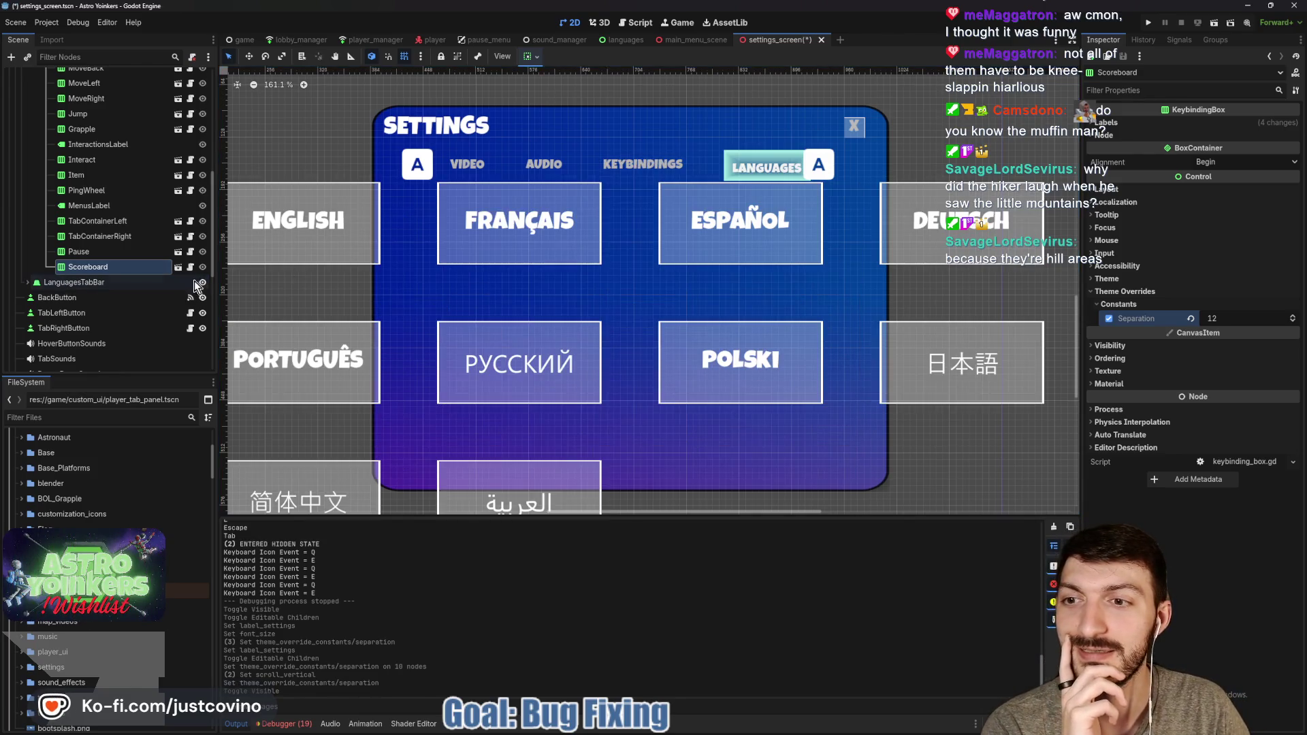
scroll(100, 243, up, 5)
scroll(100, 242, up, 3)
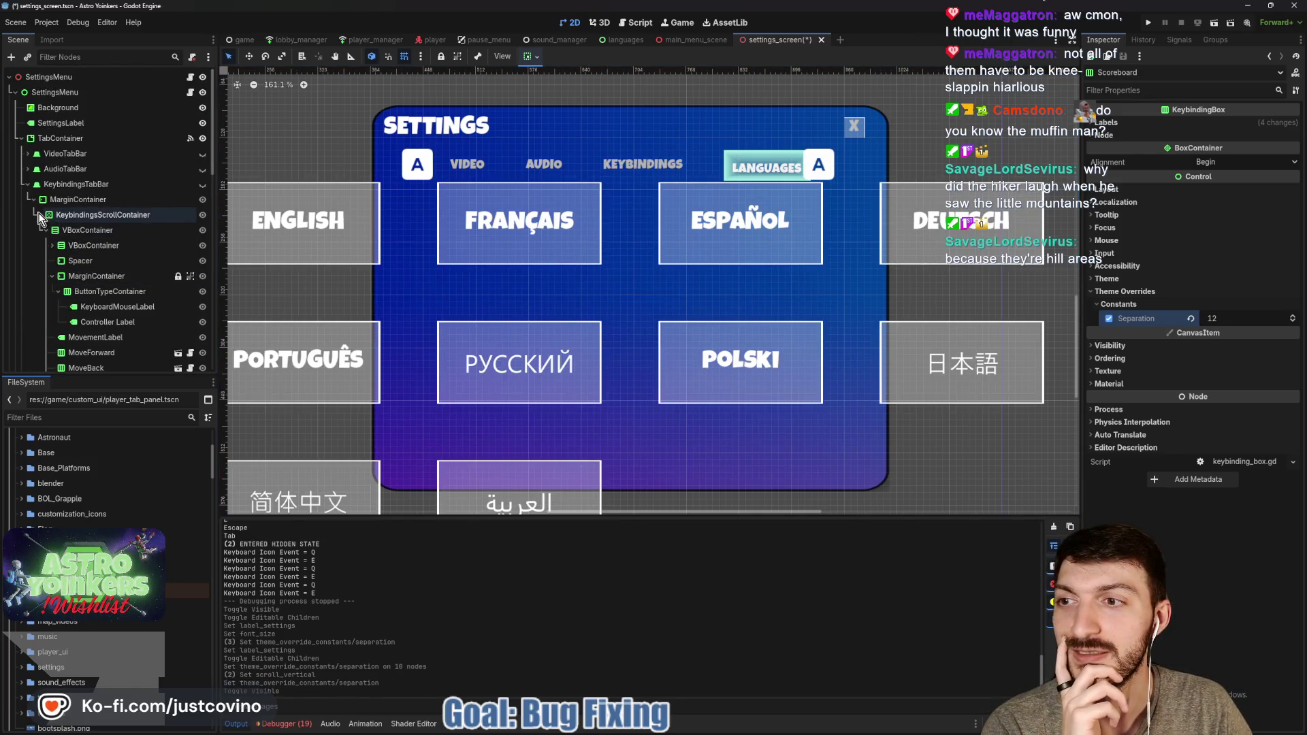
click(25, 186)
click(50, 200)
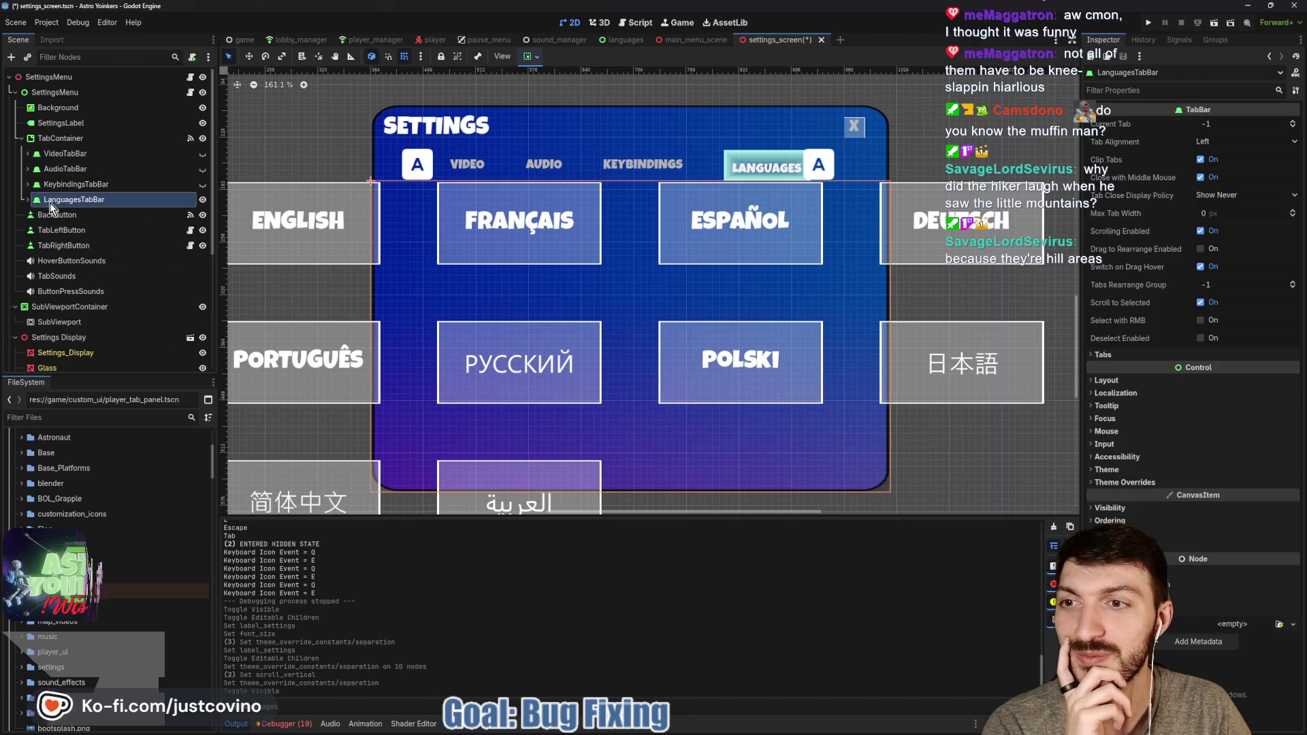
click(27, 199)
click(65, 215)
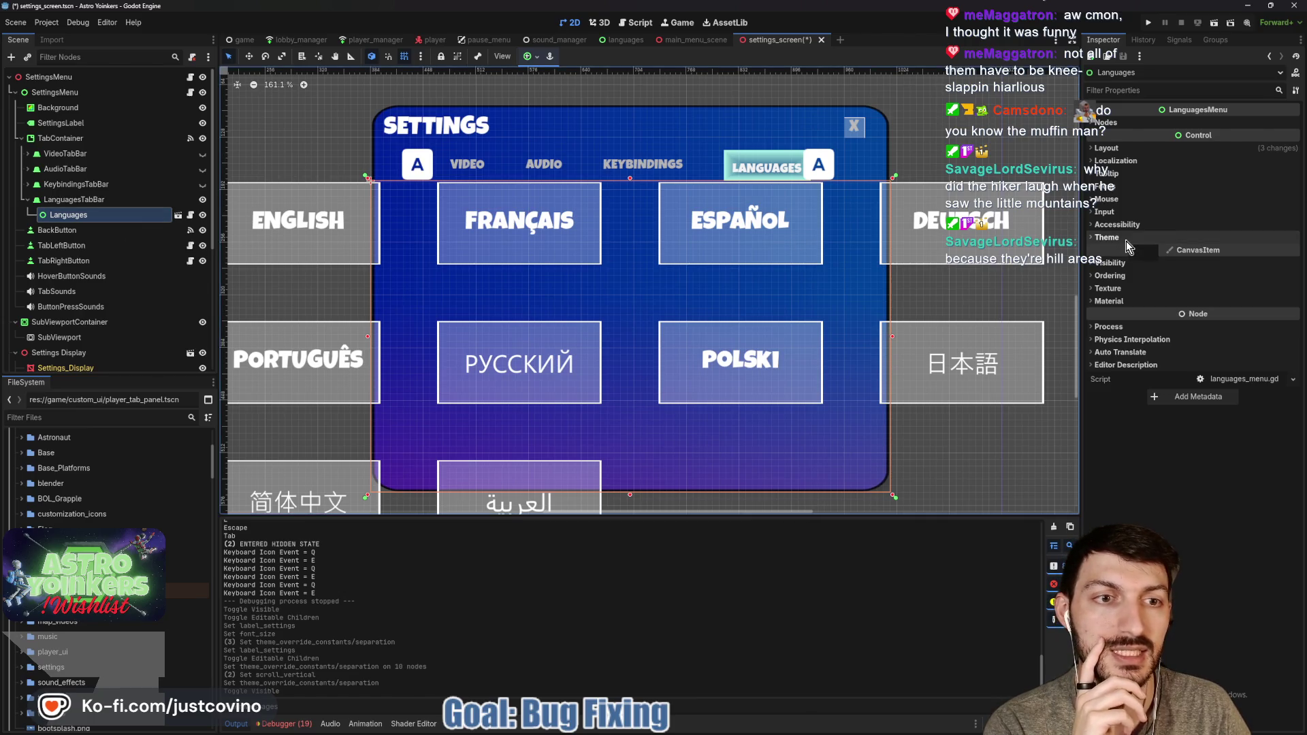
Apply the Full Rect anchor preset to the Languages menu
scroll(765, 262, down, 2)
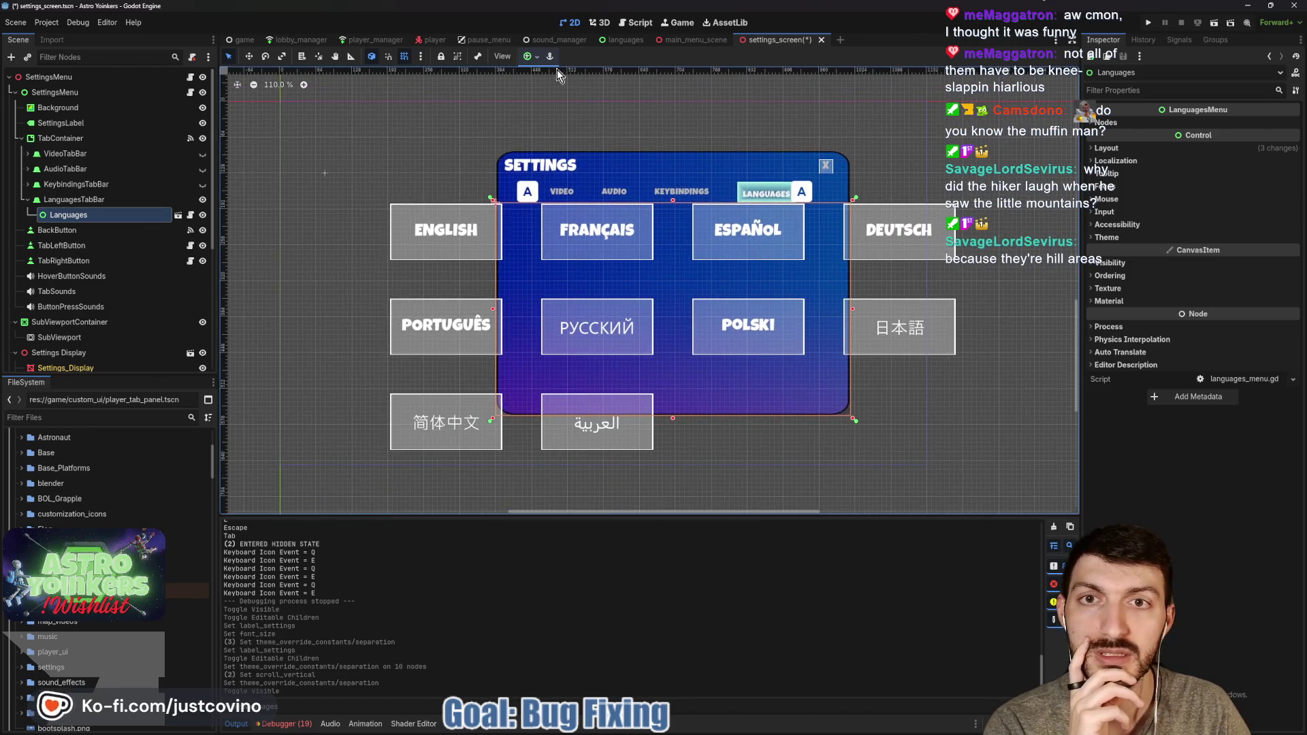
click(534, 57)
click(551, 116)
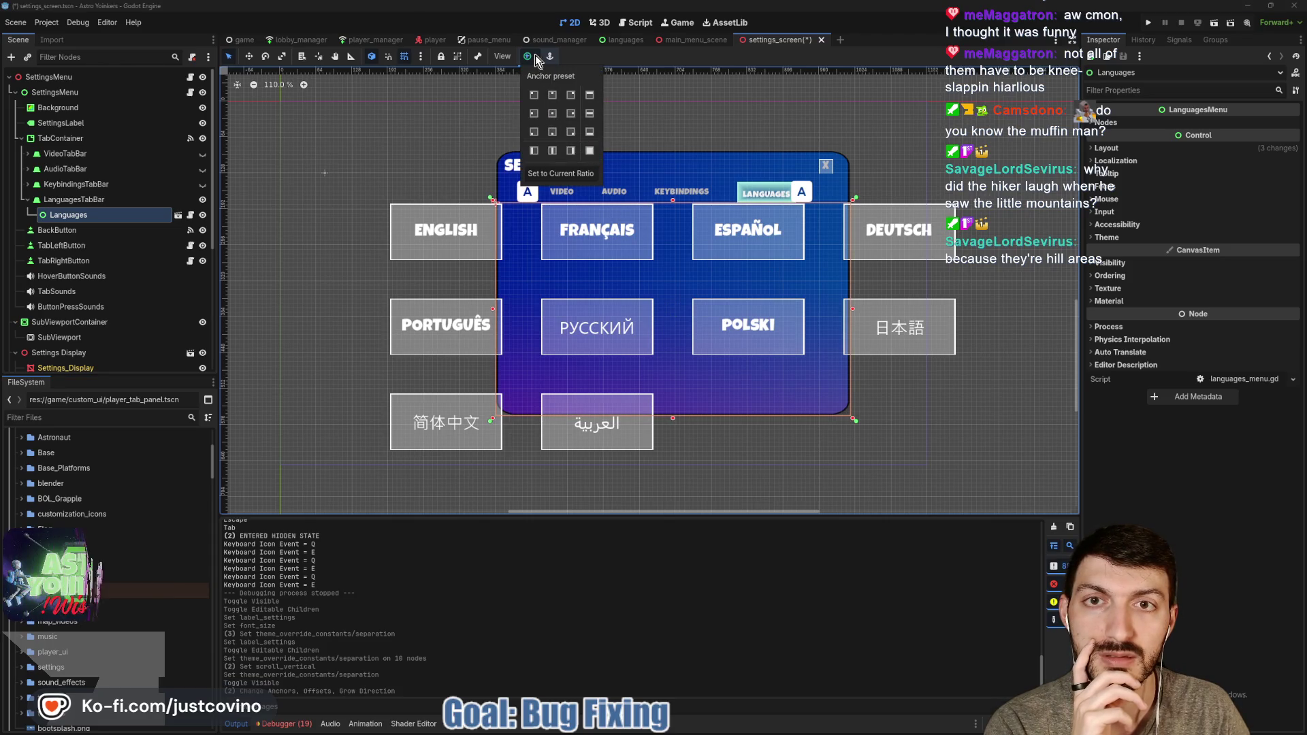
click(590, 151)
Enable Editable Children on Languages and nudge LanguagesGrid's left edge right
right_click(77, 222)
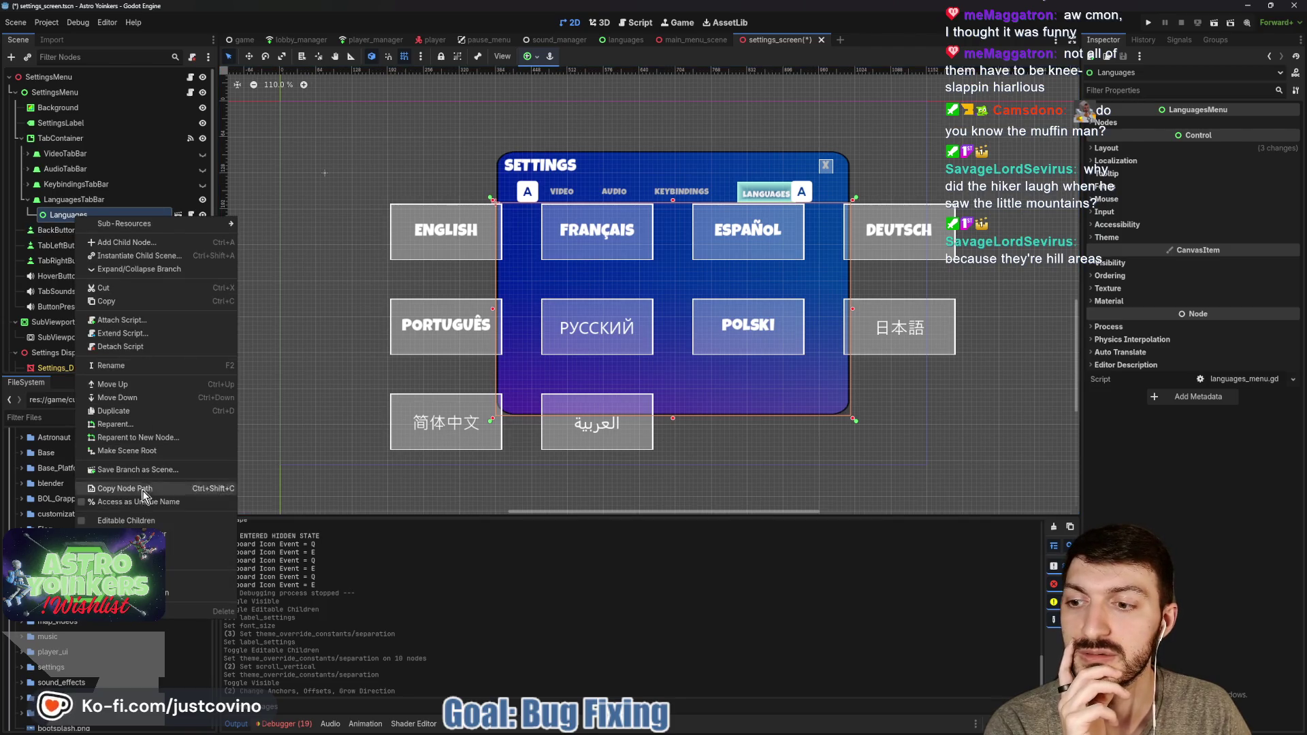
click(148, 522)
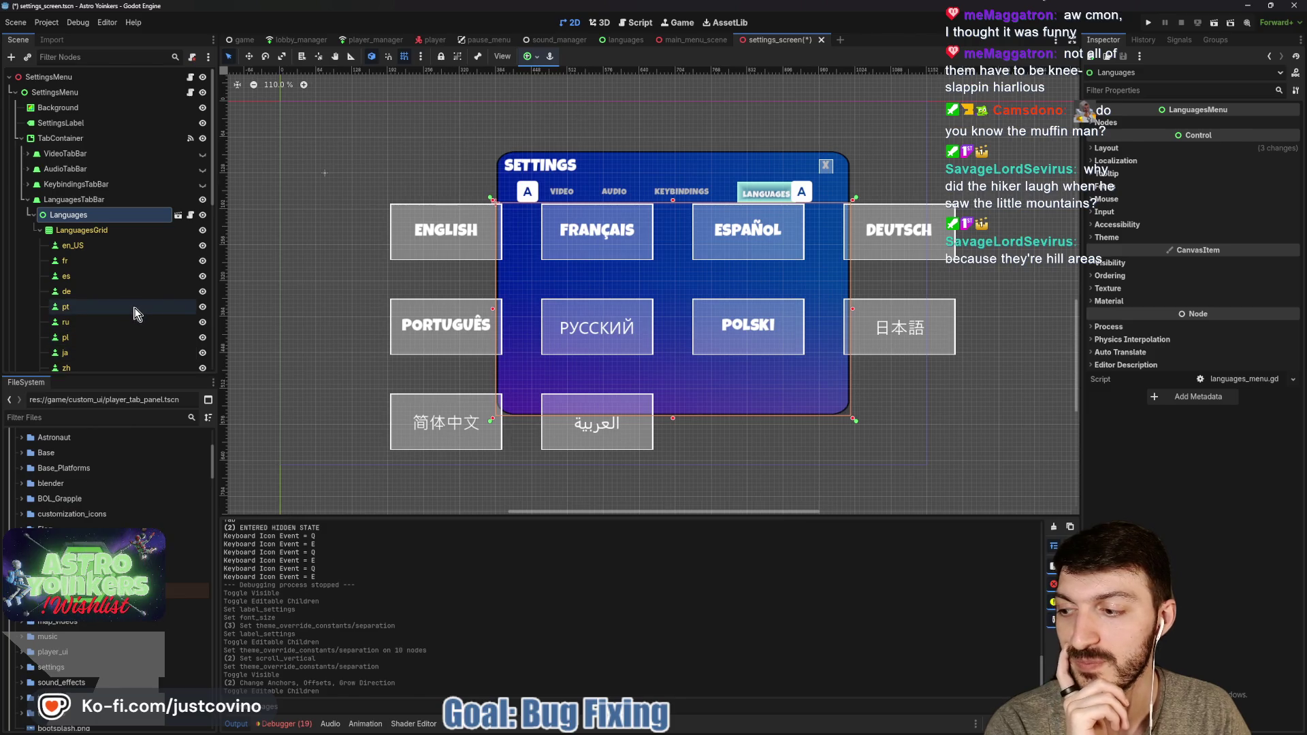
click(101, 232)
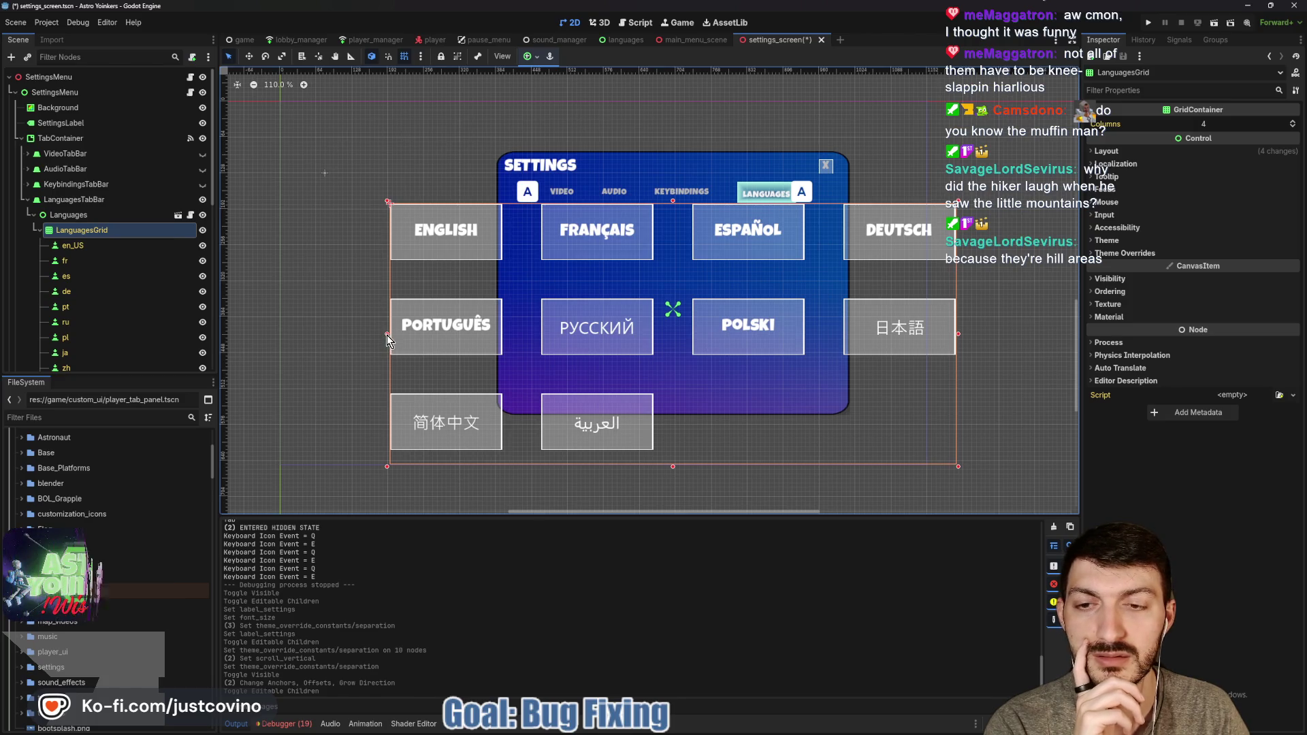
drag(387, 334, 452, 334)
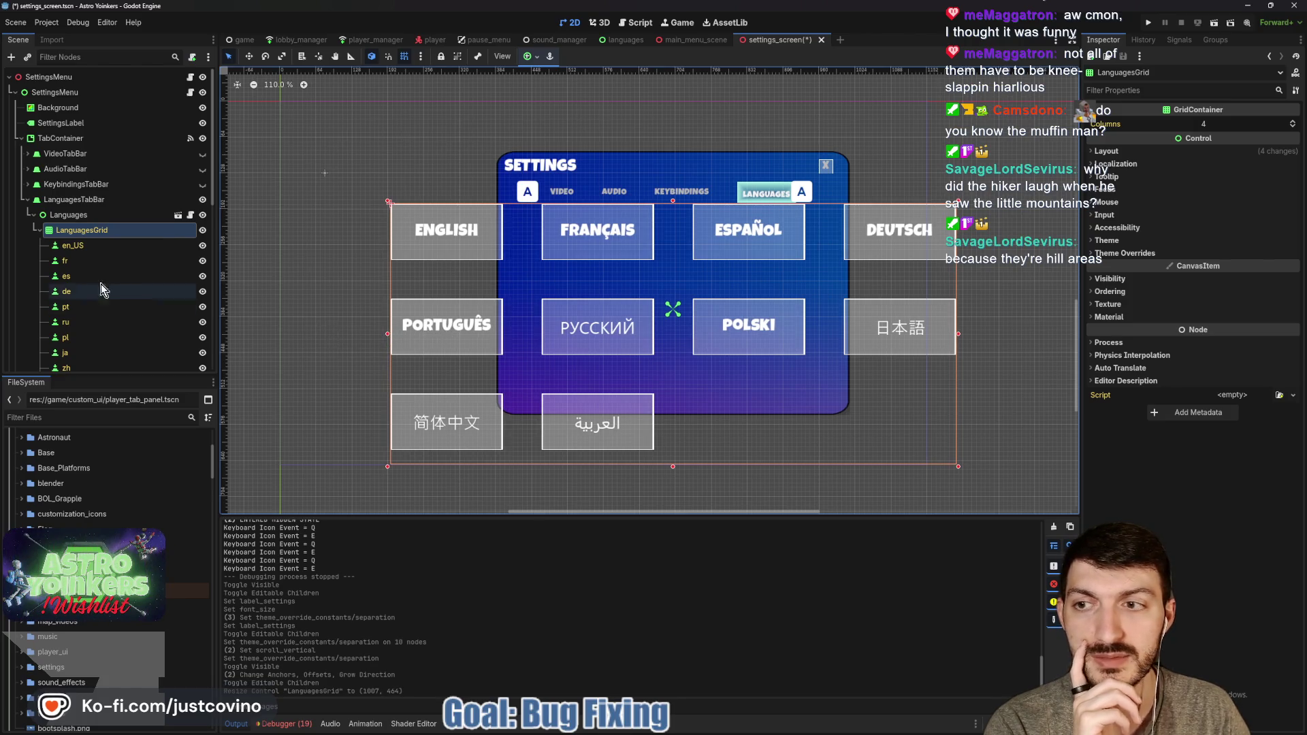
Give the ten language buttons, en_US through ar, a 100×50 minimum size
click(83, 246)
scroll(100, 308, down, 2)
scroll(101, 308, down, 1)
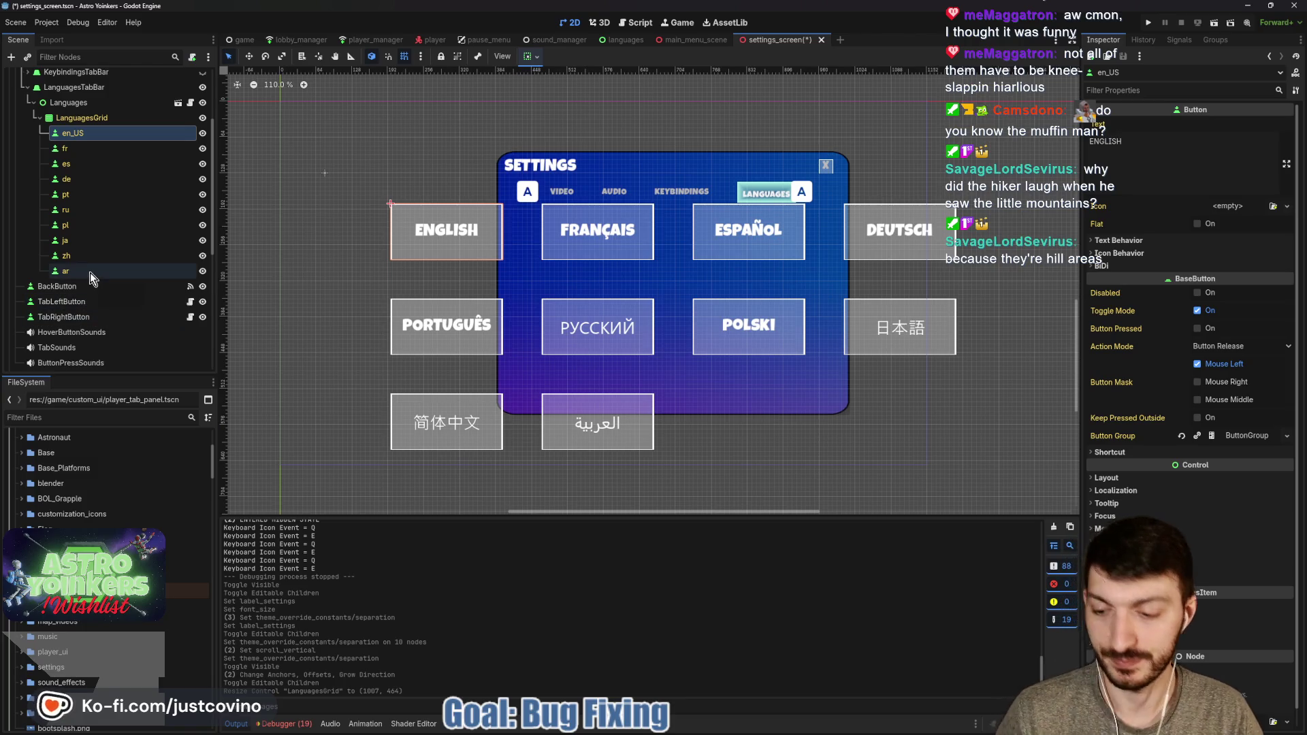
shift+click(89, 273)
click(1143, 479)
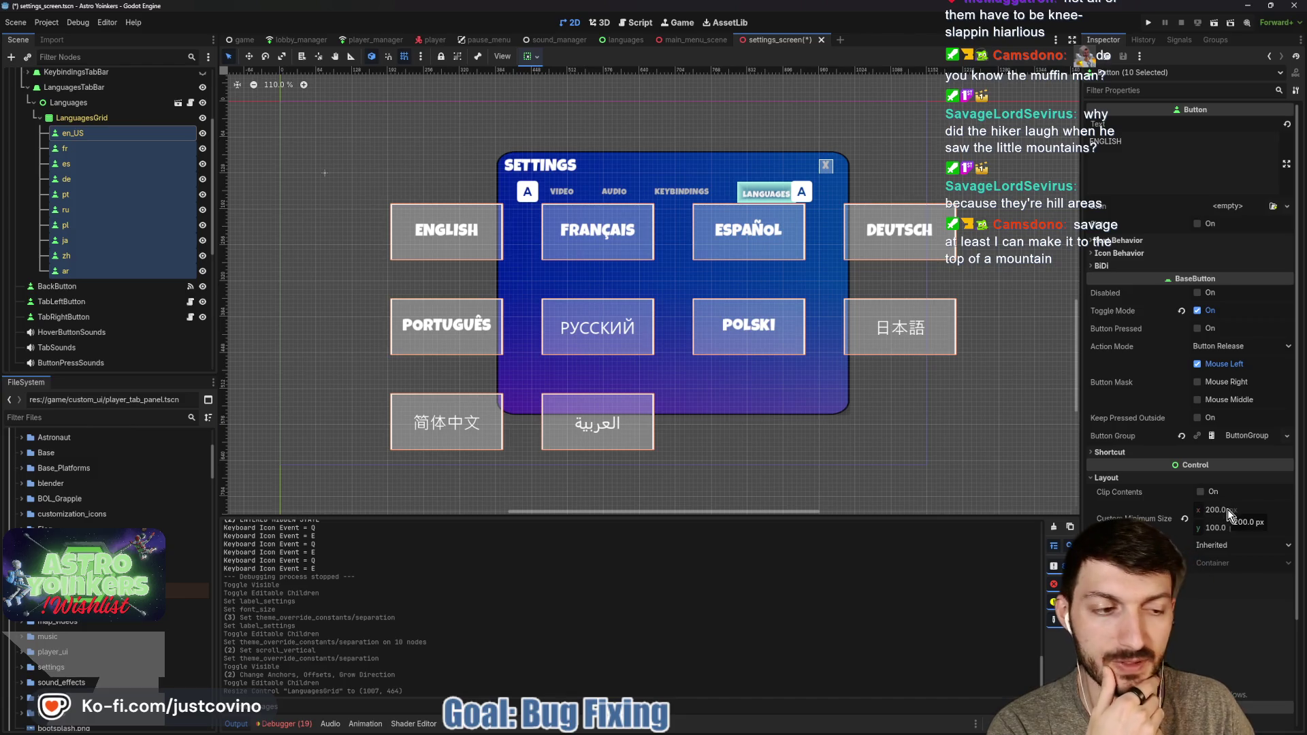
click(1217, 509)
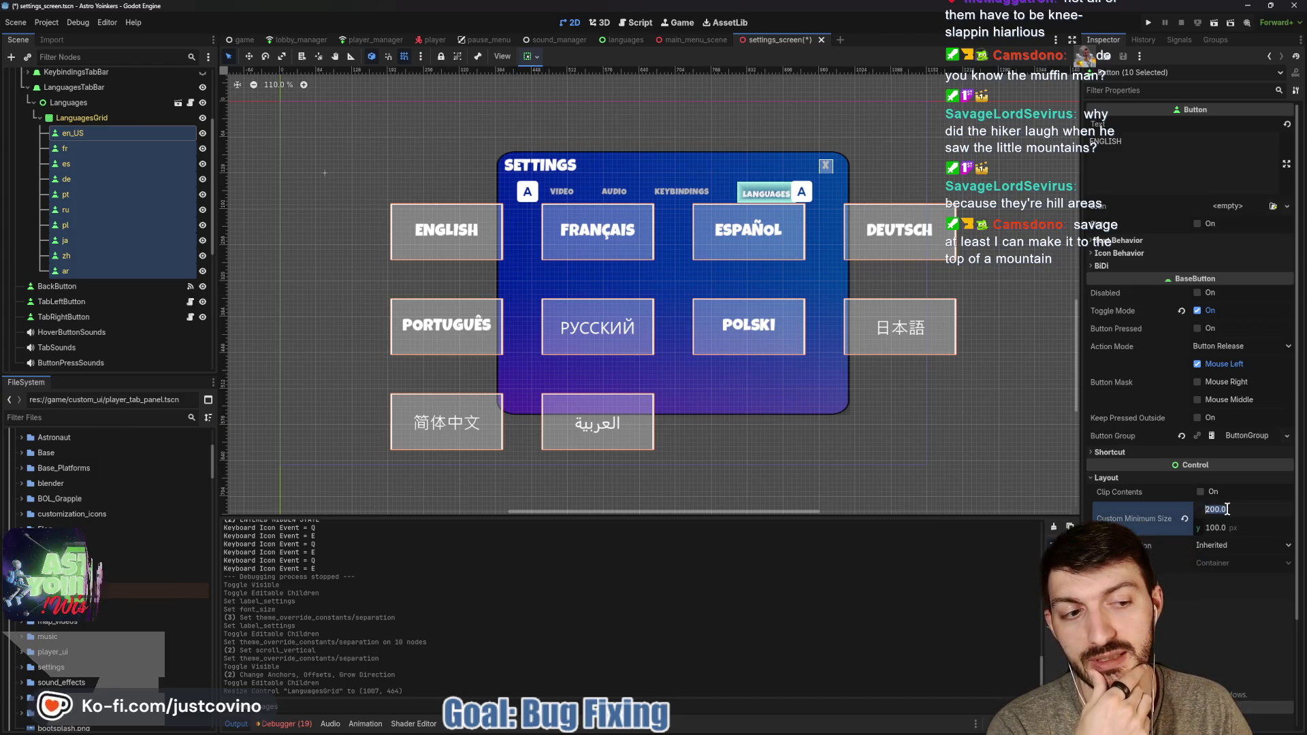
text(100)
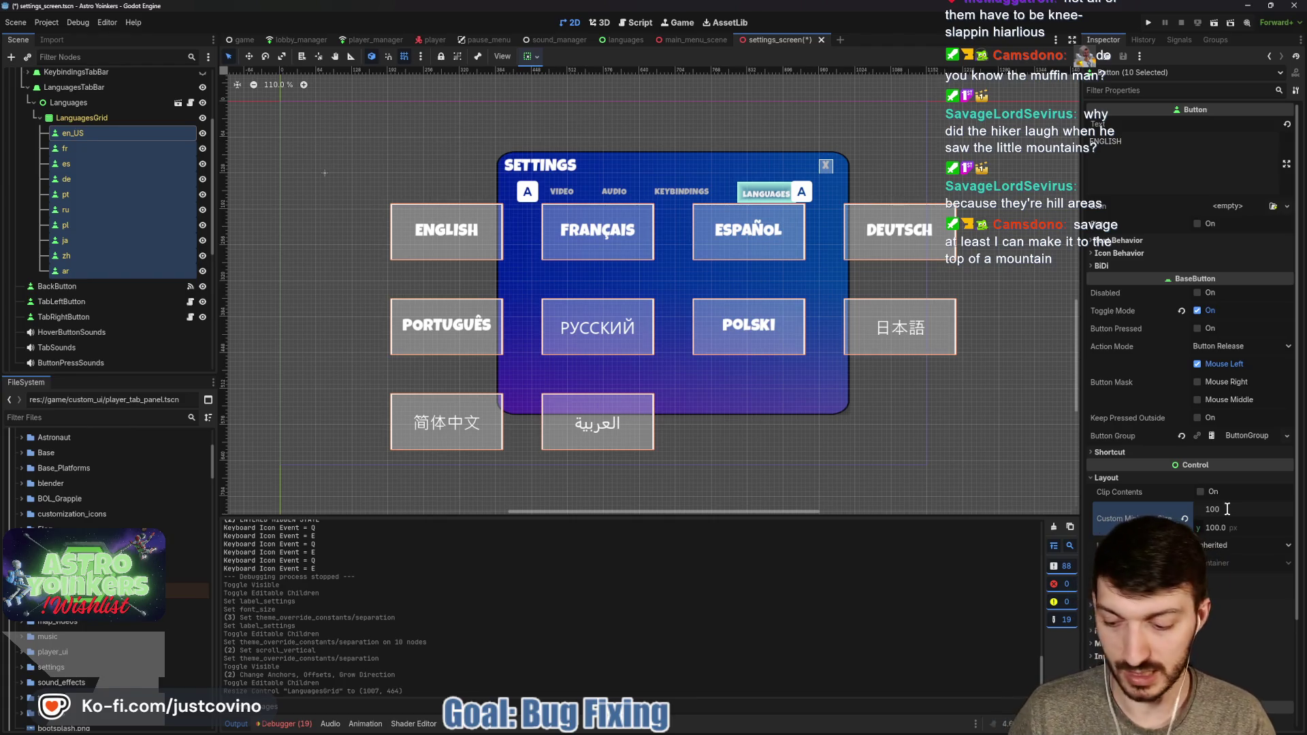
key(Tab)
text(50)
key(Return)
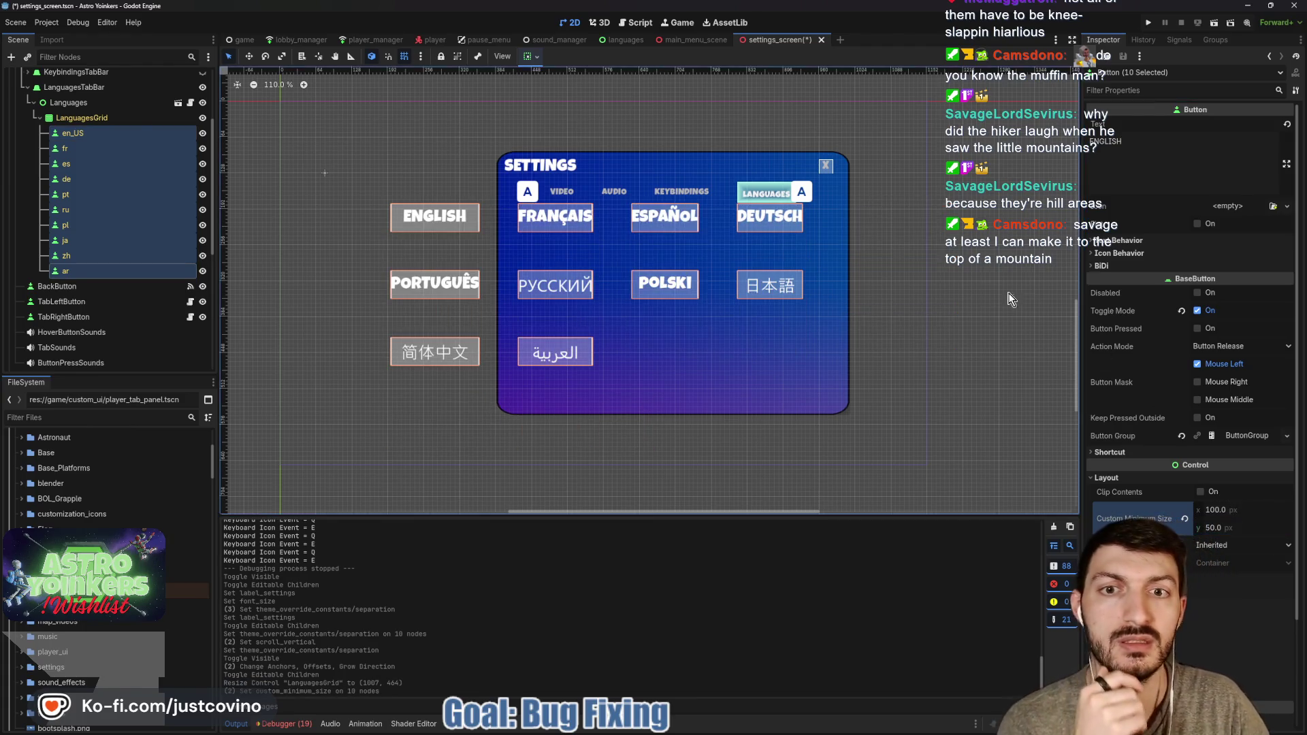
Set LanguagesGrid's H and V Separation overrides to 28
click(83, 118)
click(1138, 253)
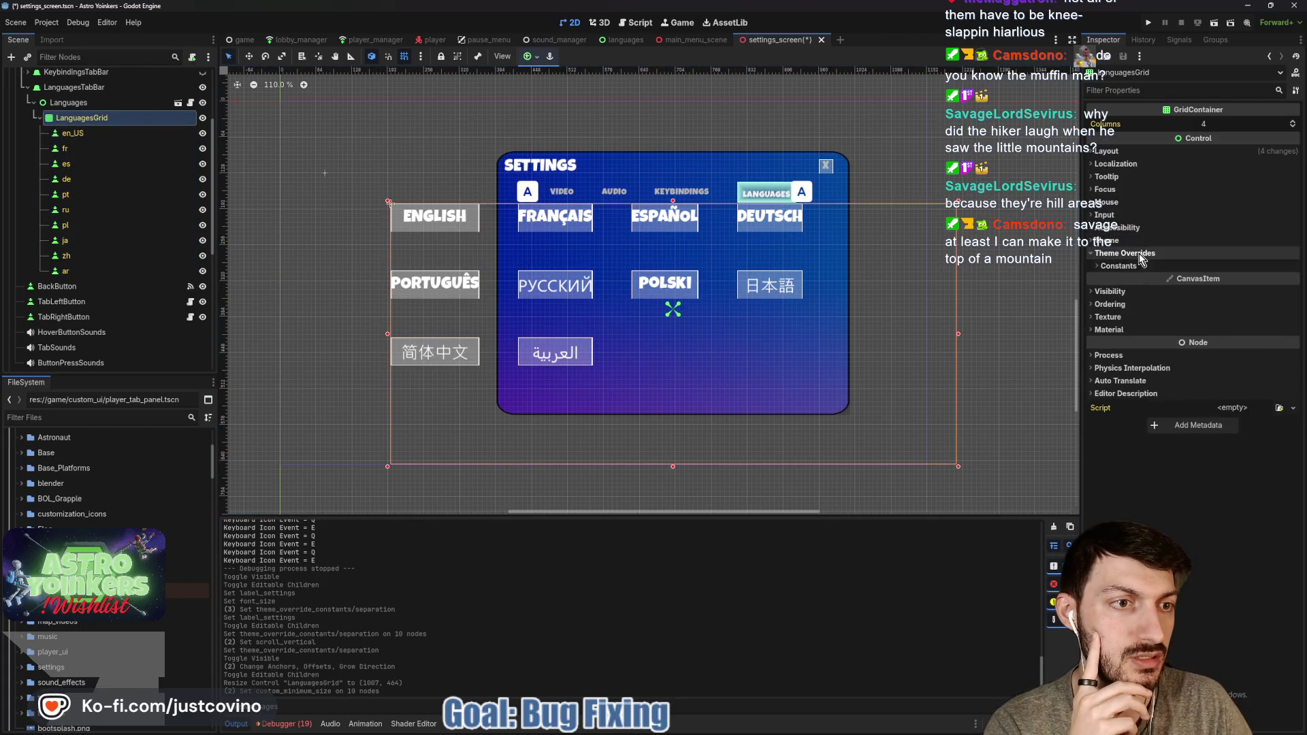
click(1120, 266)
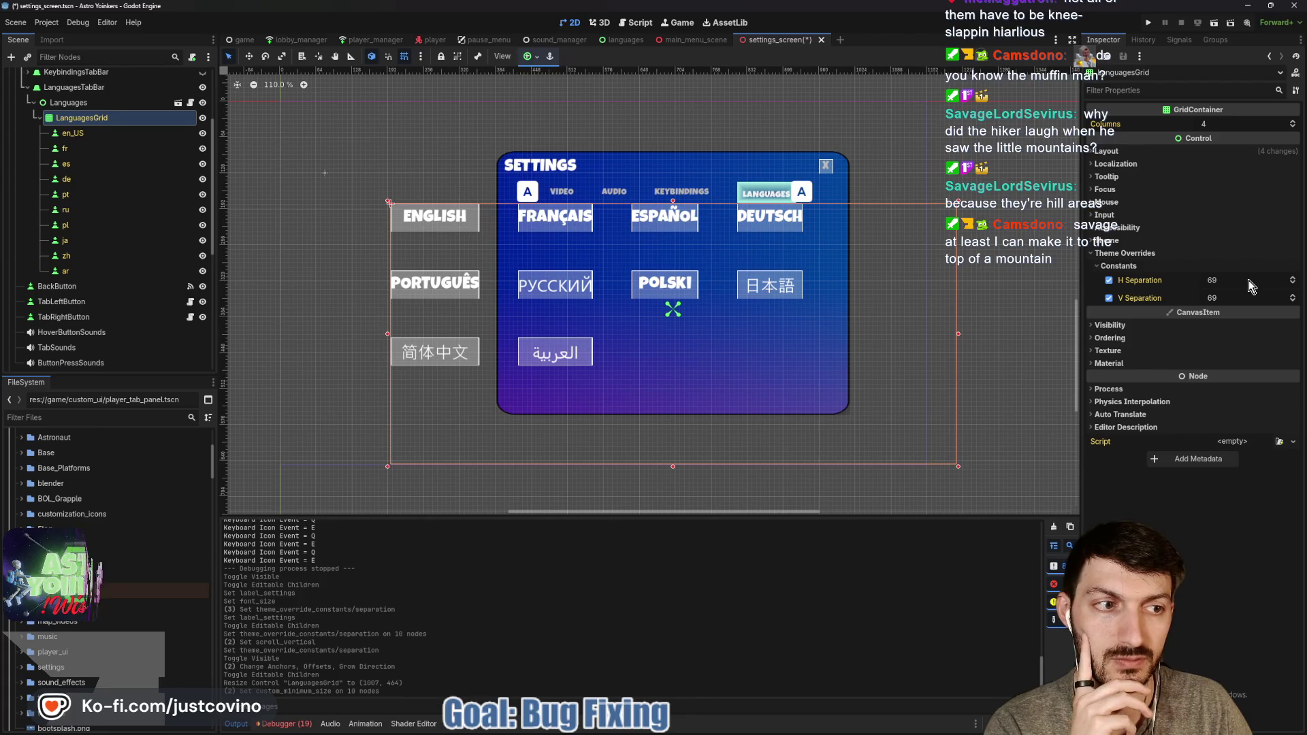
mouse_move(1249, 280)
mouse_down()
mouse_move(1221, 279)
mouse_move(1251, 300)
mouse_move(1225, 301)
mouse_up()
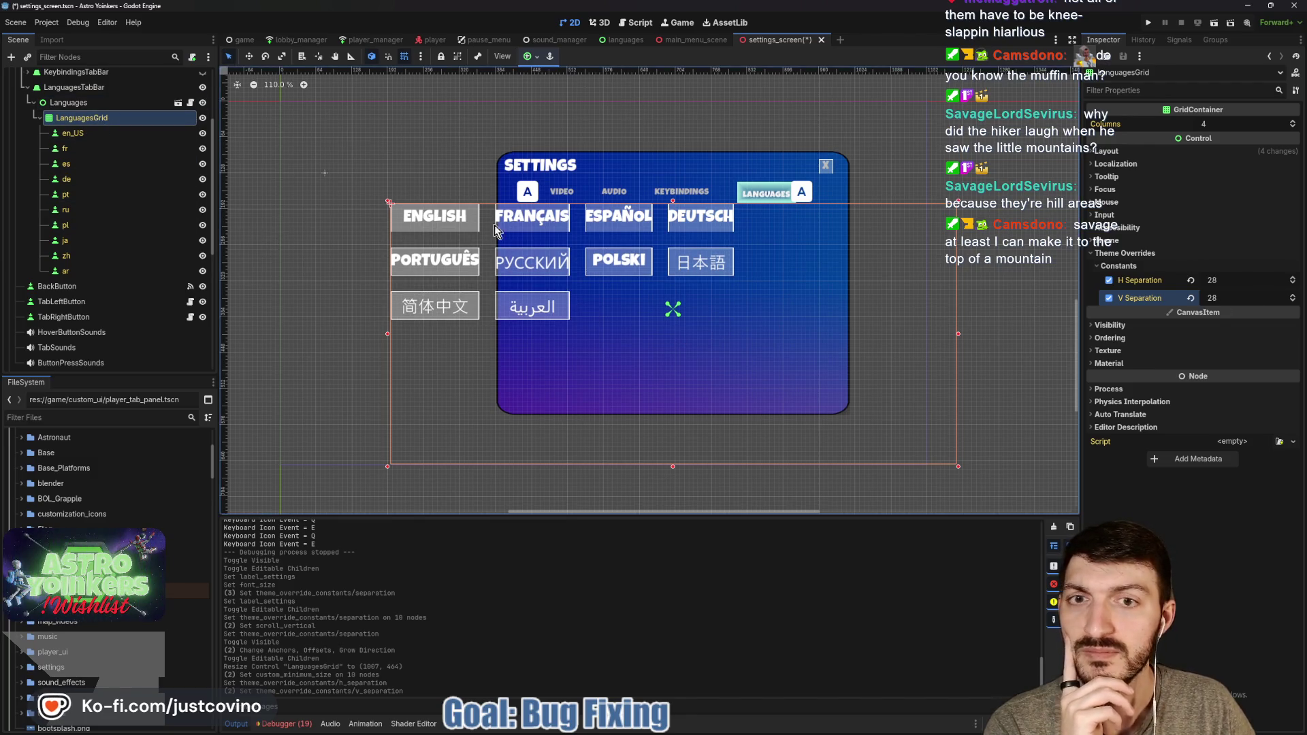
Re-anchor LanguagesGrid to the top, shrink it, and move it below the tabs
click(535, 57)
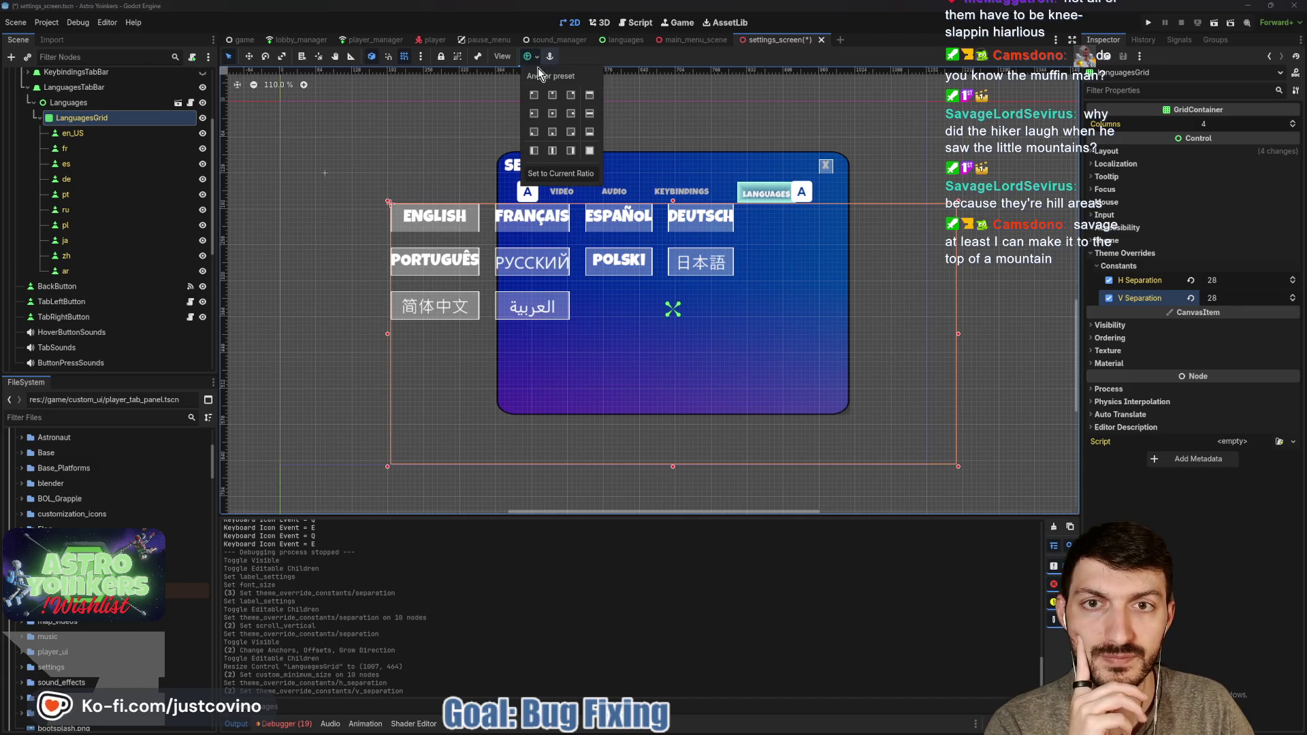
click(551, 116)
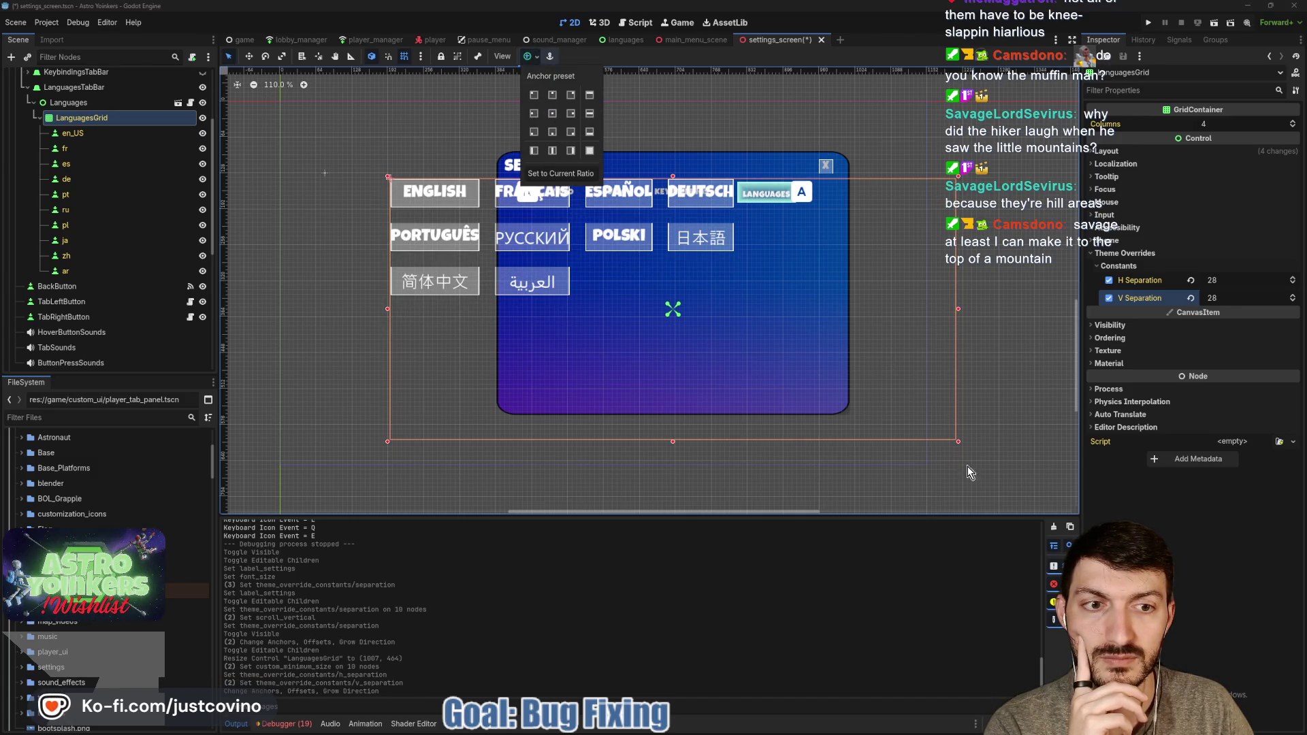
click(957, 446)
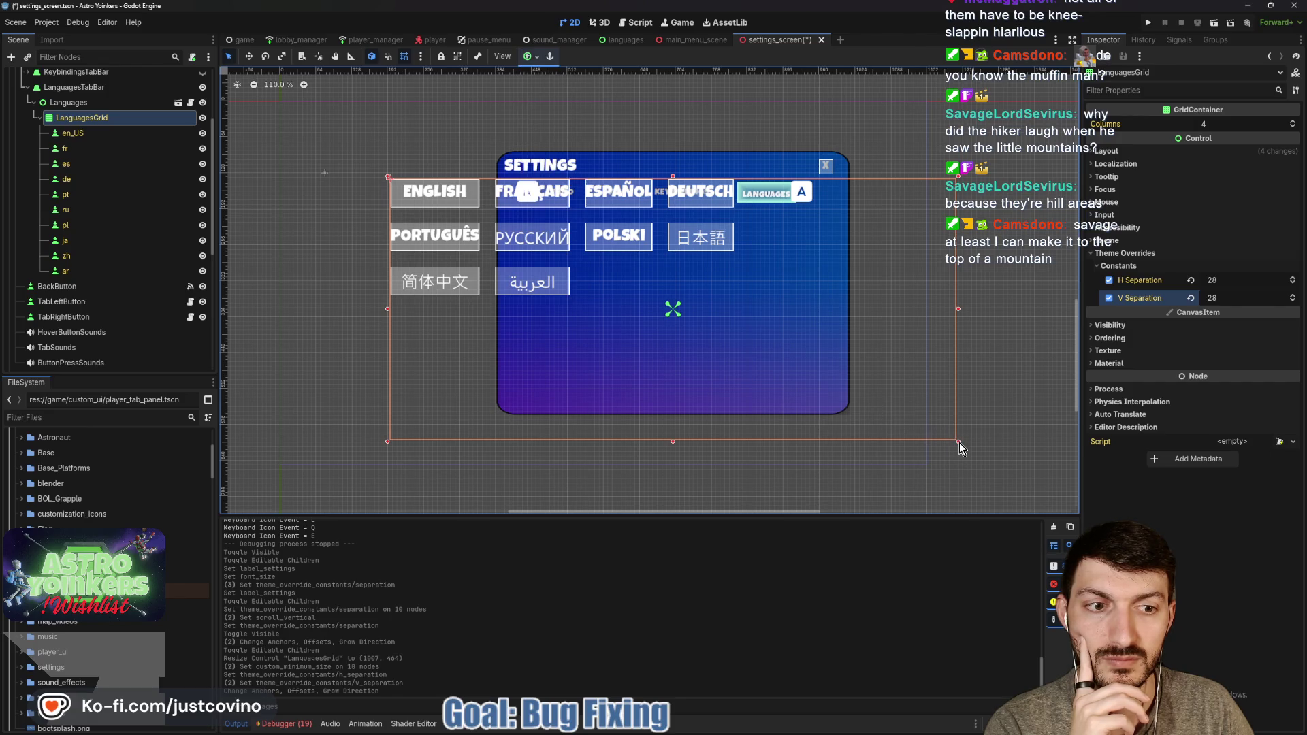
mouse_move(958, 441)
mouse_down()
mouse_move(865, 423)
mouse_move(747, 372)
mouse_move(701, 317)
mouse_up()
key(w)
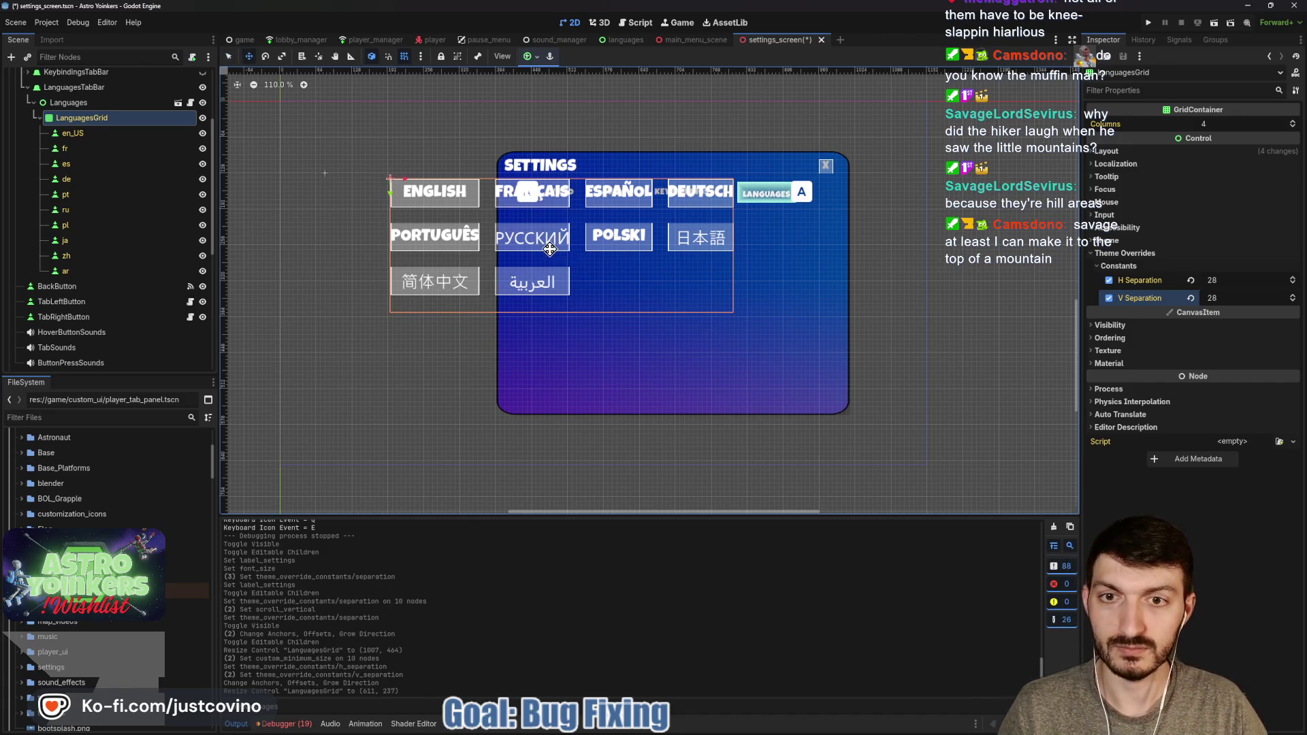
drag(548, 246, 658, 301)
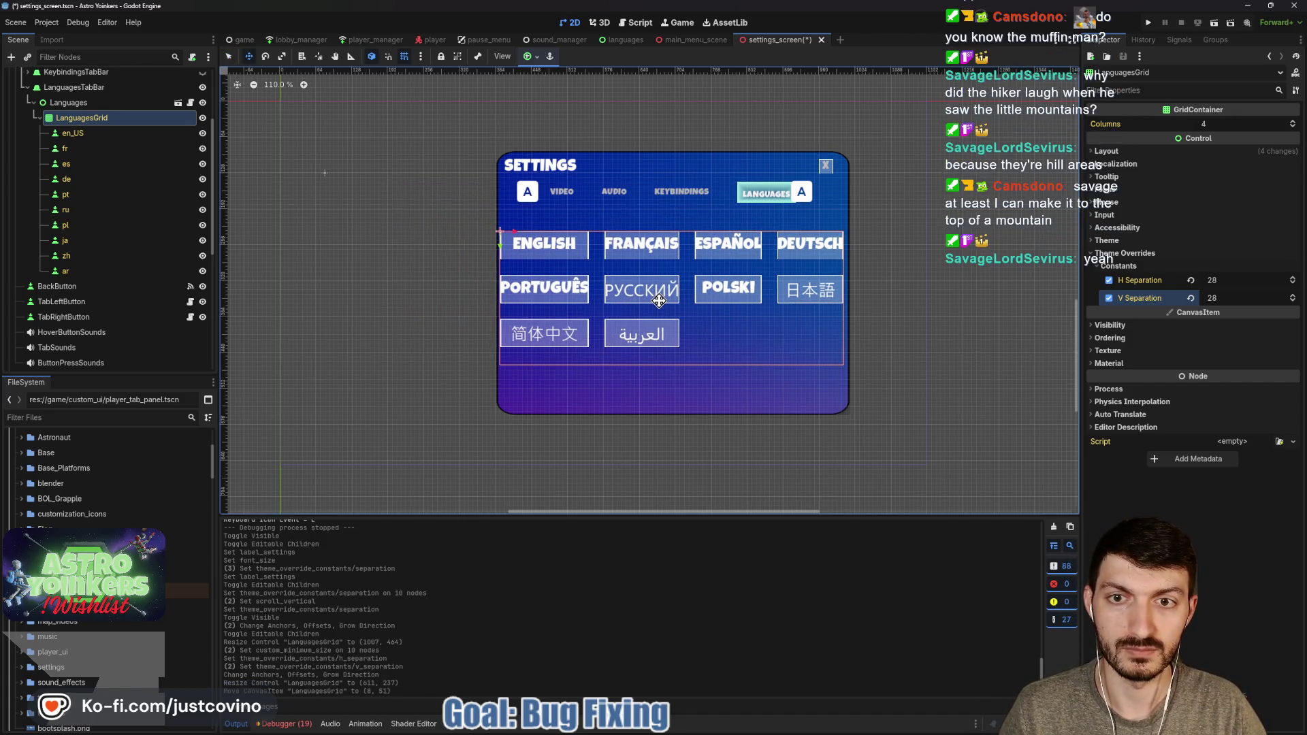
key(q)
Apply the Center anchor preset to LanguagesGrid and save the settings scene
scroll(821, 338, down, 1)
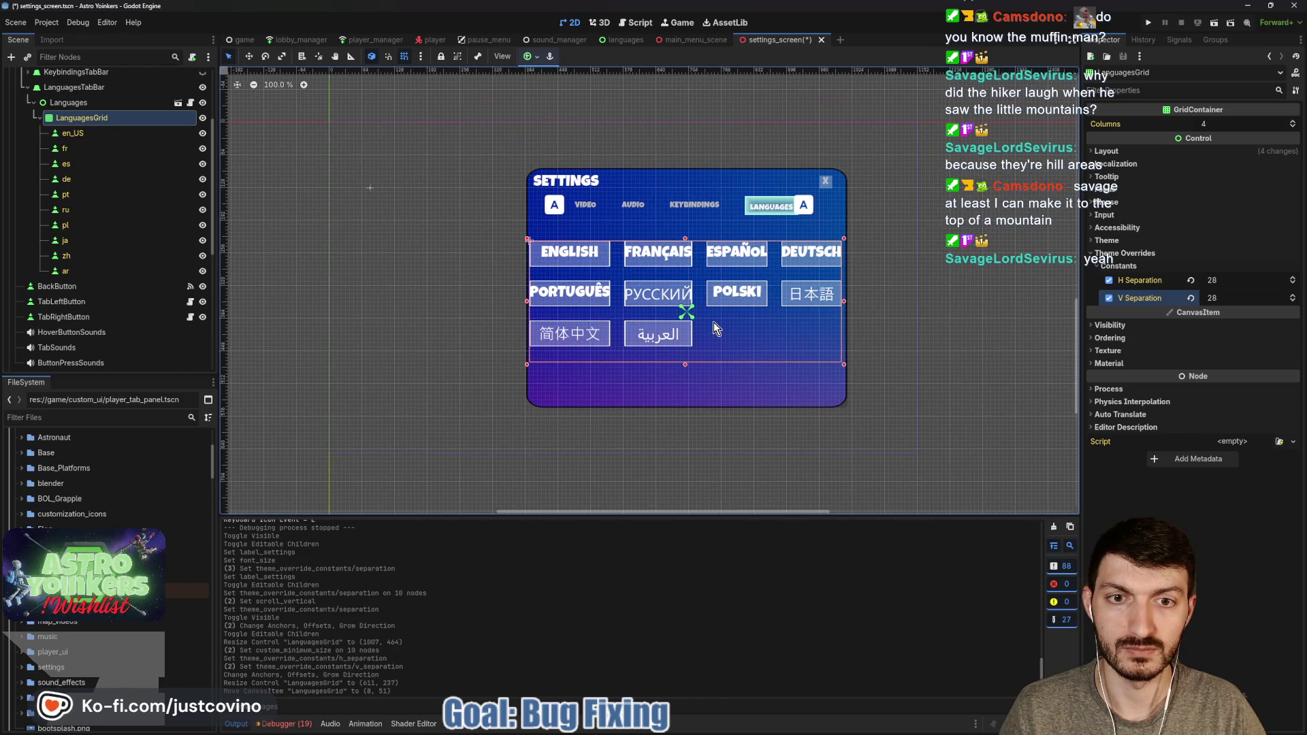
click(540, 58)
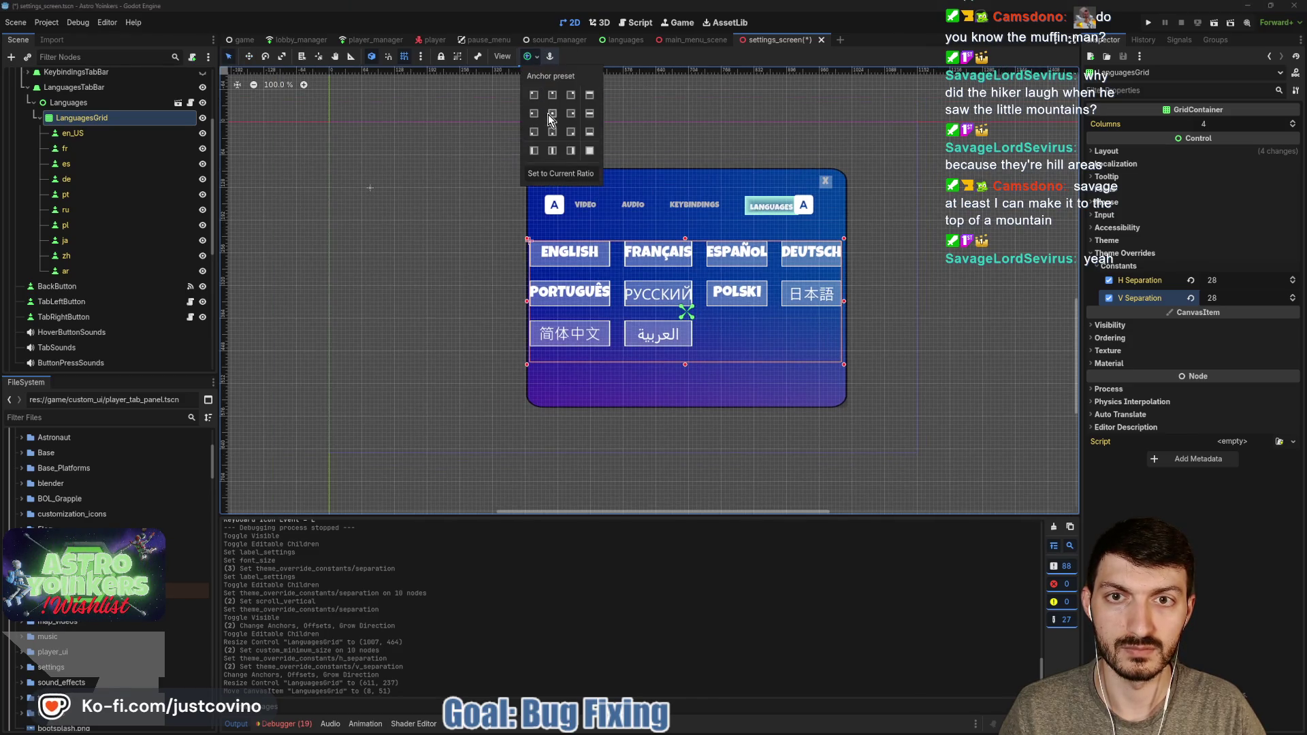
click(550, 114)
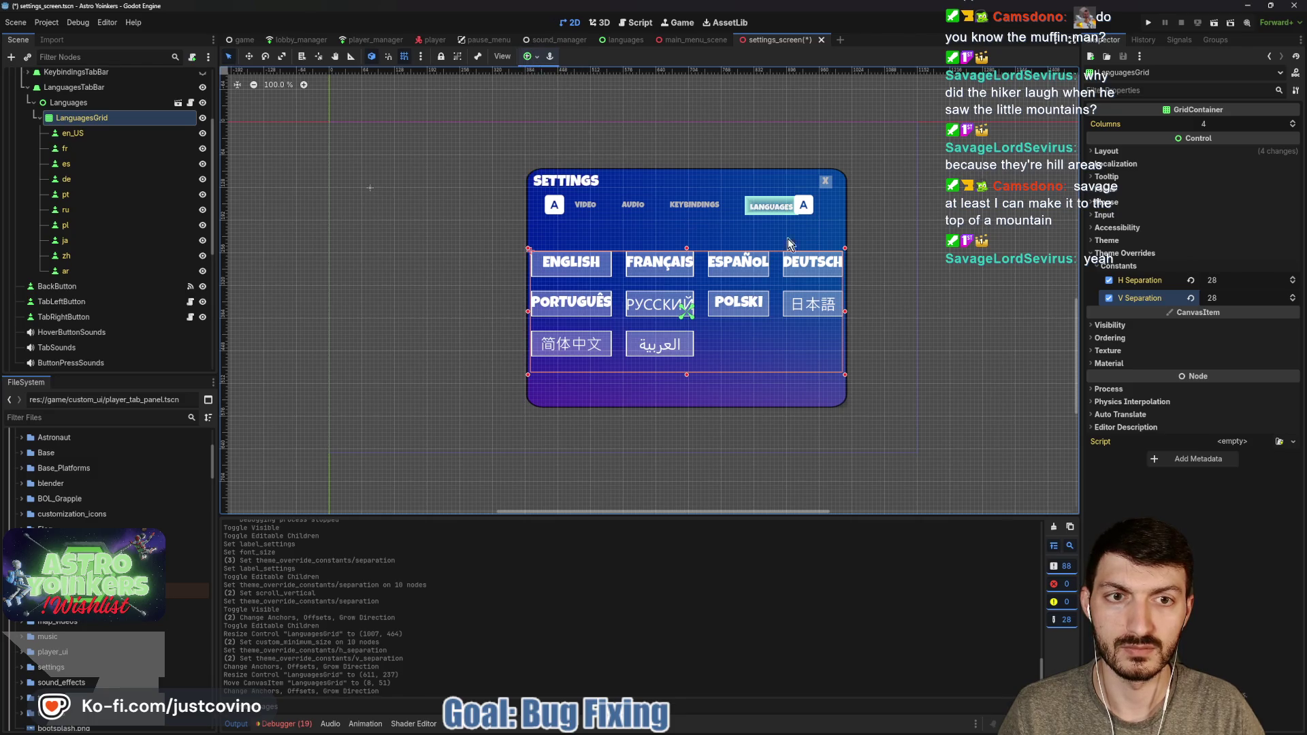
scroll(797, 234, up, 5)
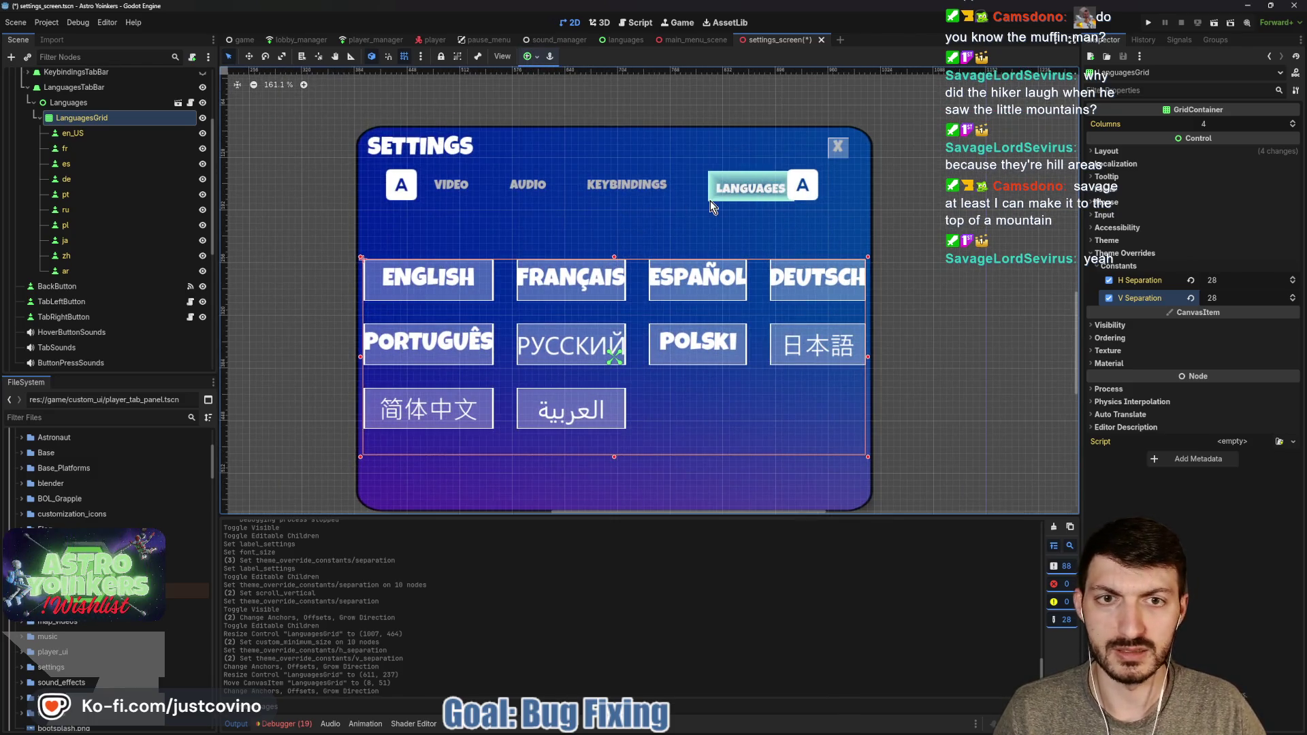
scroll(71, 150, up, 2)
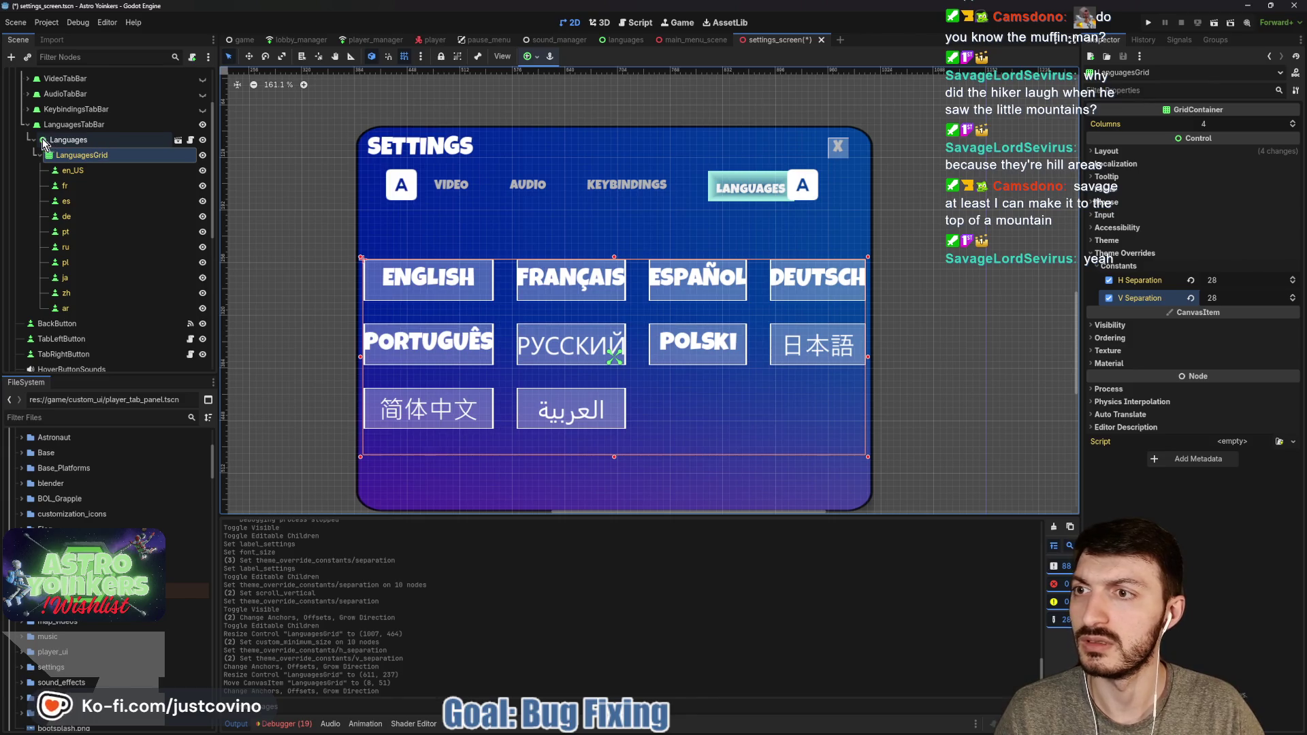
key(ctrl+s)
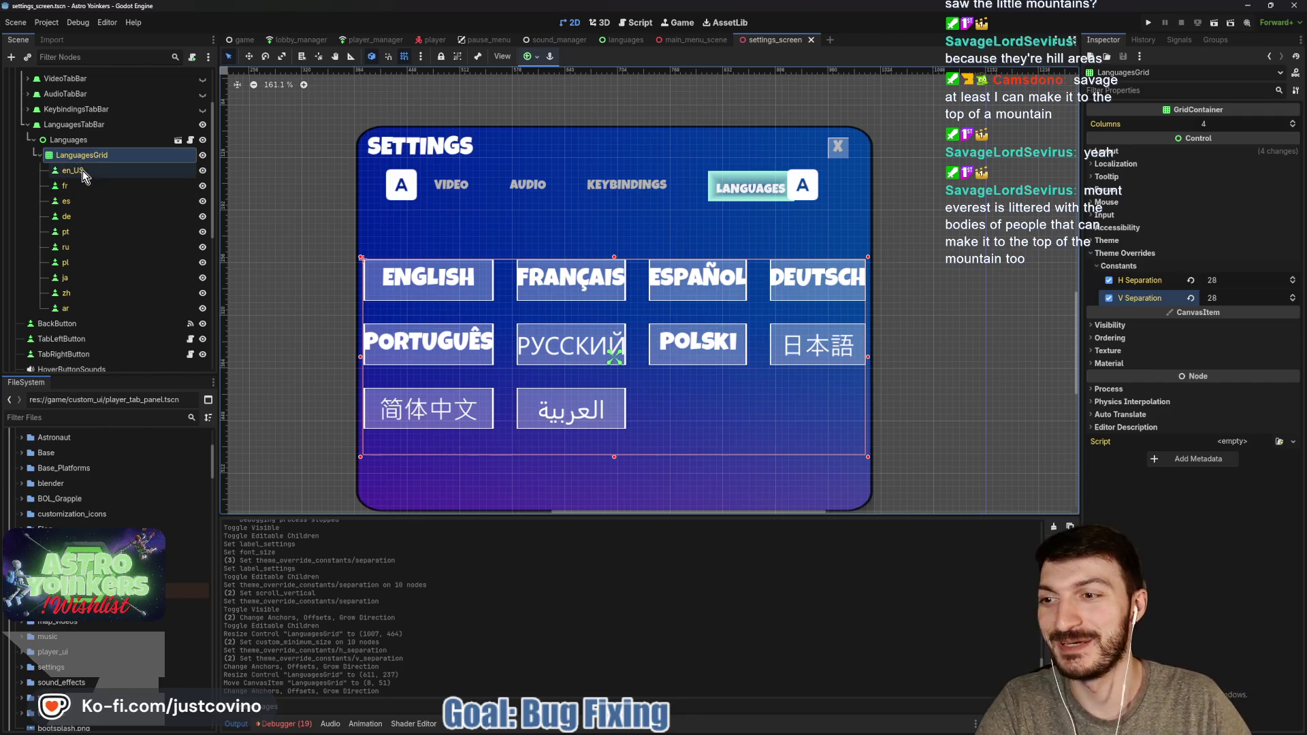
Lower the TabContainer's theme constant from 15 to 14 and save the scene
click(28, 125)
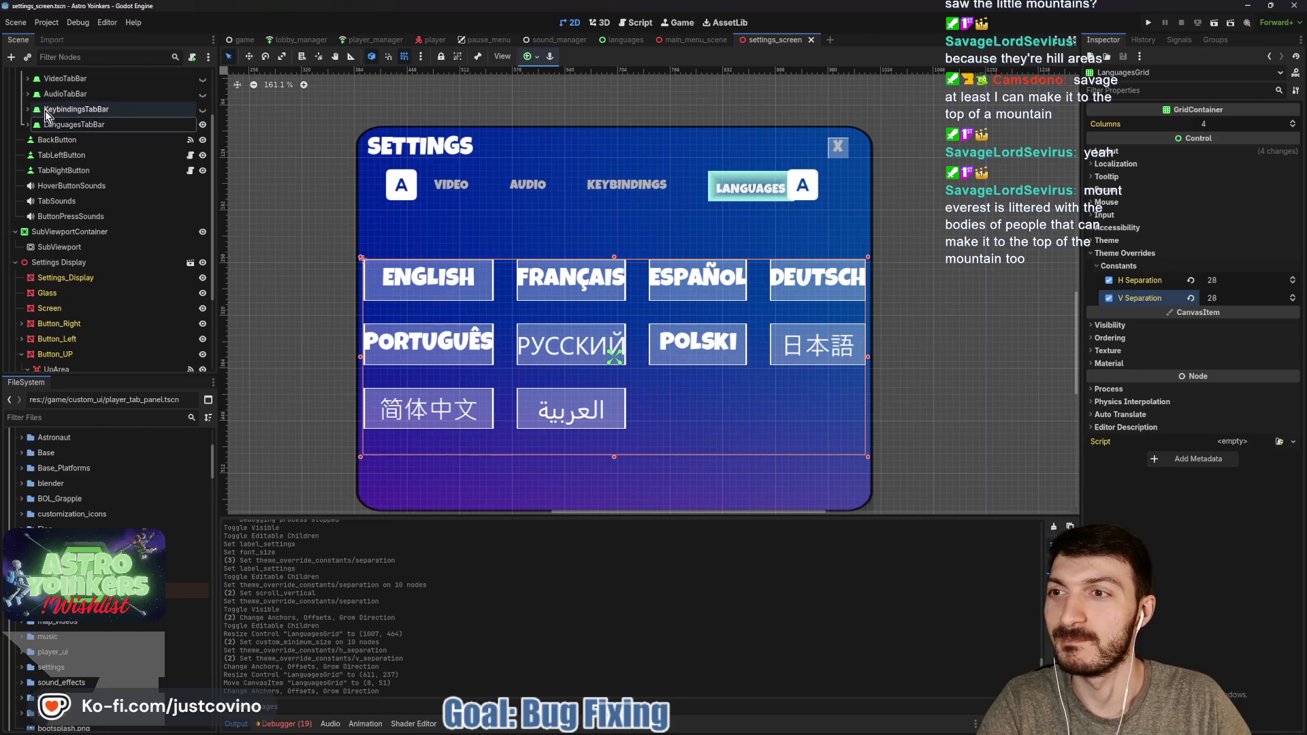
scroll(48, 116, up, 3)
click(60, 138)
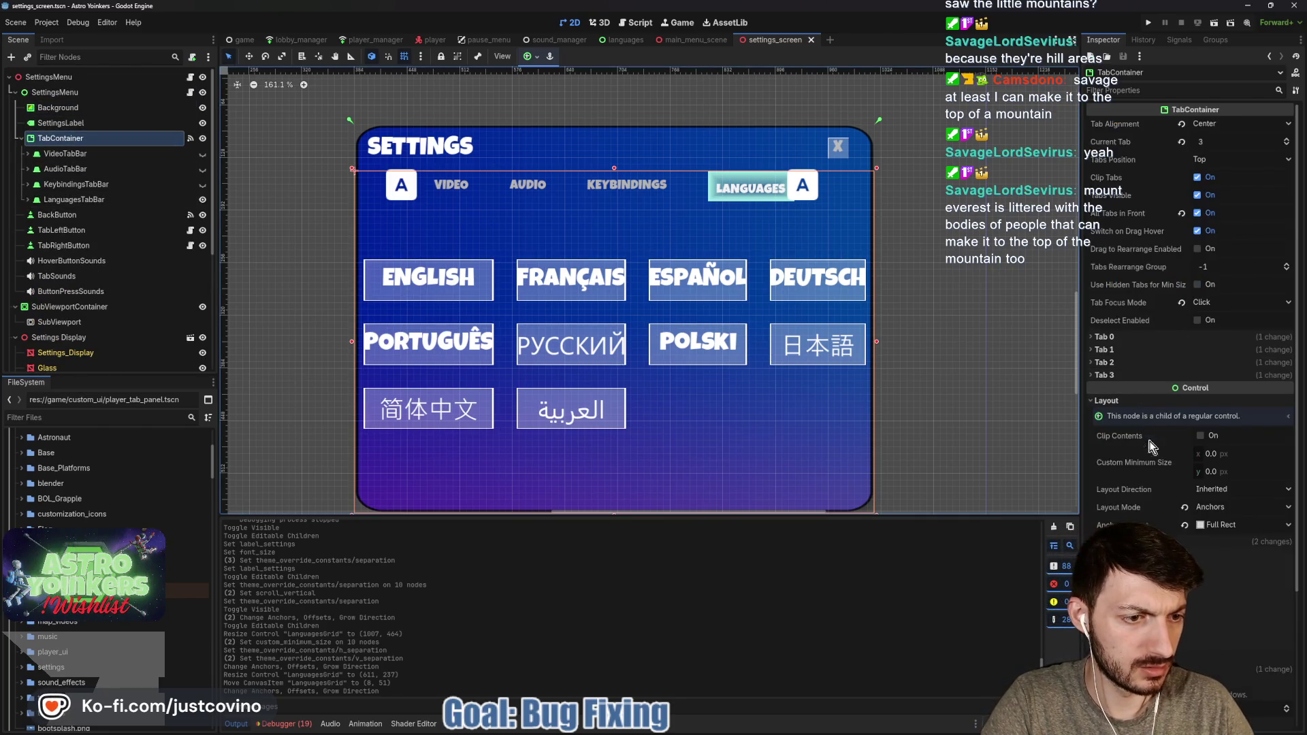
scroll(1154, 446, down, 4)
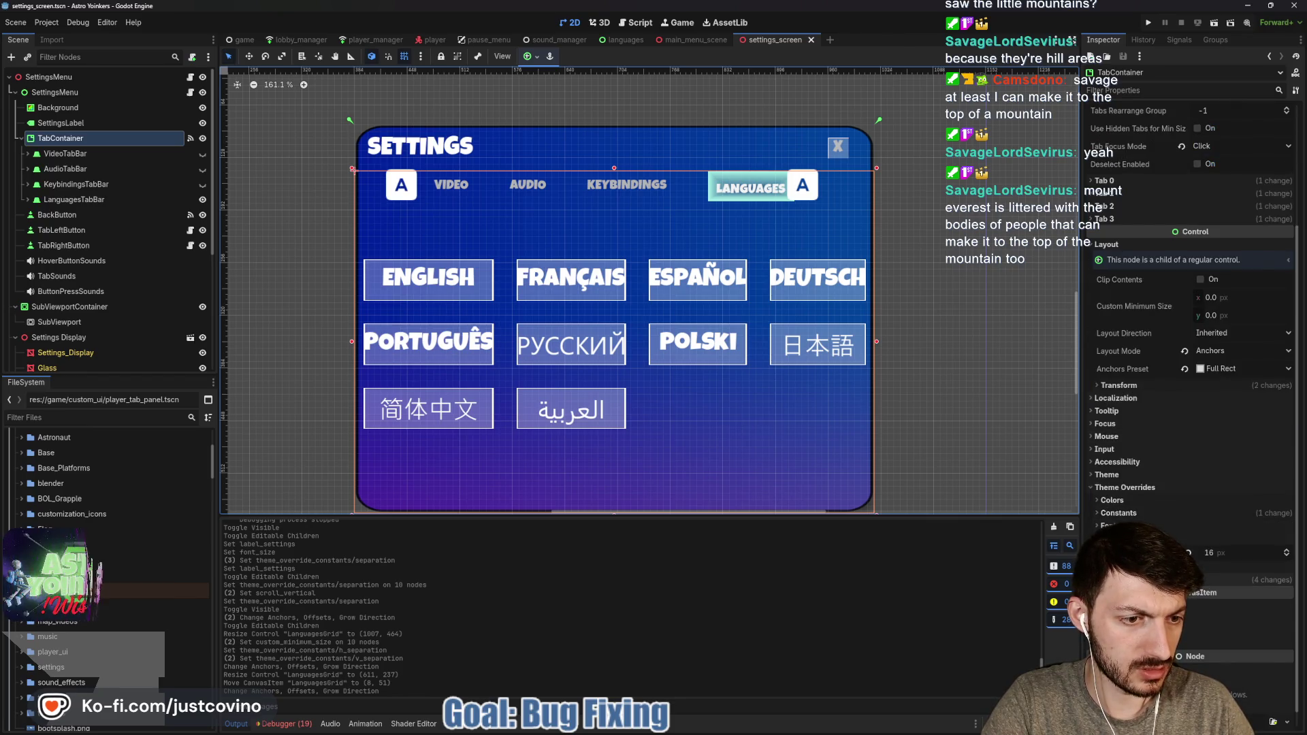
click(1135, 518)
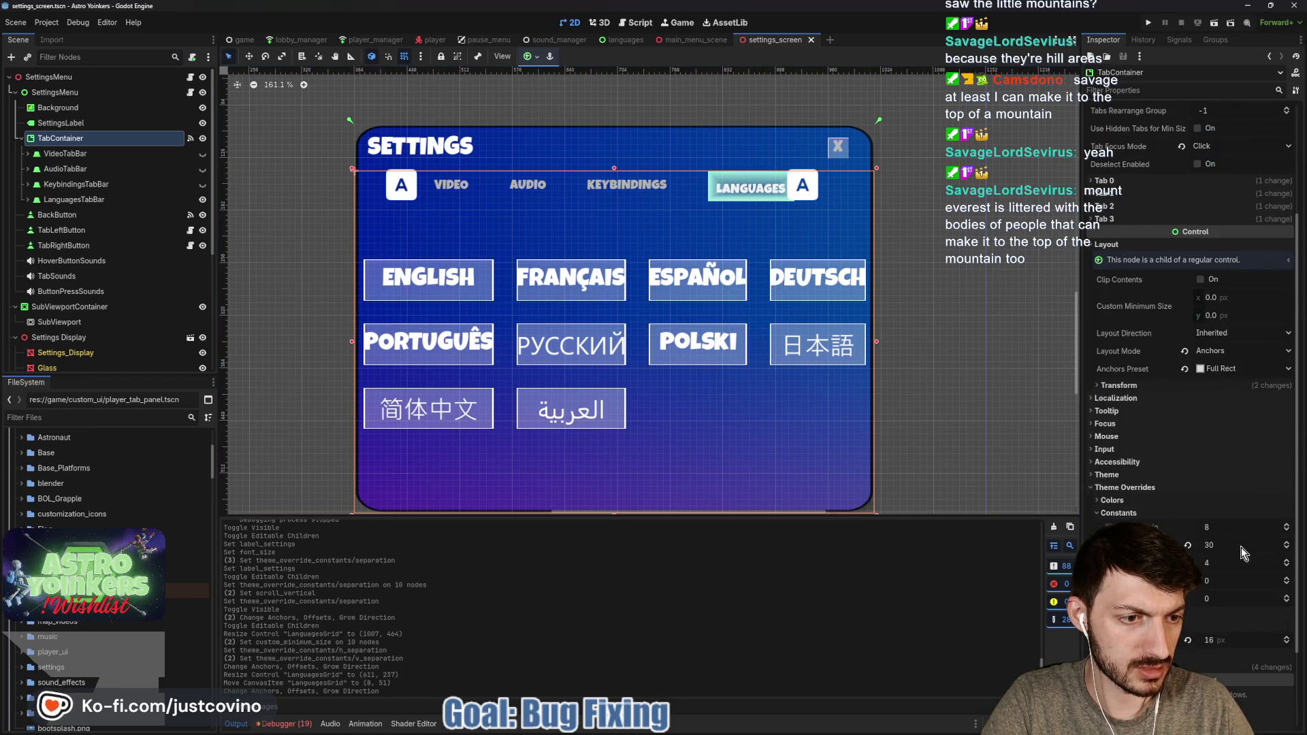
drag(1249, 550, 1215, 550)
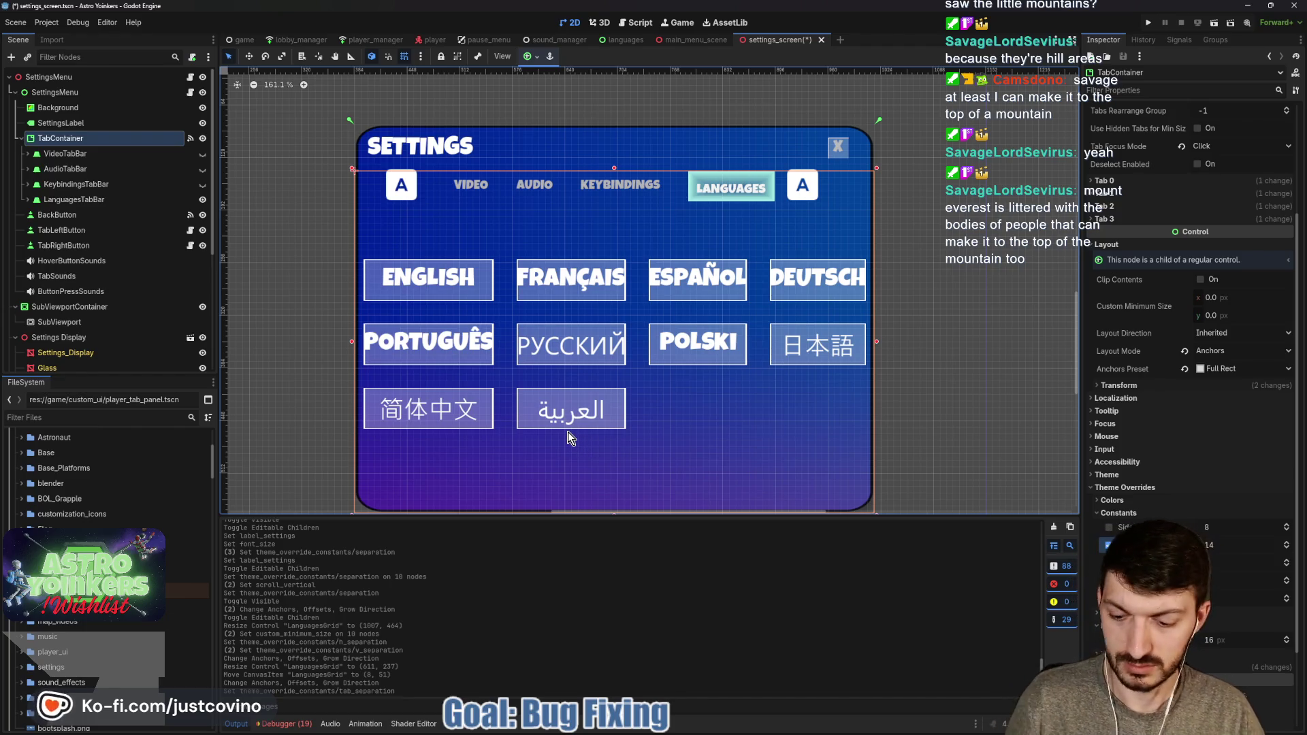
key(ctrl+s)
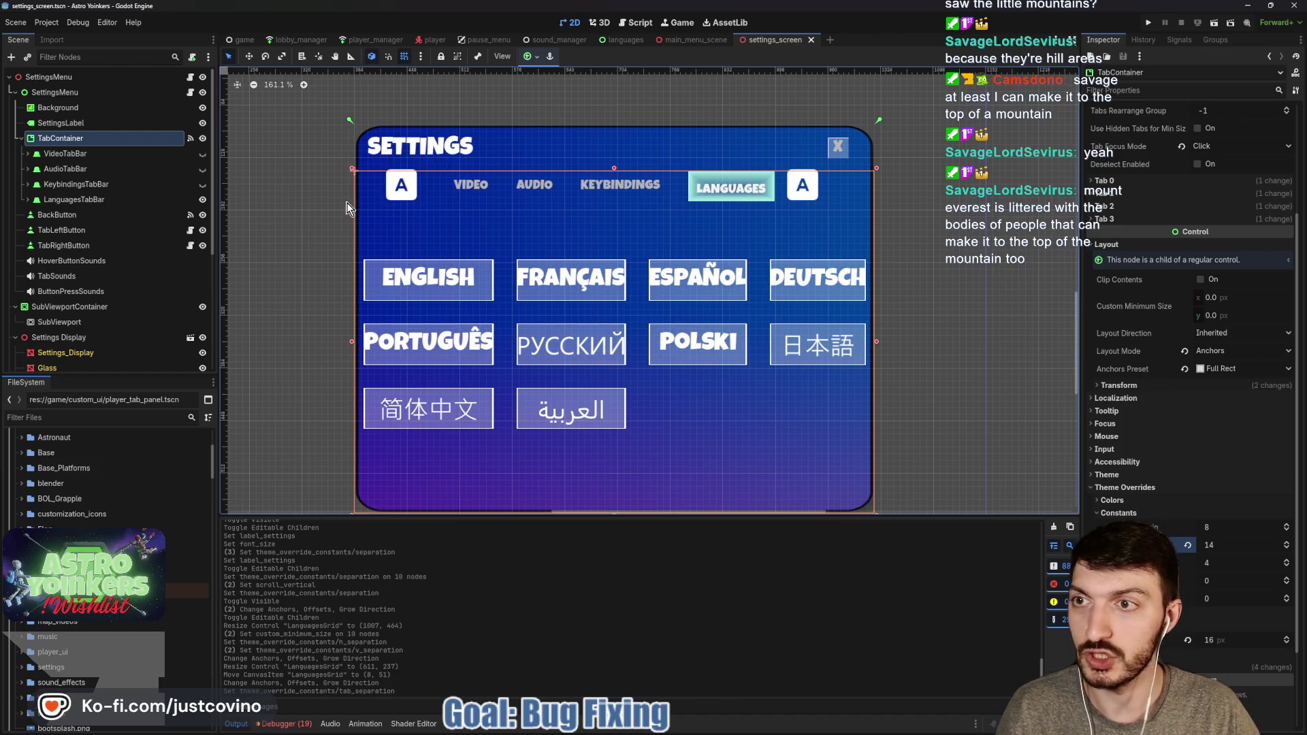
Nudge the TabContainer's top-left corner slightly down, making its anchors Custom, and save
scroll(368, 236, down, 3)
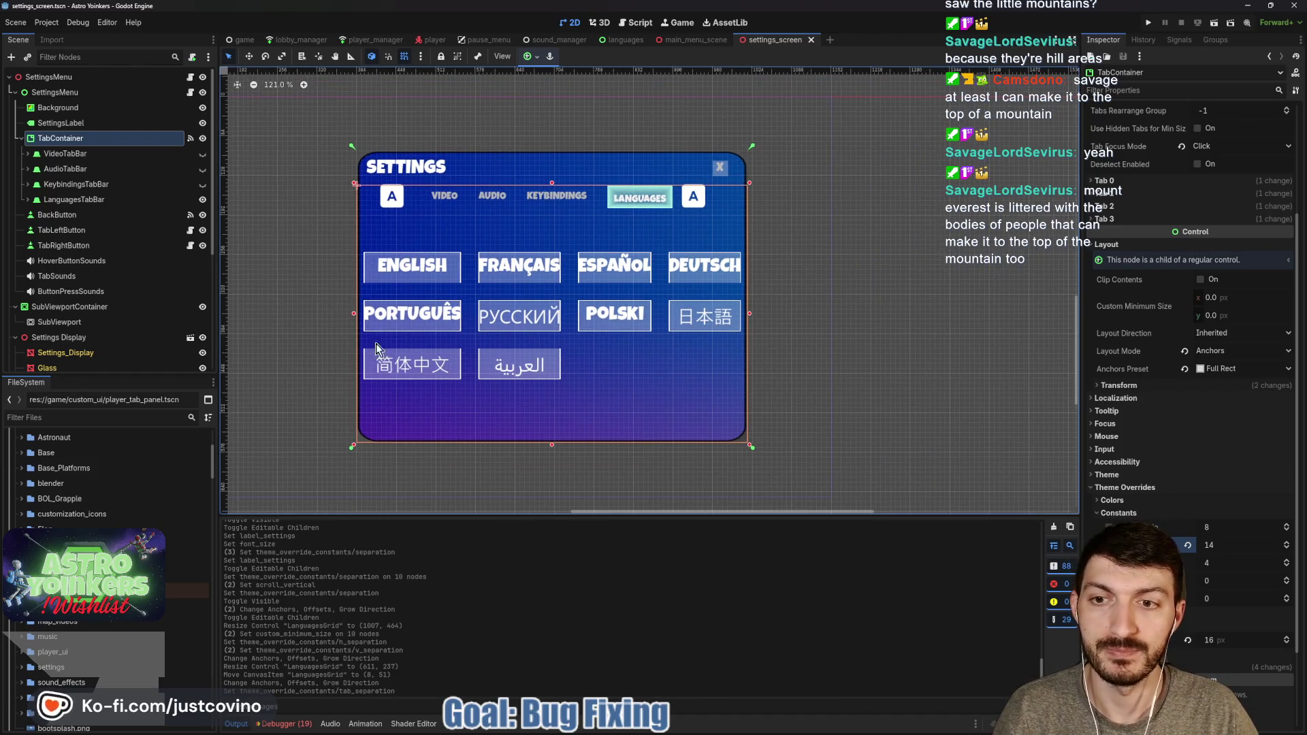
drag(354, 182, 353, 182)
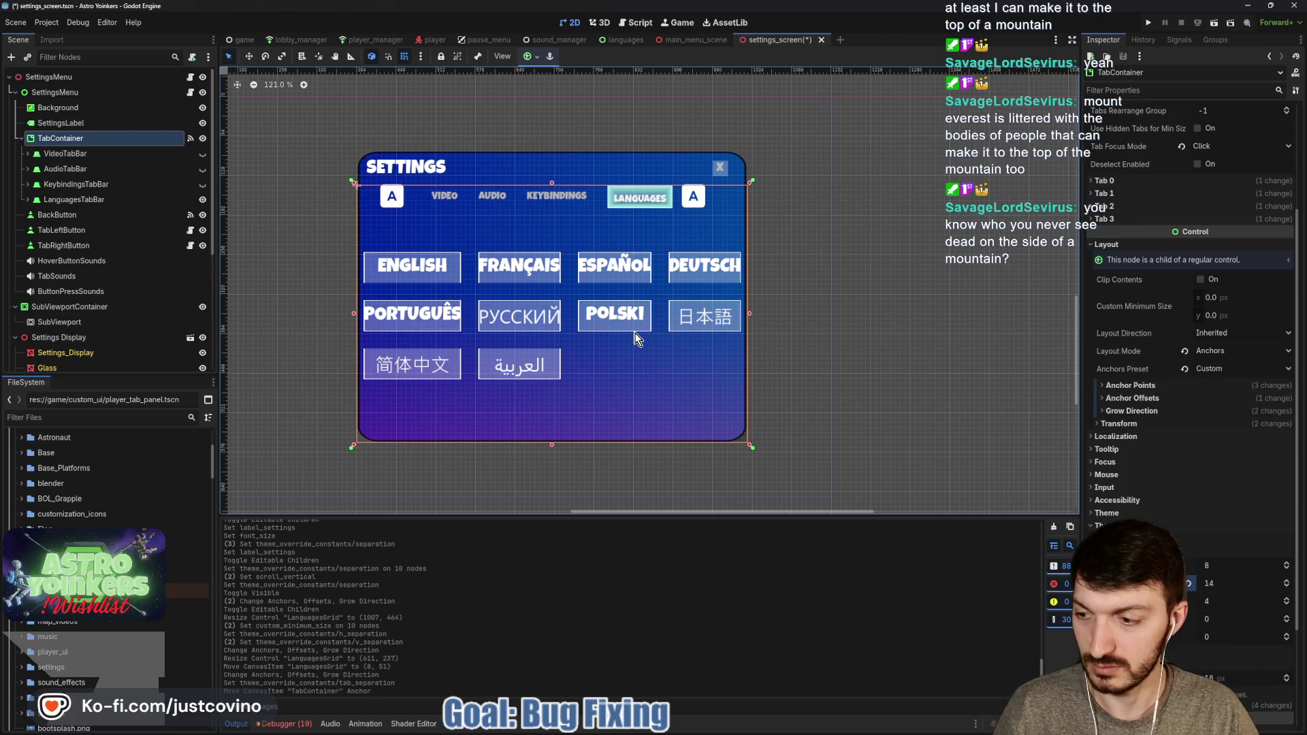
key(ctrl+s)
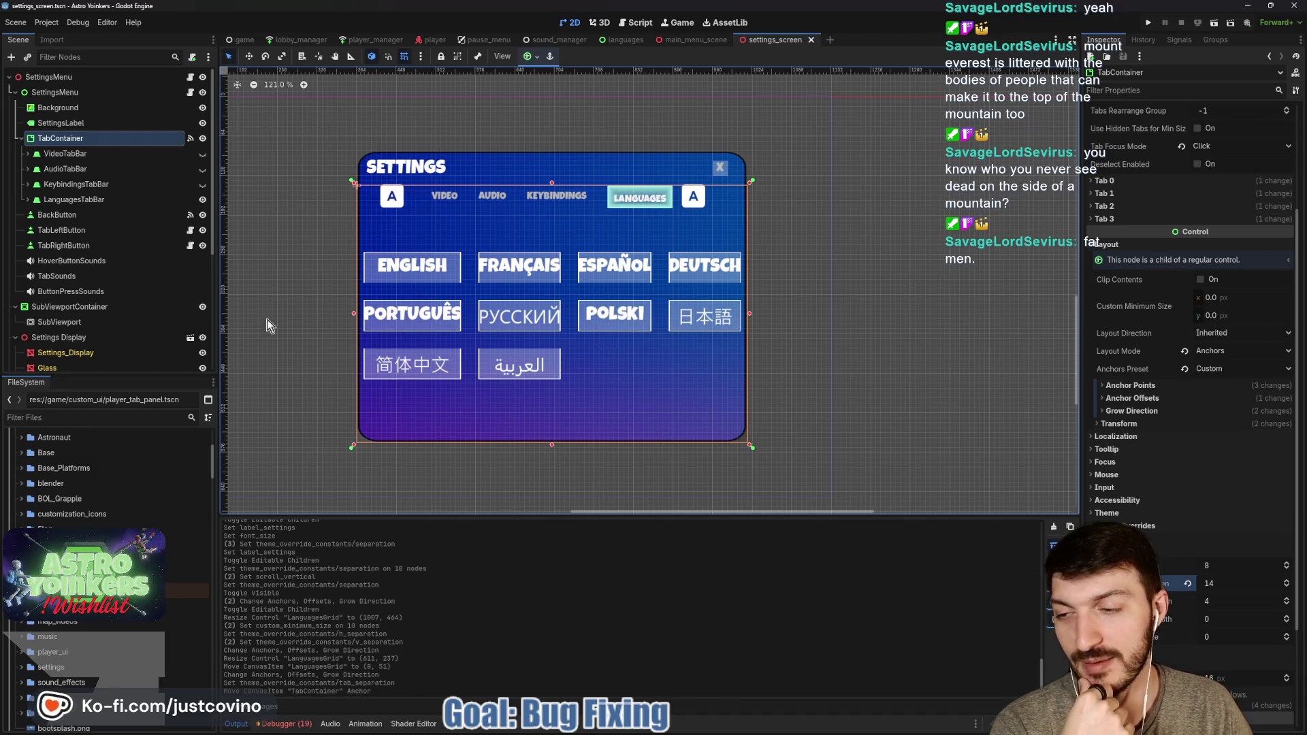
Collapse TabContainer, save, select the root SettingsMenu node and run the project
click(21, 139)
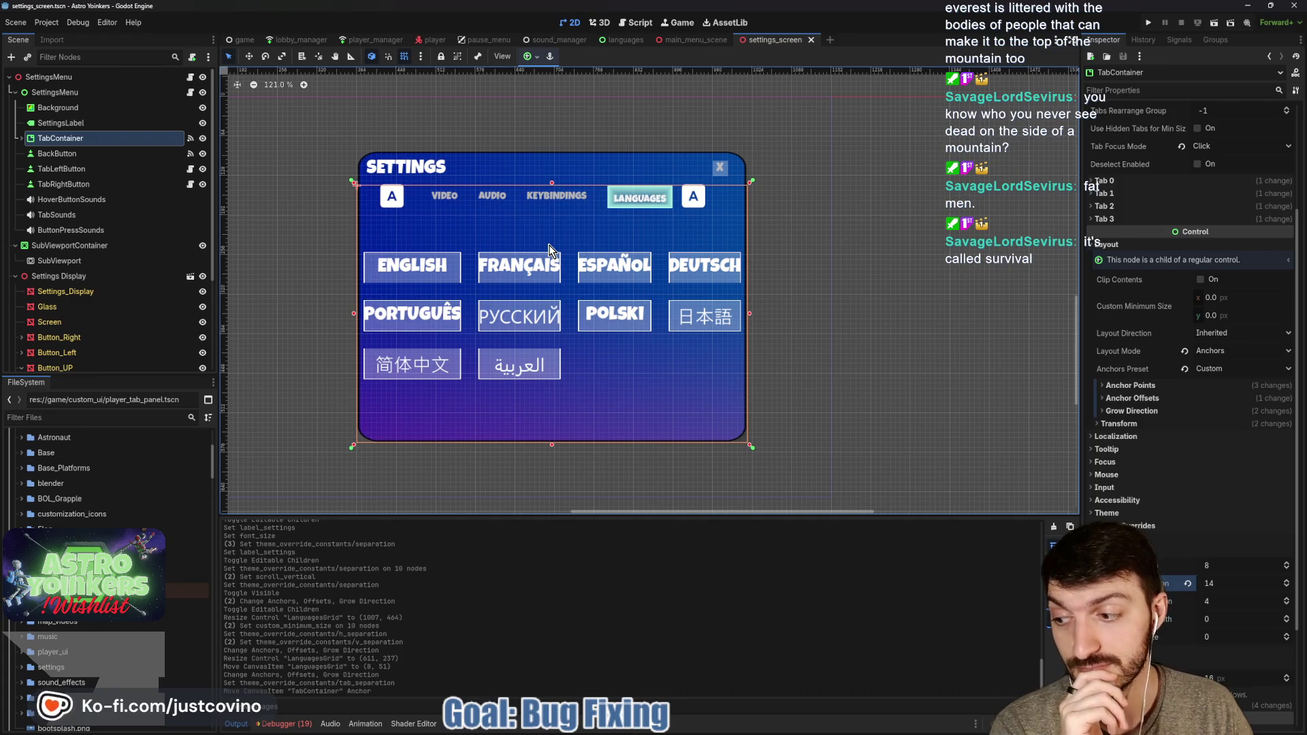
key(ctrl+s)
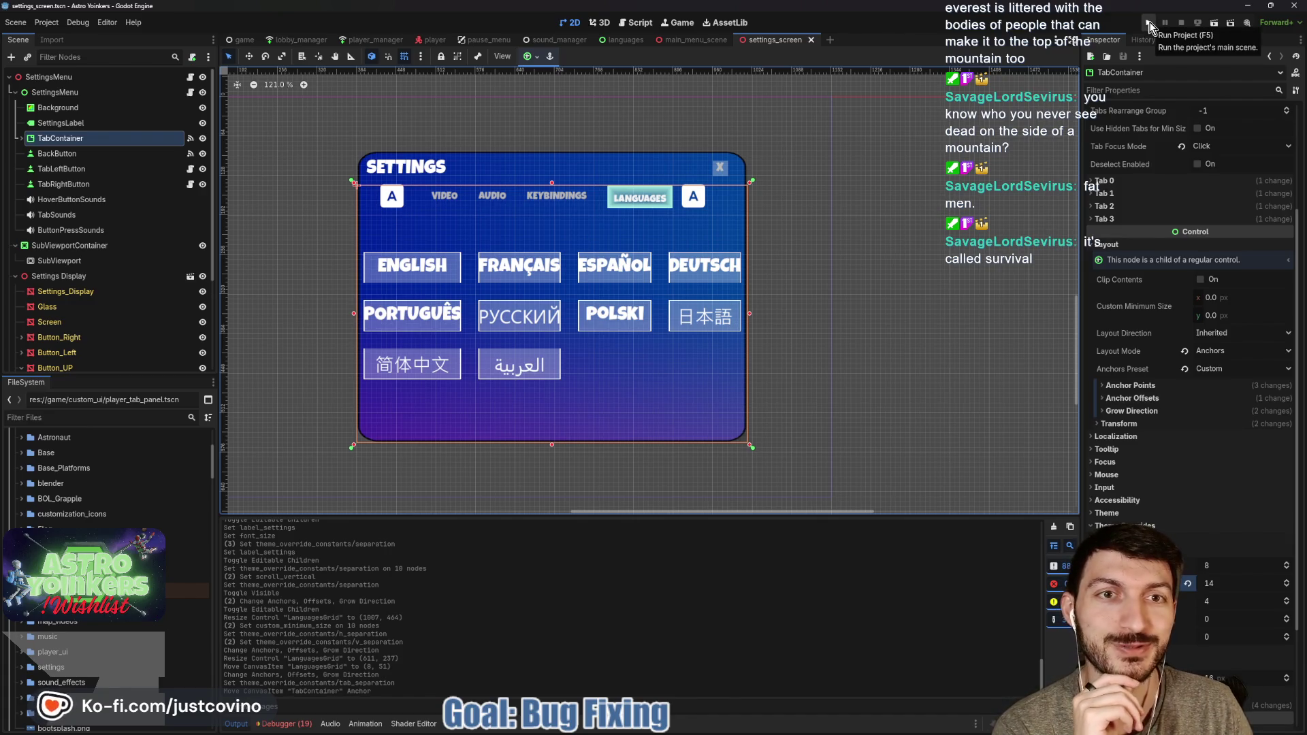
click(49, 77)
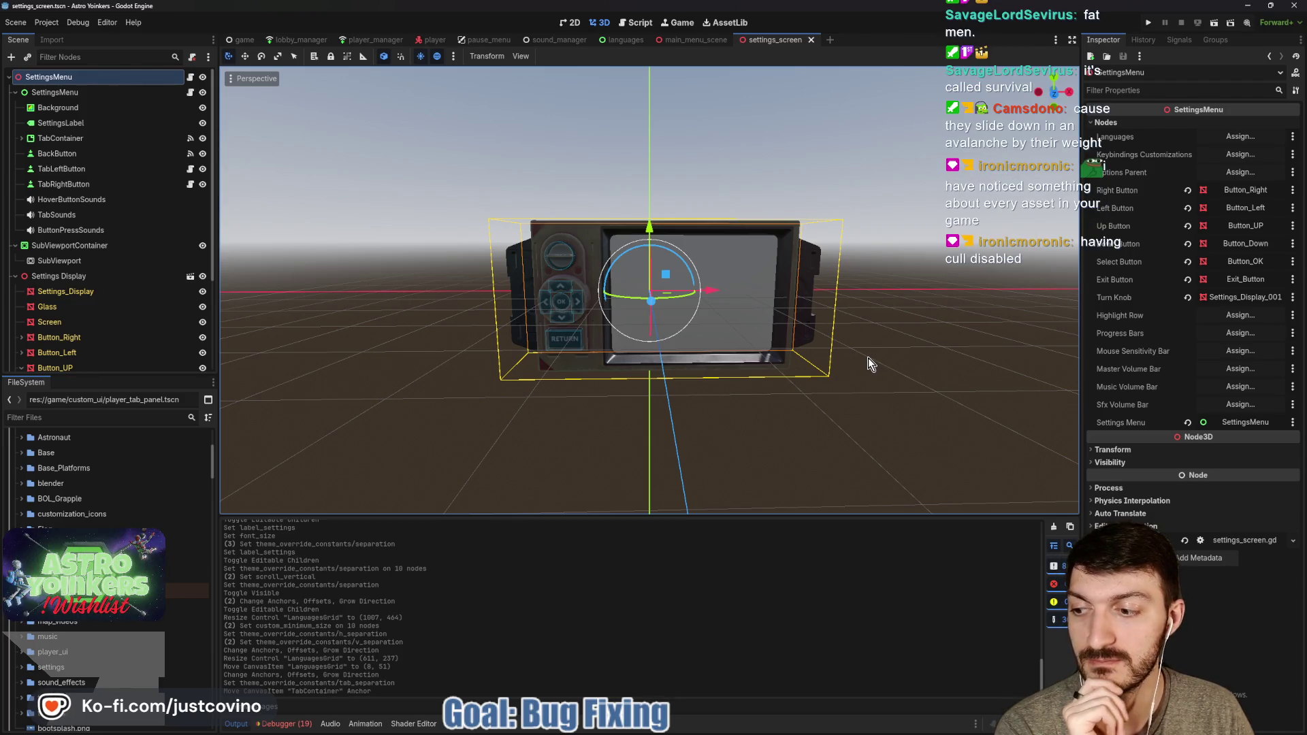
click(1149, 24)
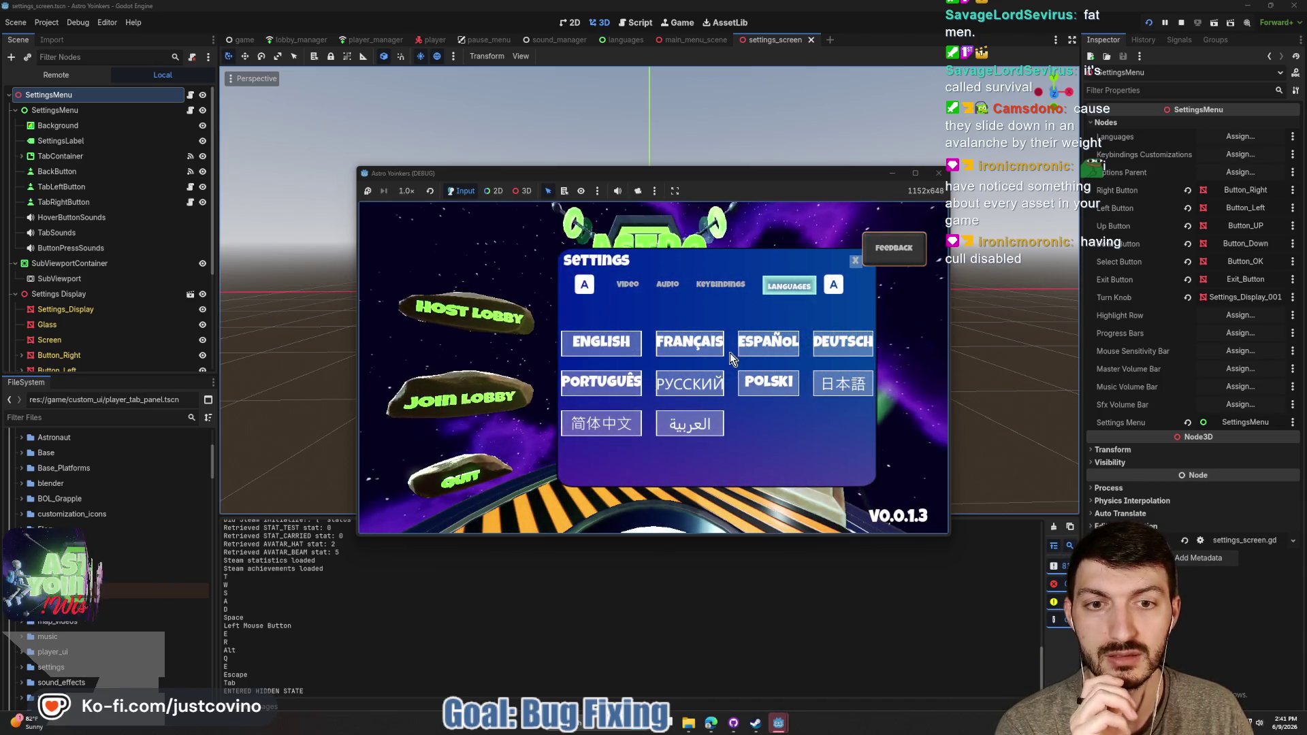
In the game, scroll the Keybindings list, switch to Video and Audio, then close the settings menu
key(q)
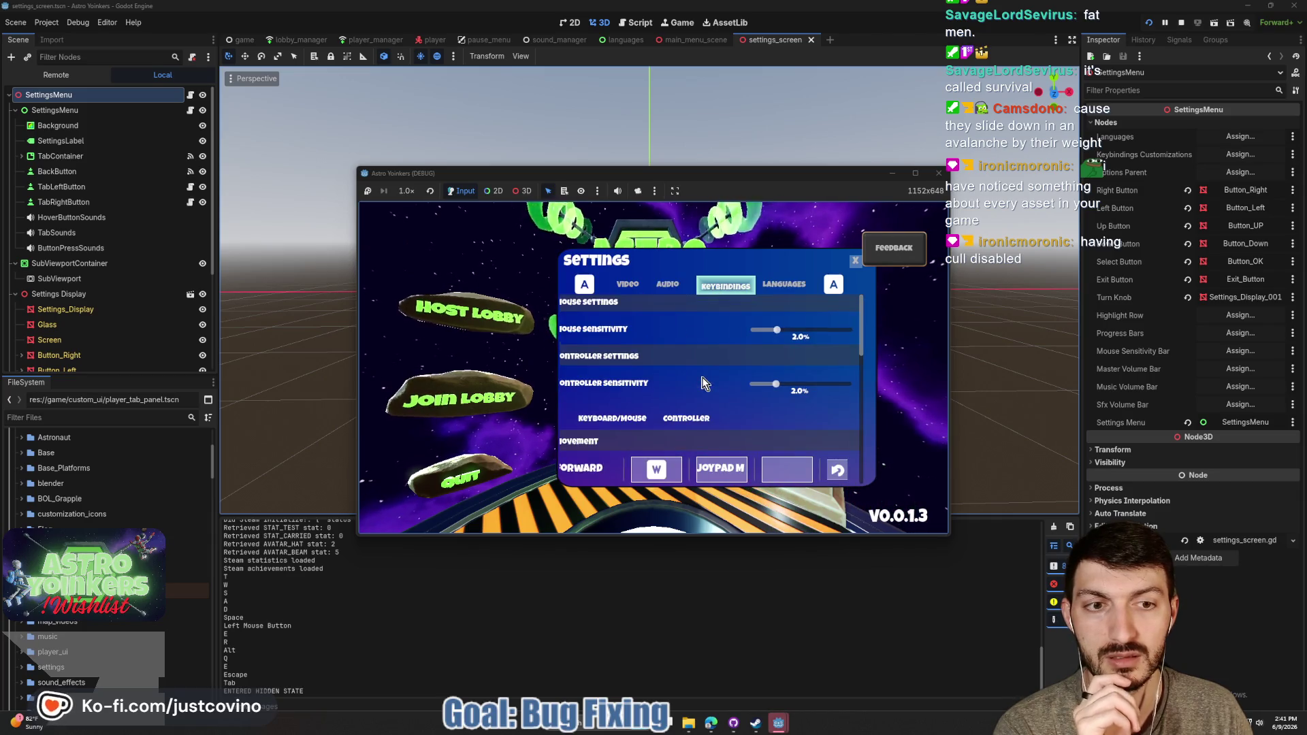
scroll(703, 383, down, 5)
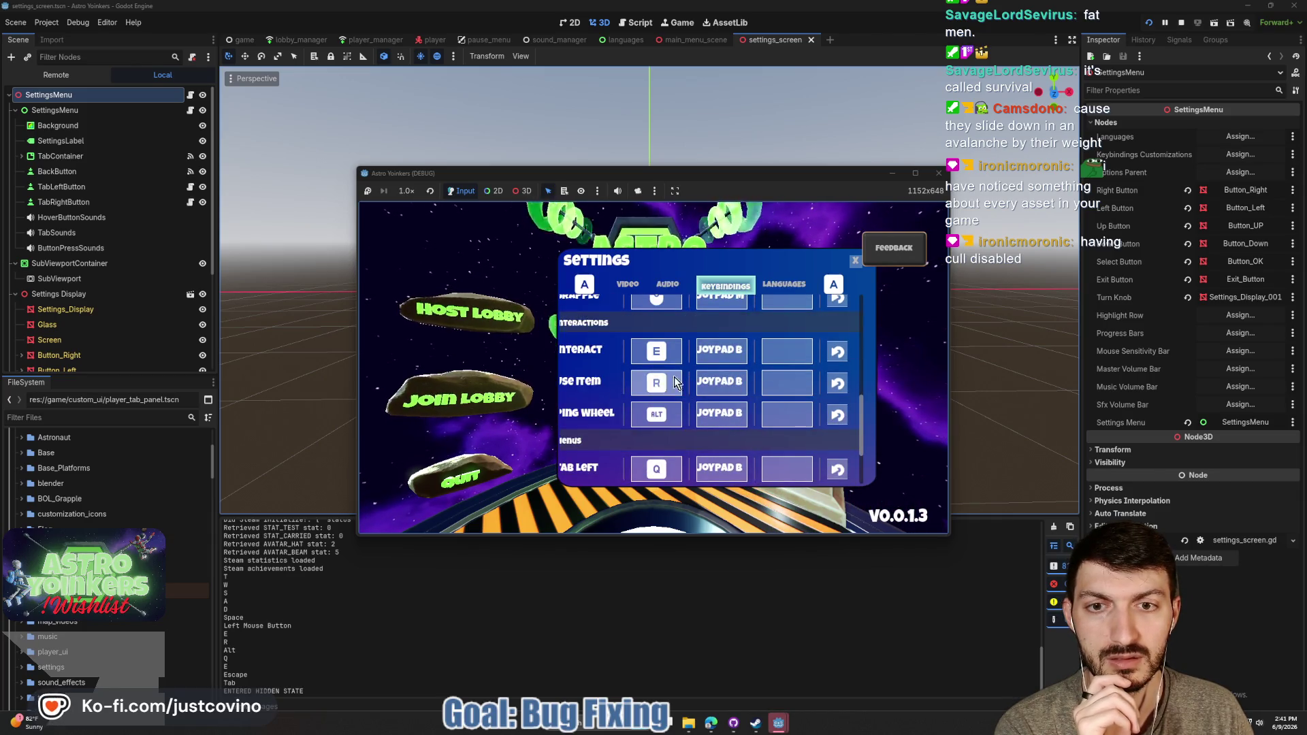
scroll(636, 399, down, 3)
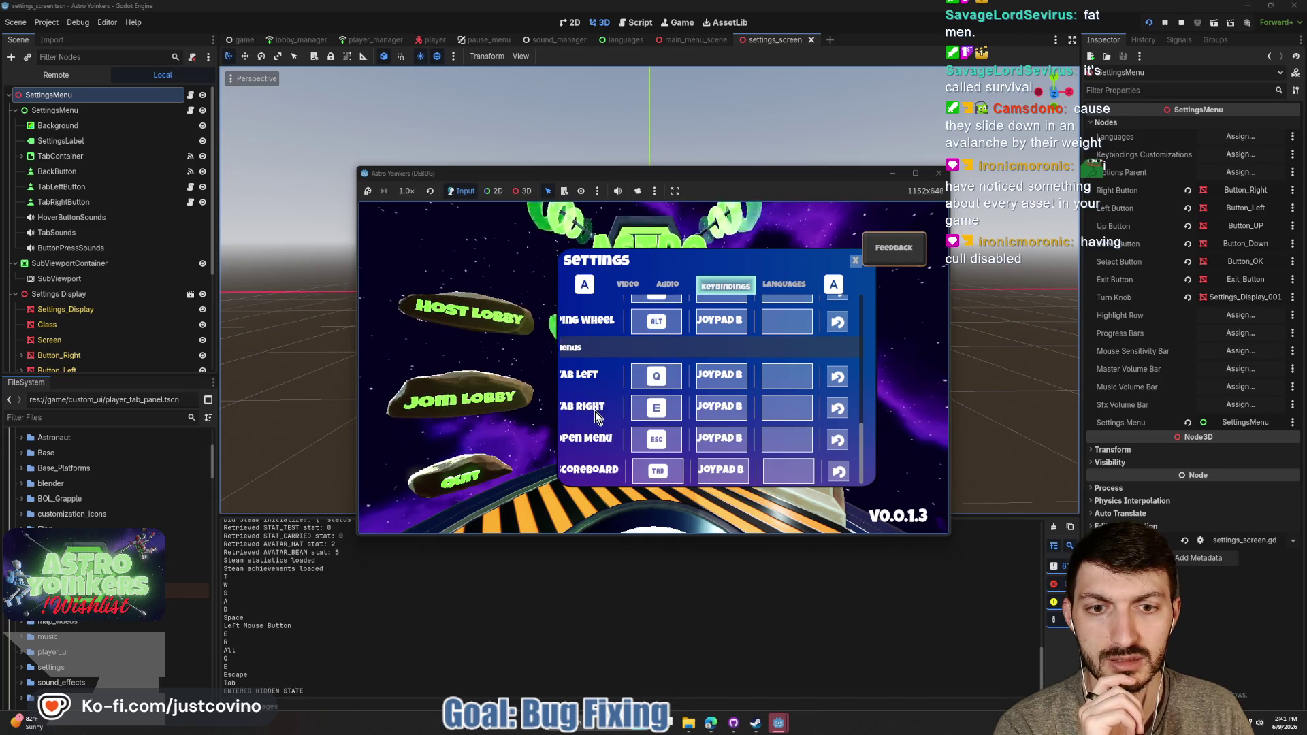
scroll(595, 412, up, 10)
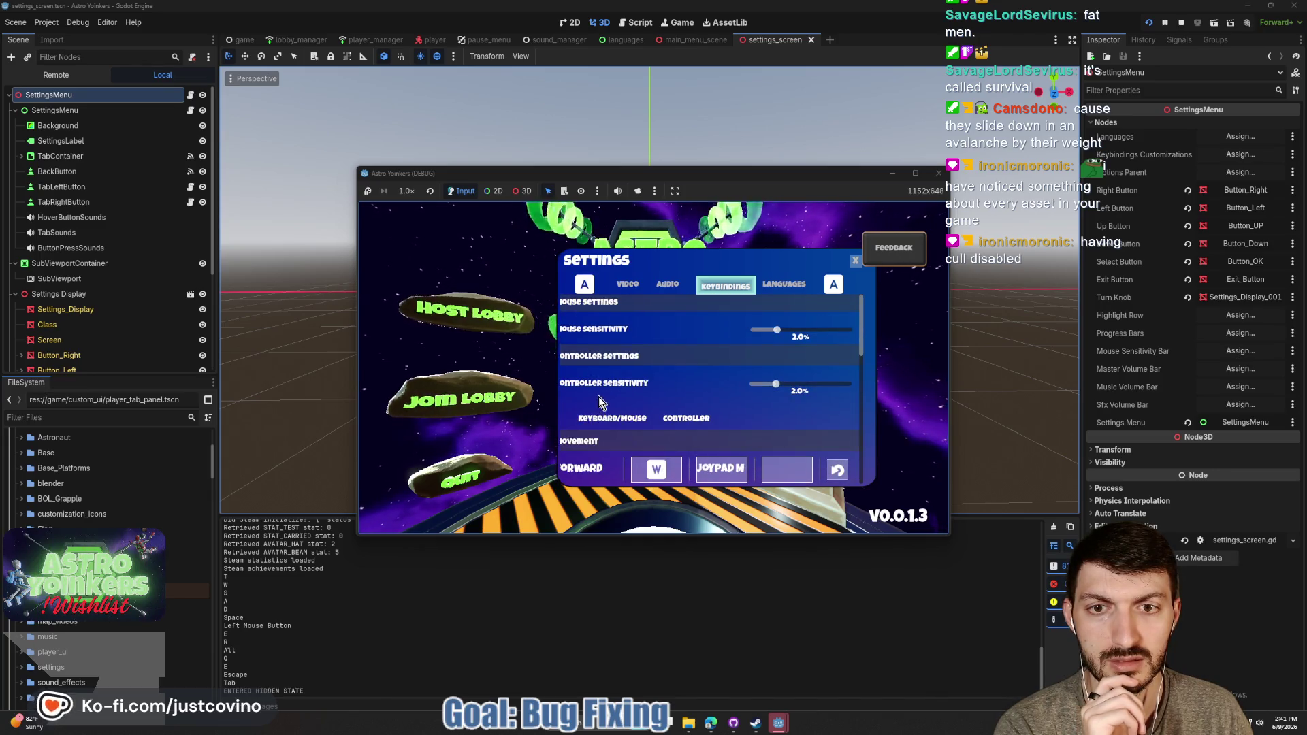
click(669, 281)
click(633, 284)
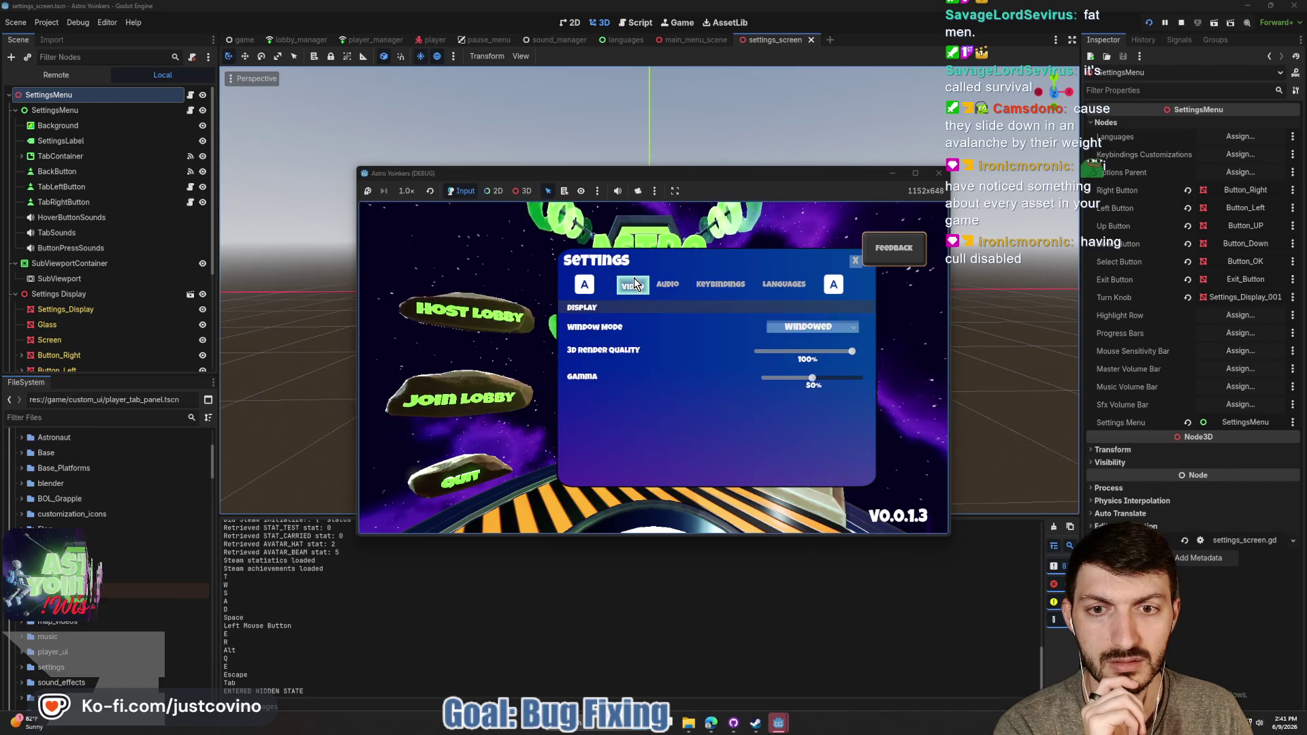
click(673, 285)
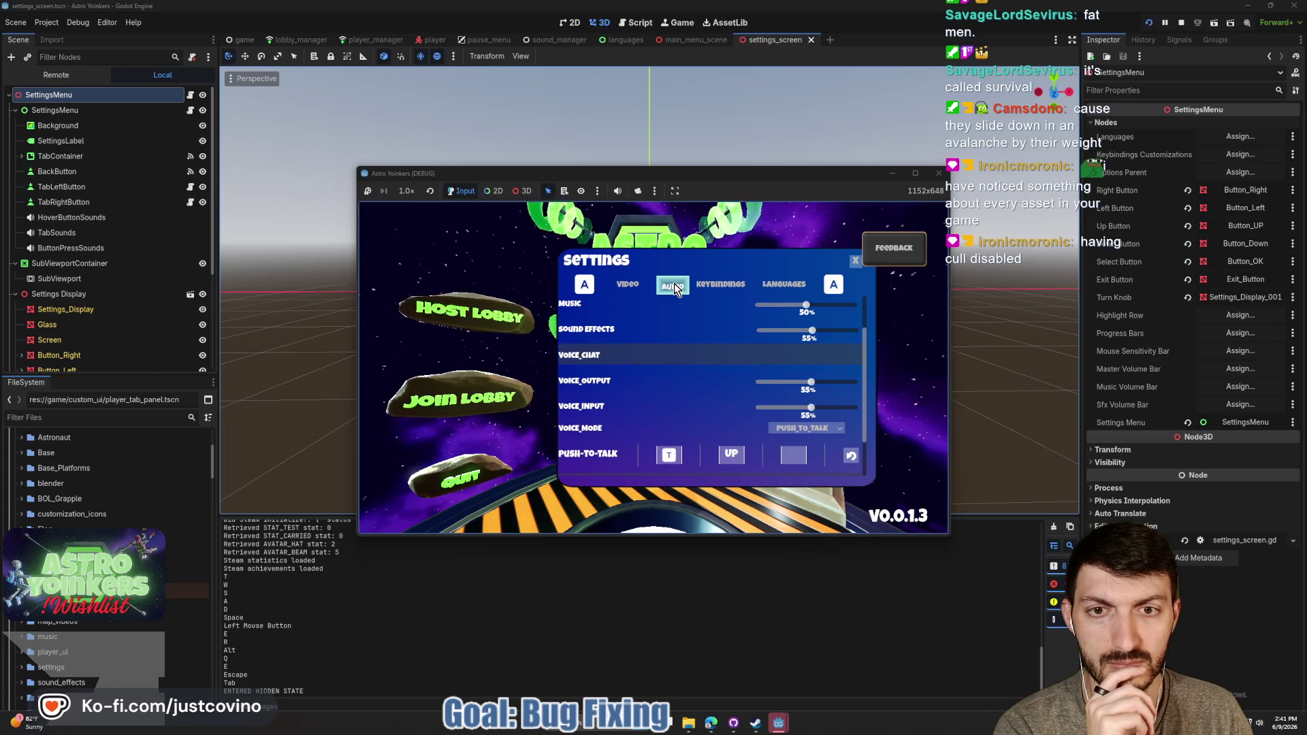
click(855, 263)
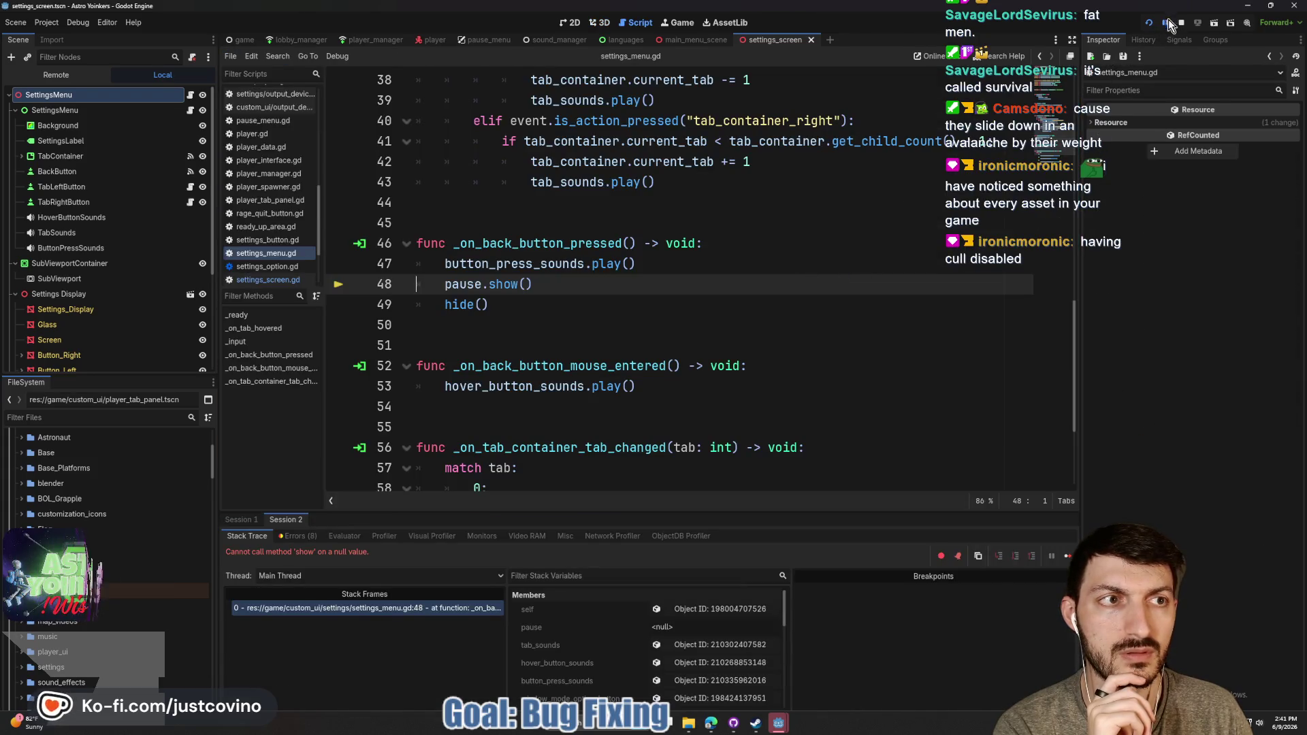
Stop the errored debug session, return to the 2D view and expand TabContainer
click(1168, 19)
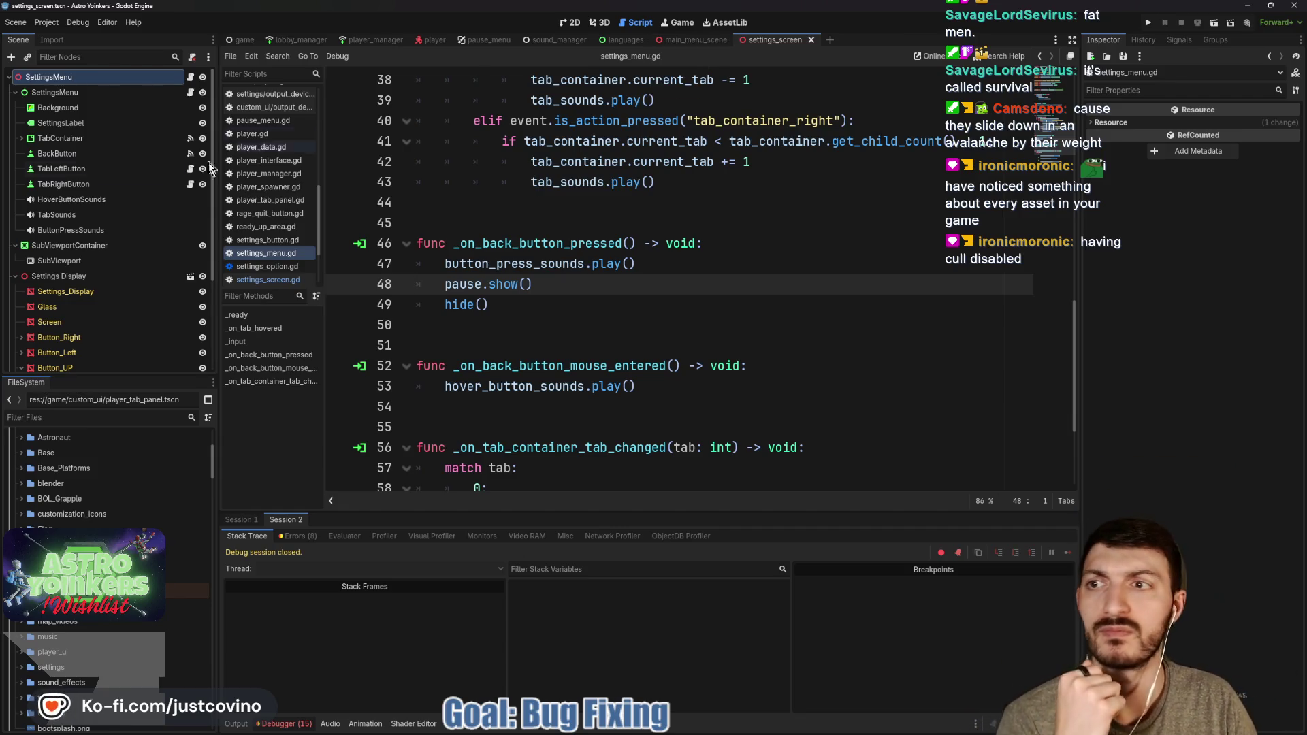
click(565, 23)
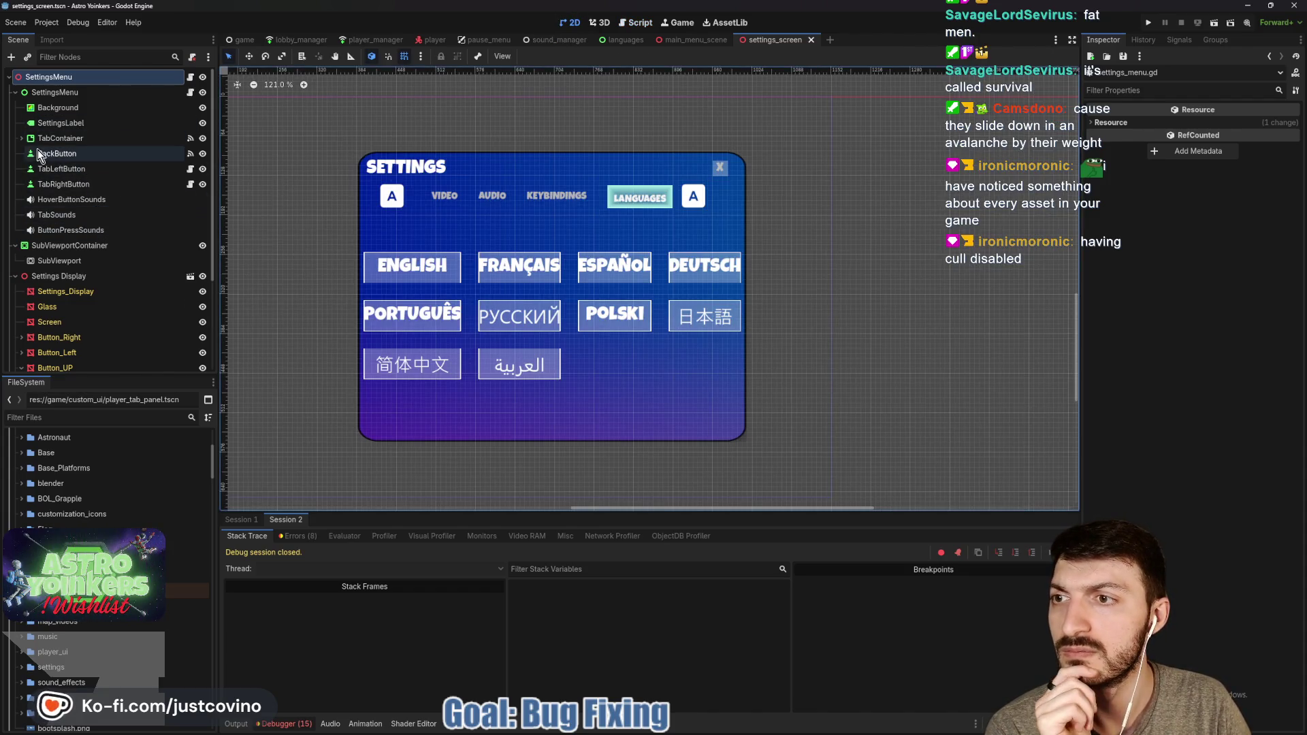
click(21, 138)
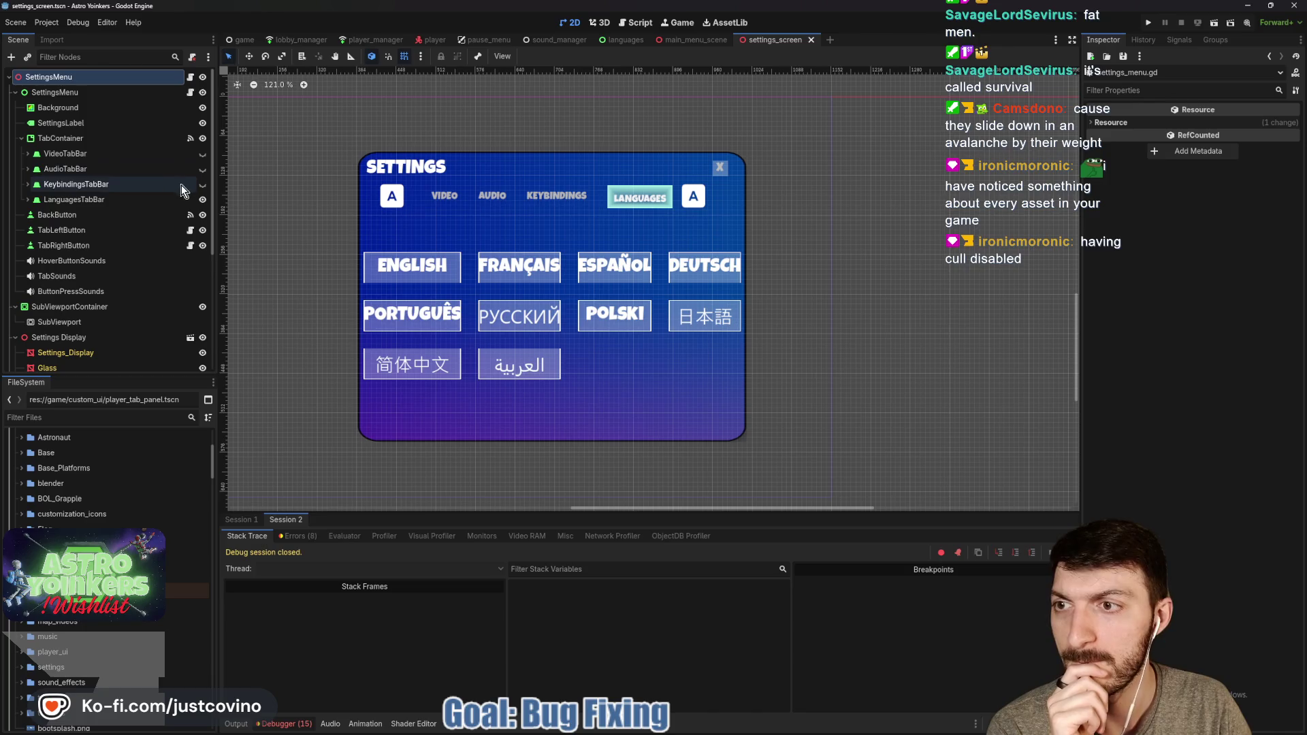
Show the Keybindings tab and inspect its MarginContainer, ButtonTypeContainer and KeyboardMouseLabel nodes
click(202, 184)
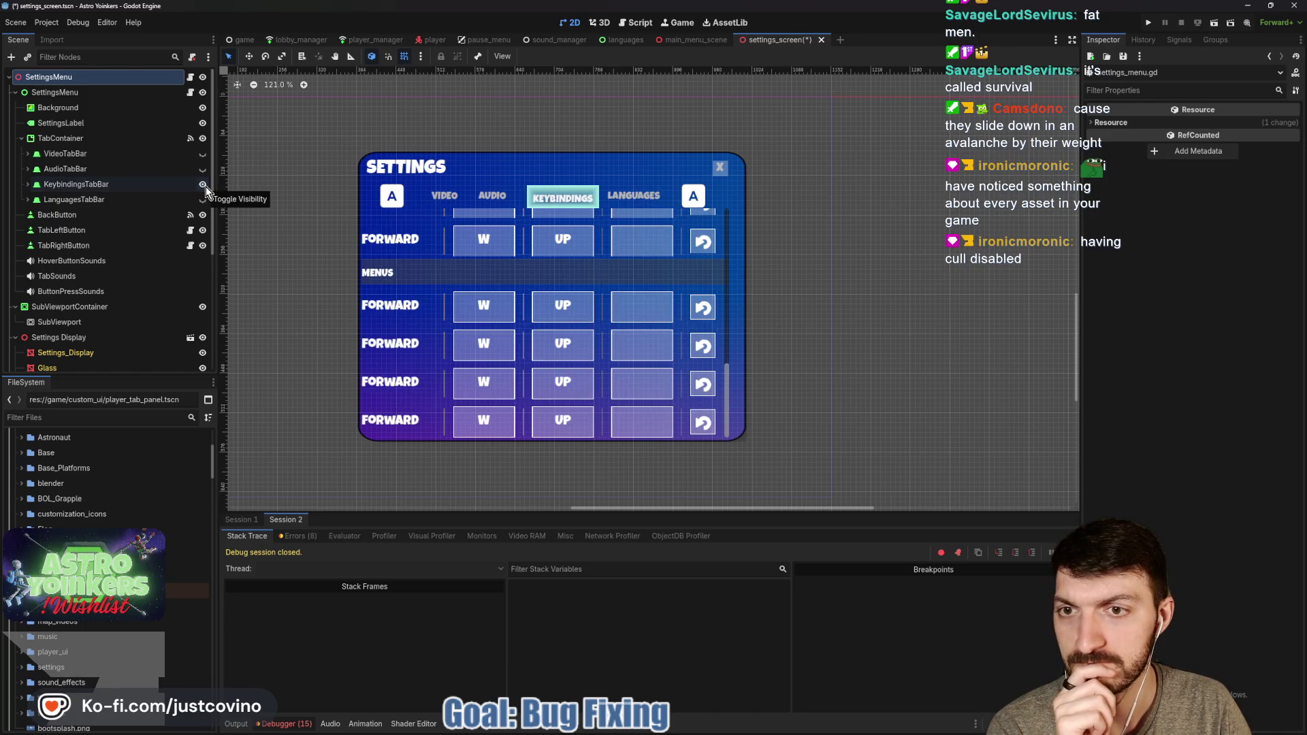
click(95, 187)
click(28, 184)
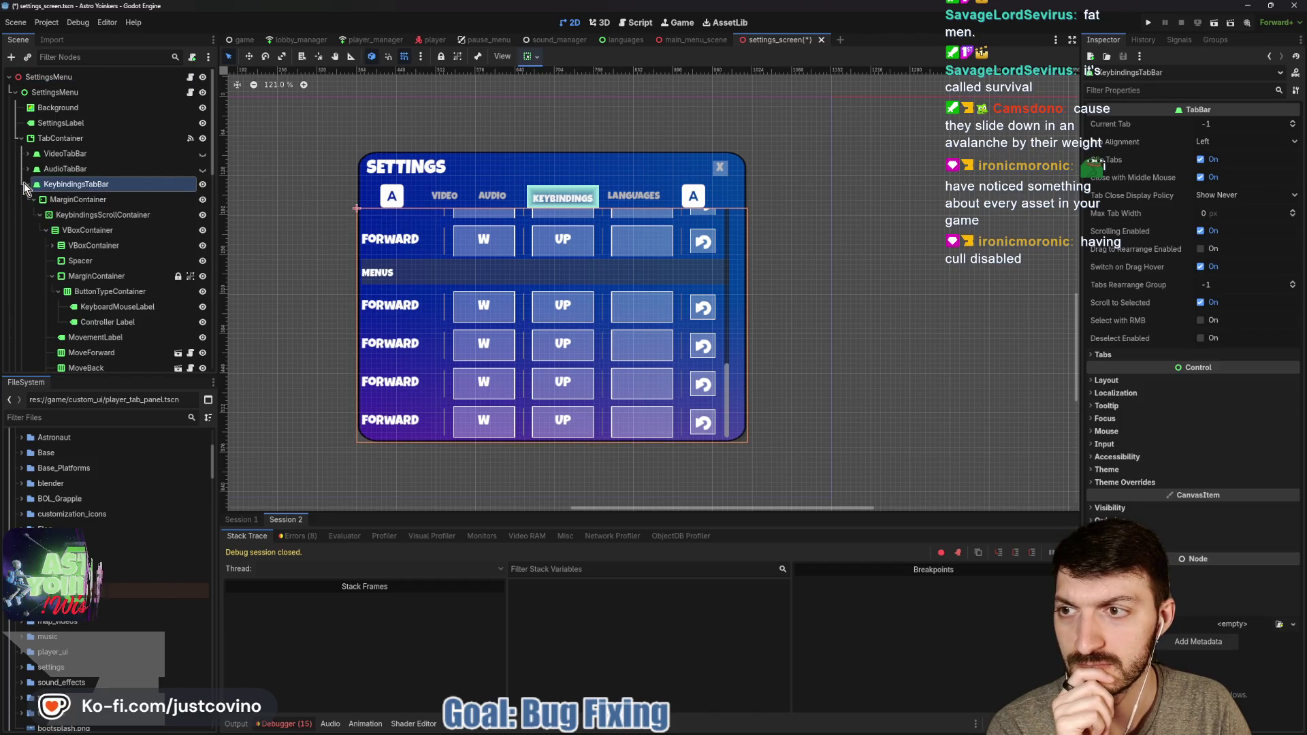
click(79, 279)
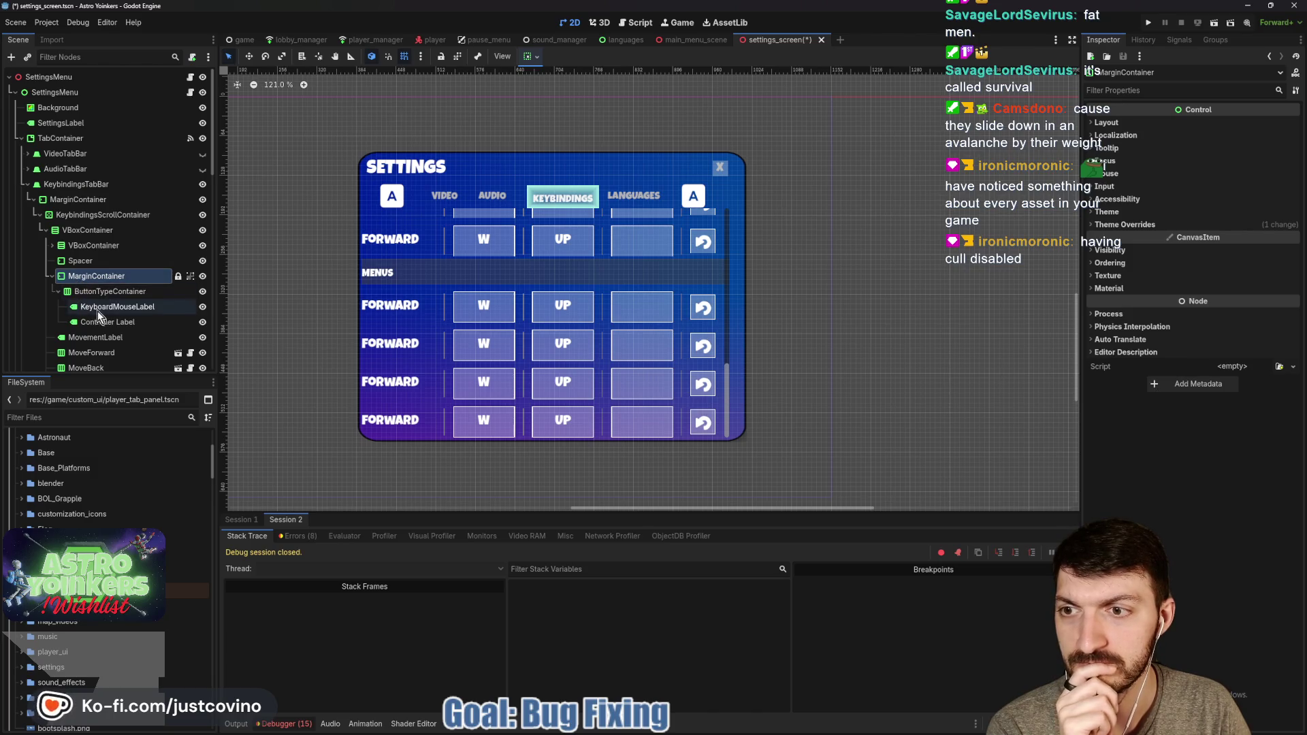
click(108, 293)
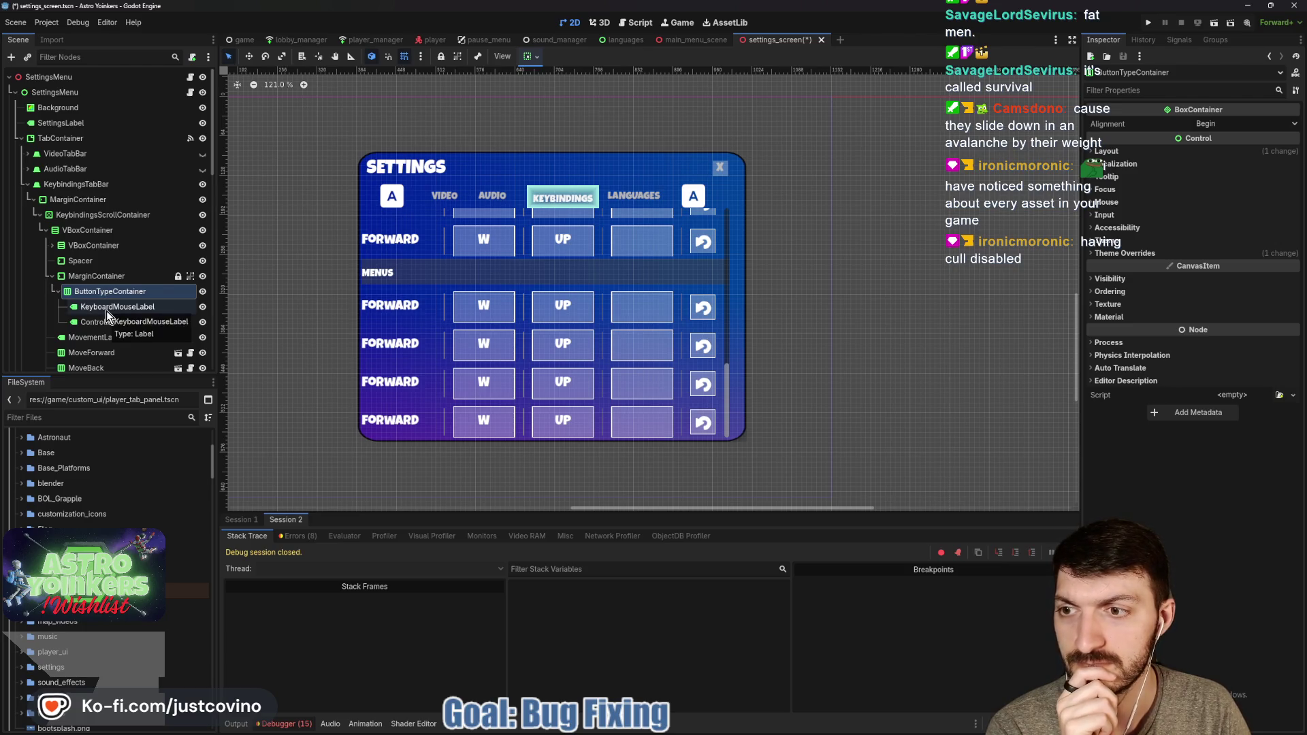
click(107, 311)
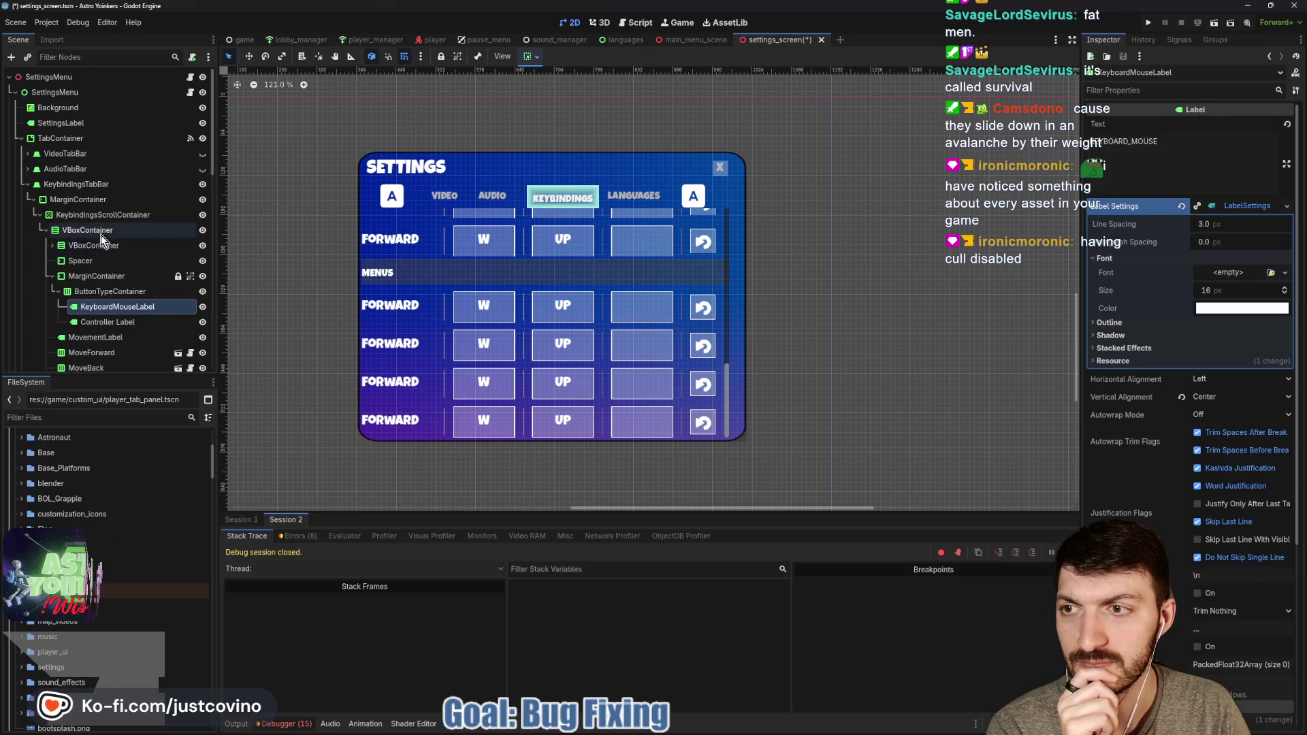
Reset KeybindingsScrollContainer's Scroll Vertical to 0 and hide the SettingsMenu
click(95, 214)
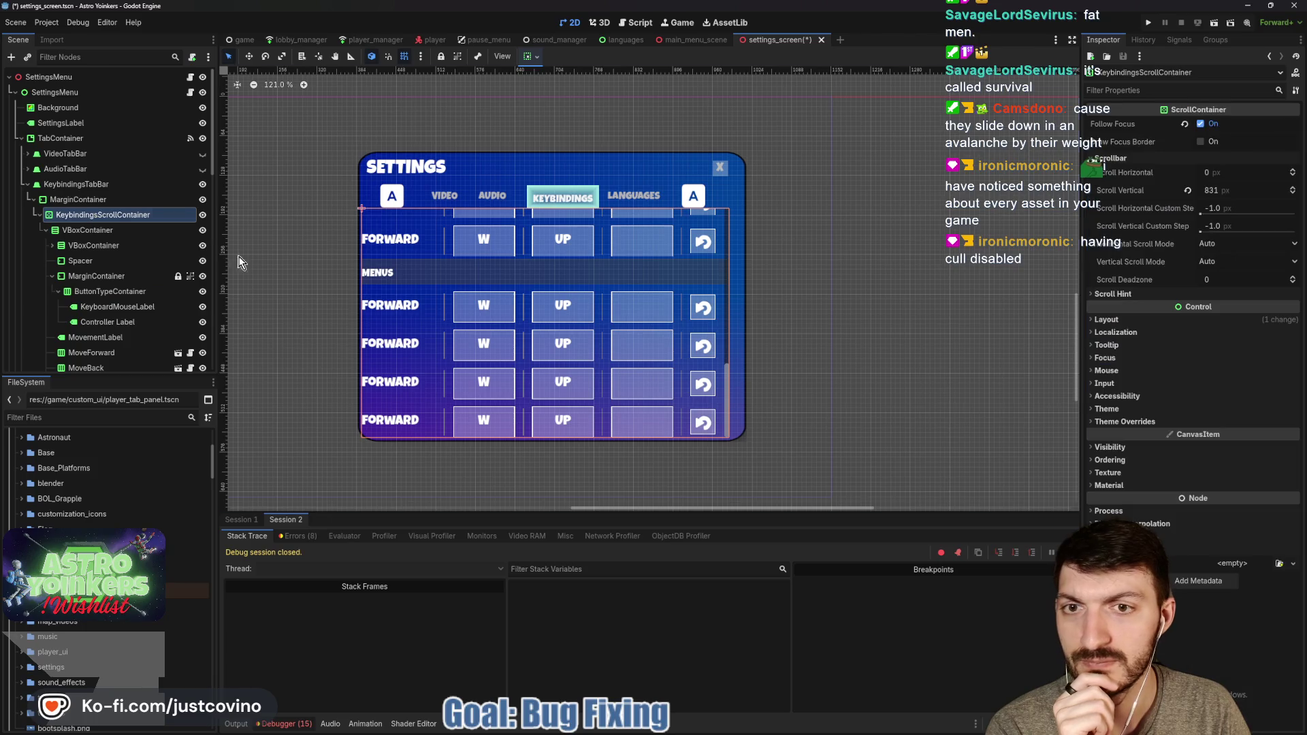
click(1187, 191)
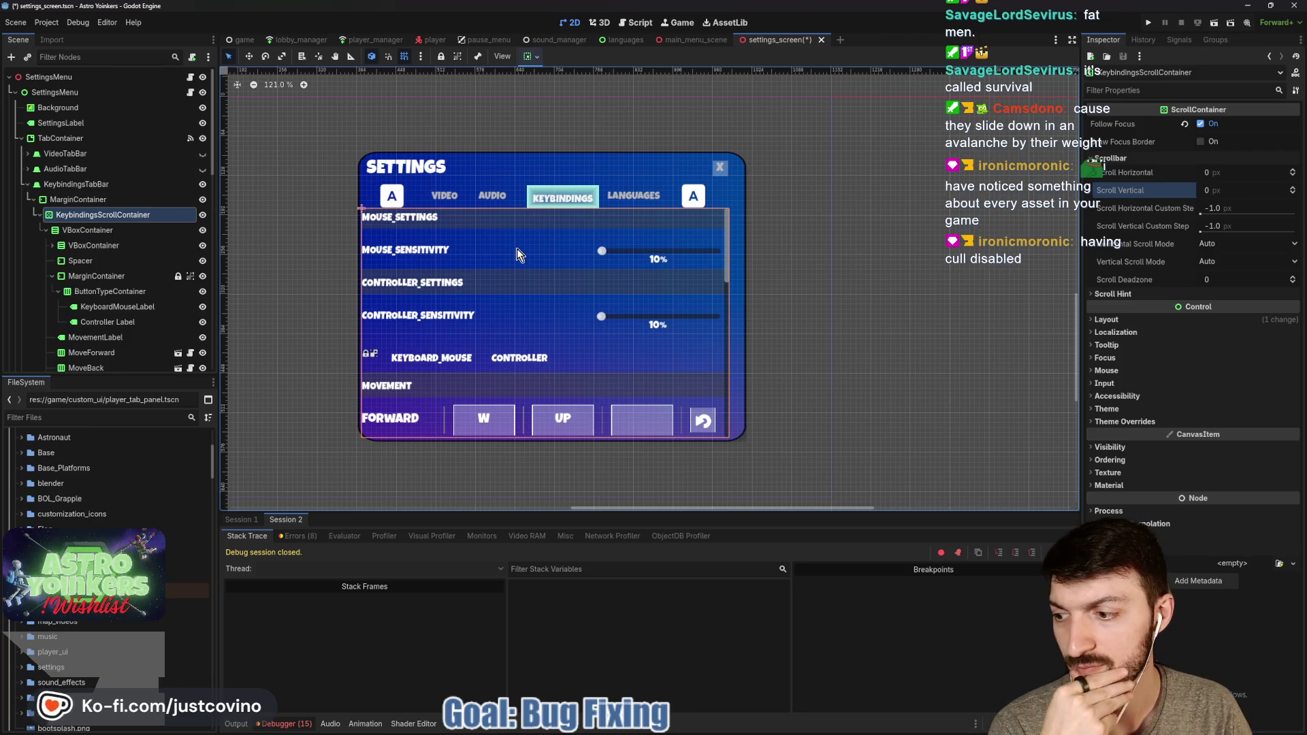
click(83, 207)
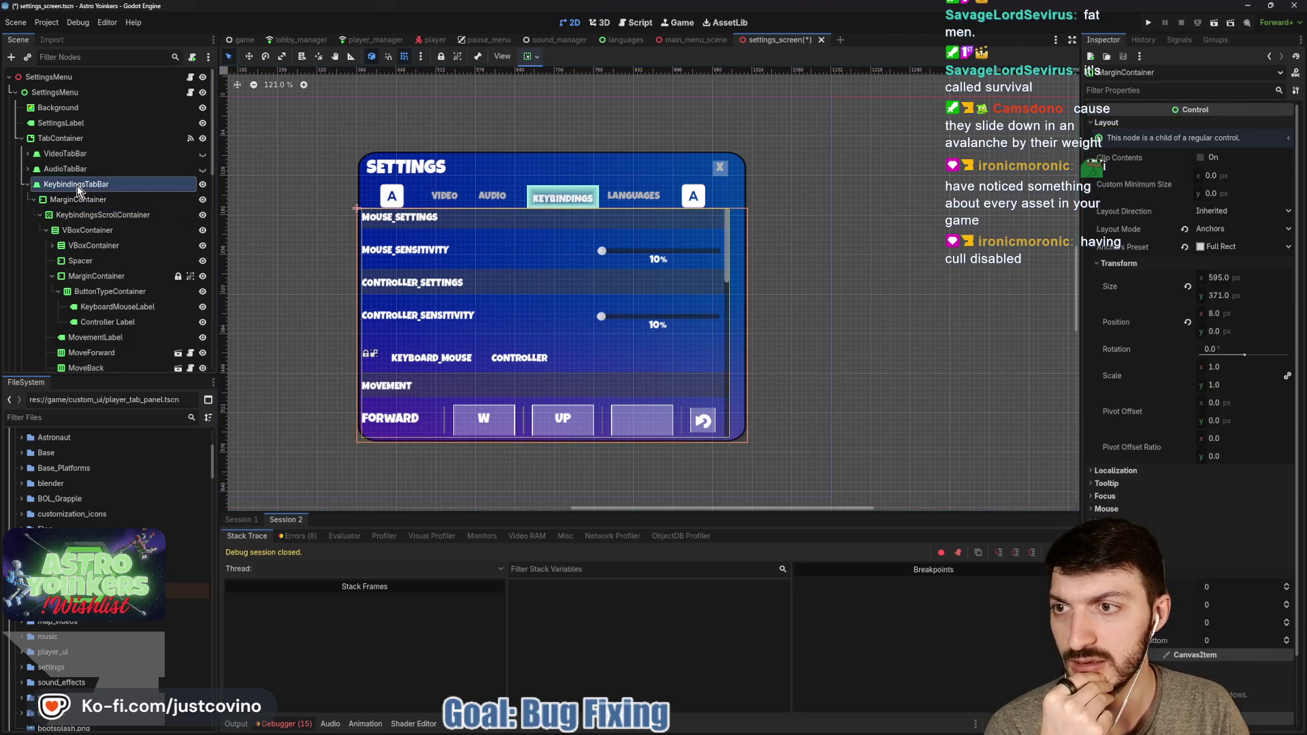
click(76, 185)
click(80, 205)
click(83, 212)
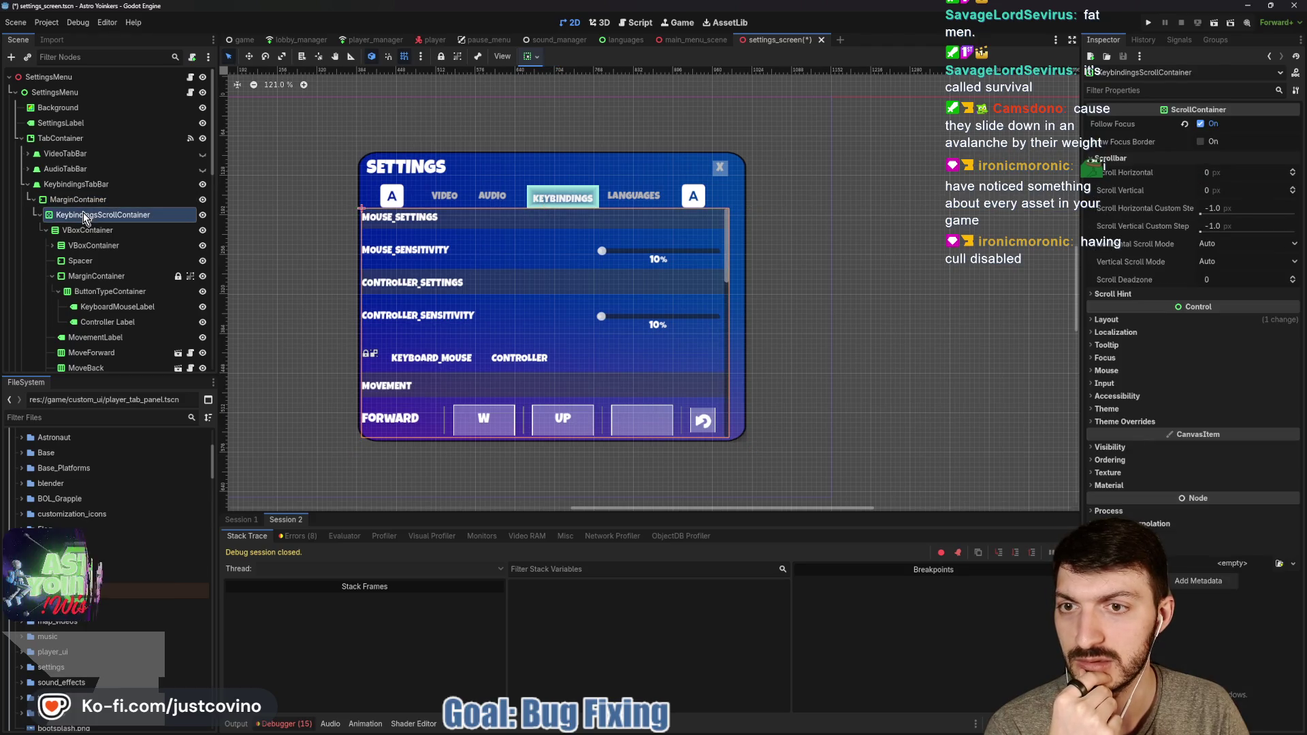
click(202, 92)
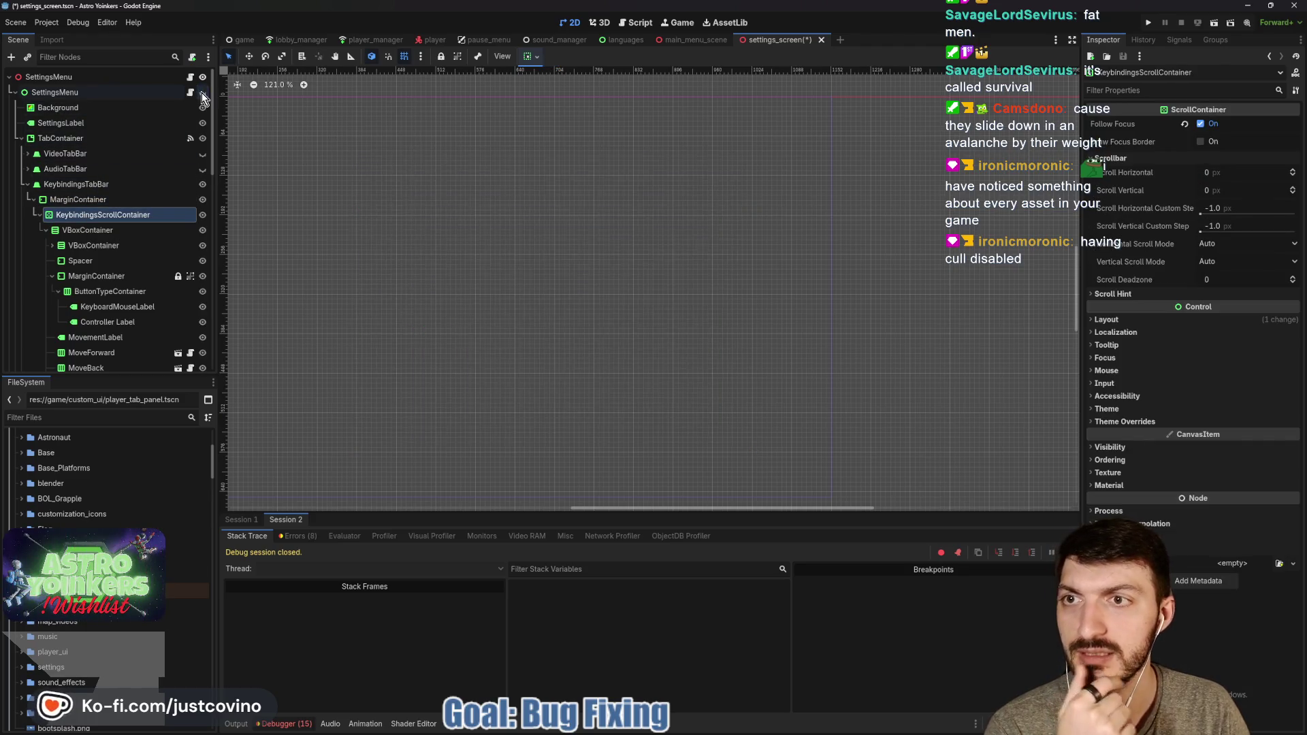
Run the game and cycle the settings tabs with Q/E through Video, Audio, Keybindings and Languages
click(1150, 21)
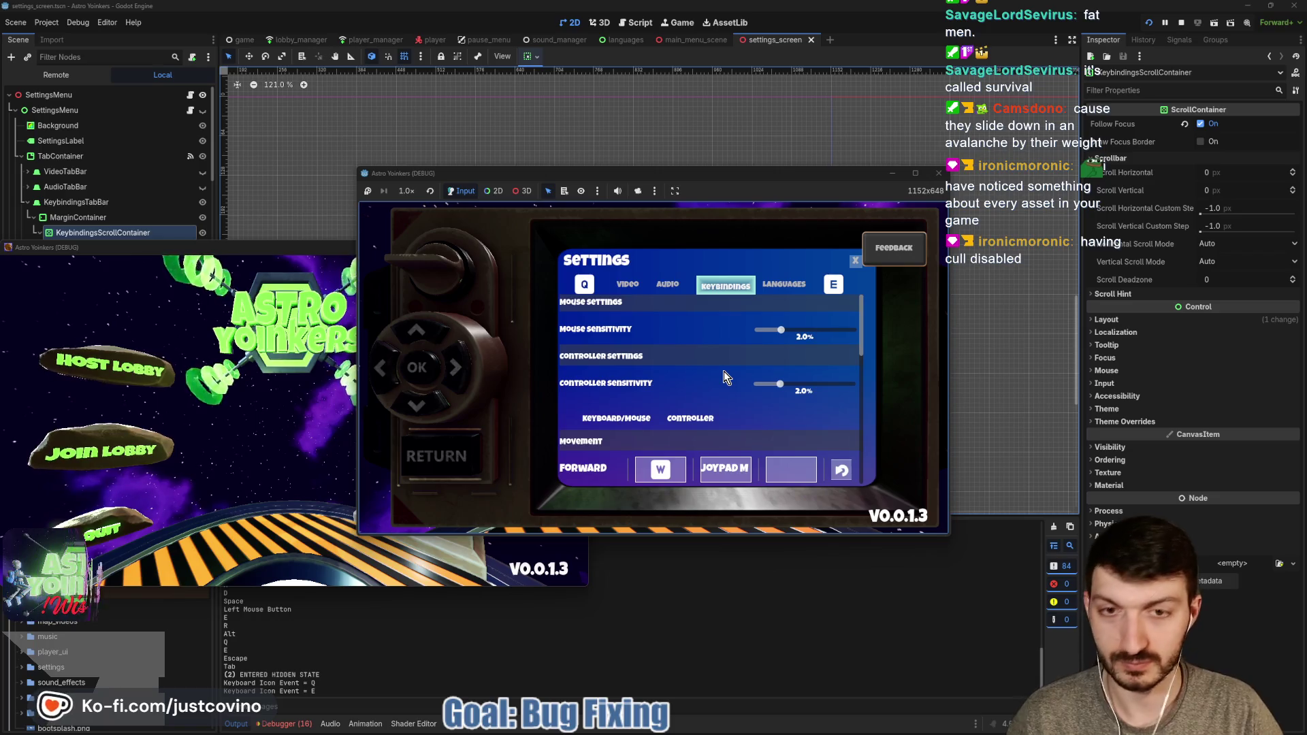
key(q)
key(q)
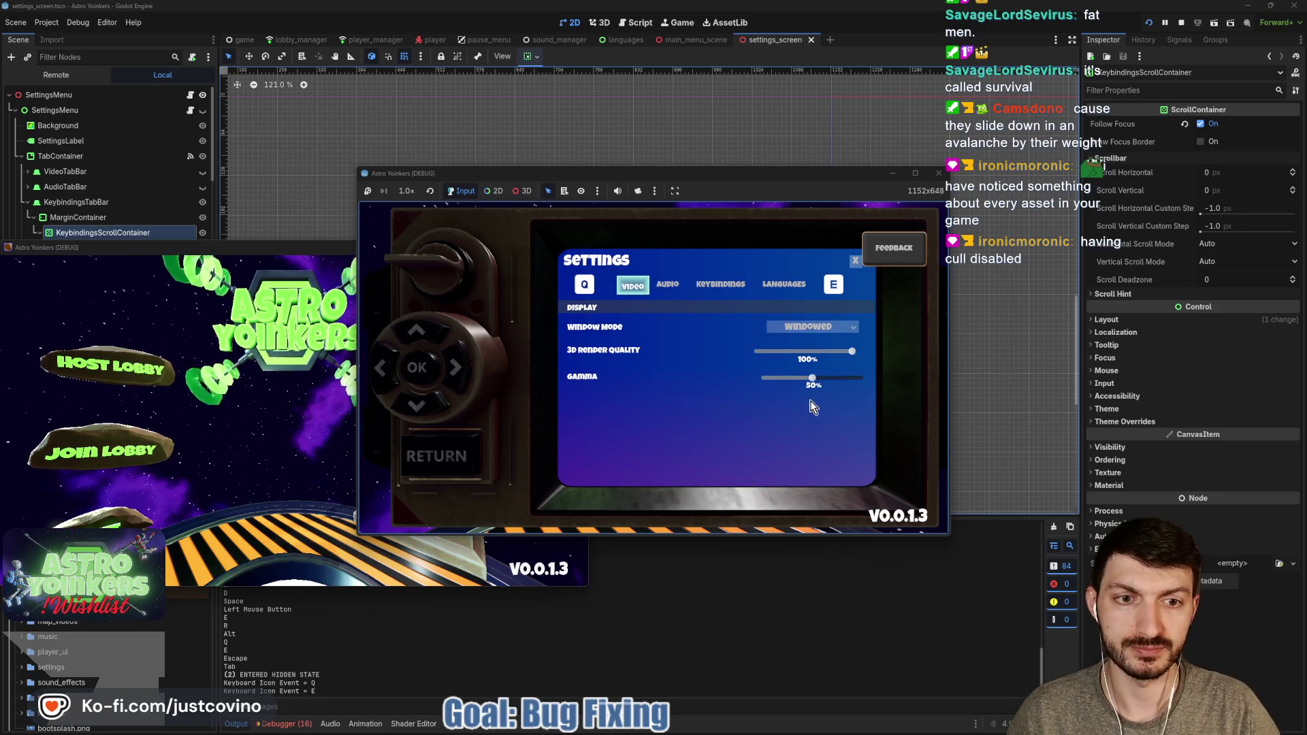
key(e)
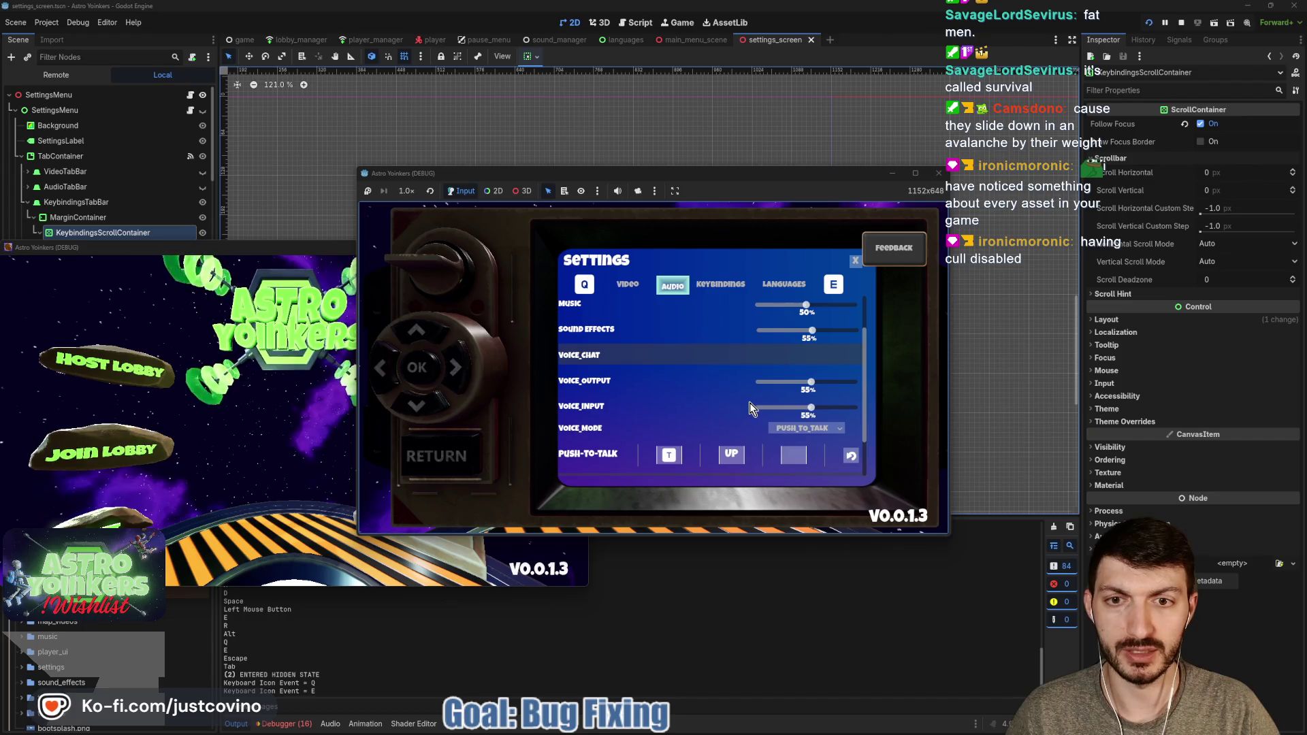
key(q)
key(e)
key(q)
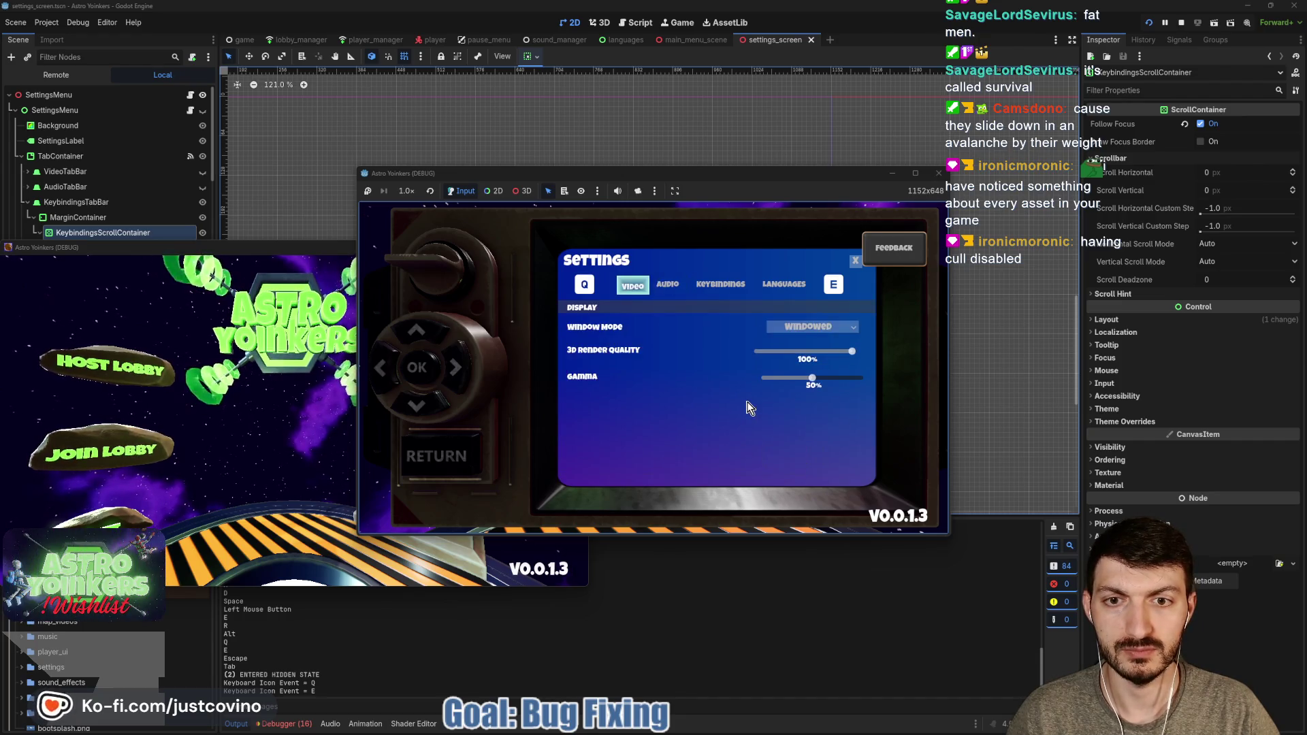
key(e)
key(q)
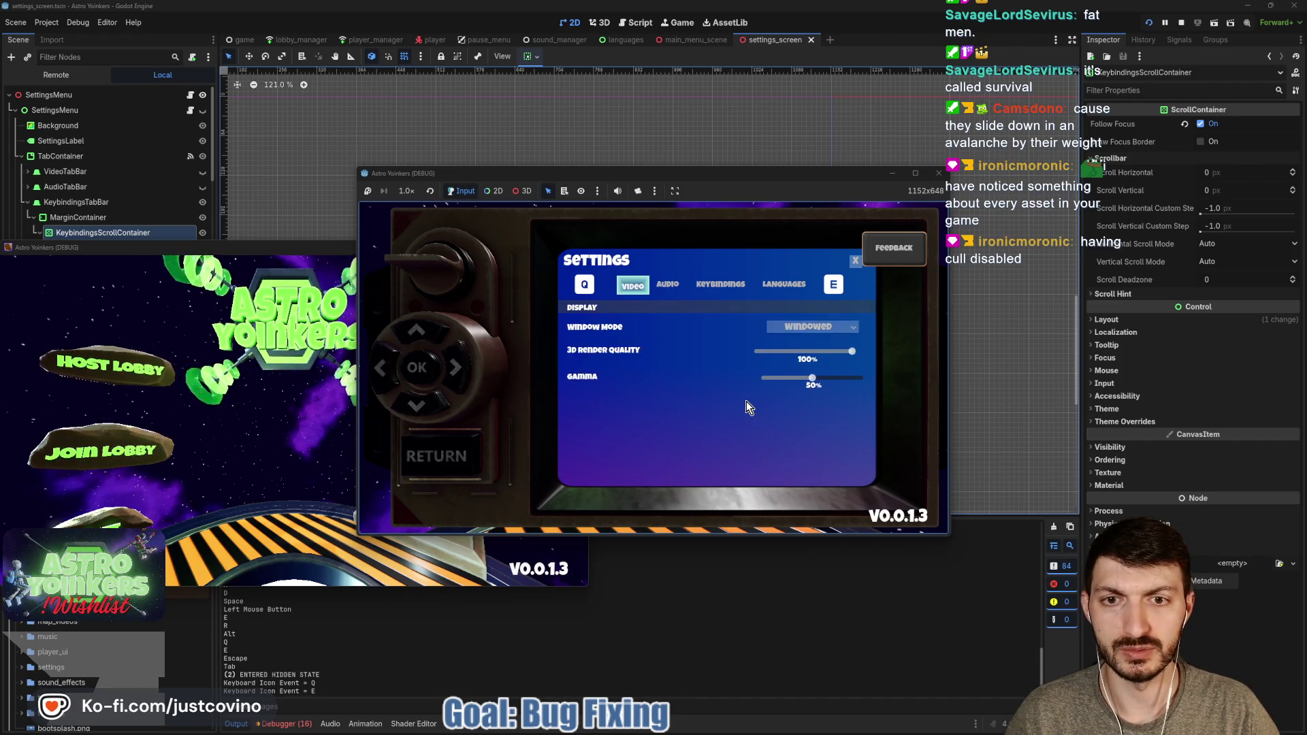
key(e)
key(q)
key(e)
key(e)
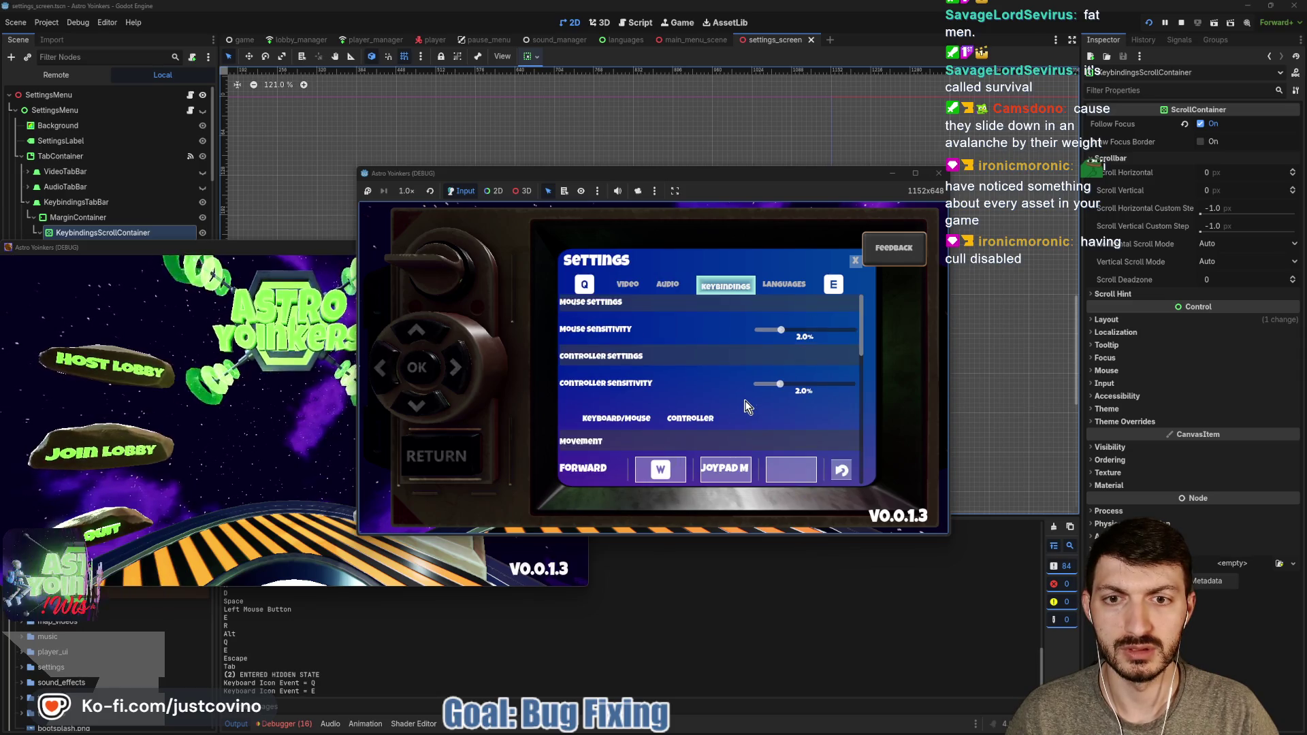
key(e)
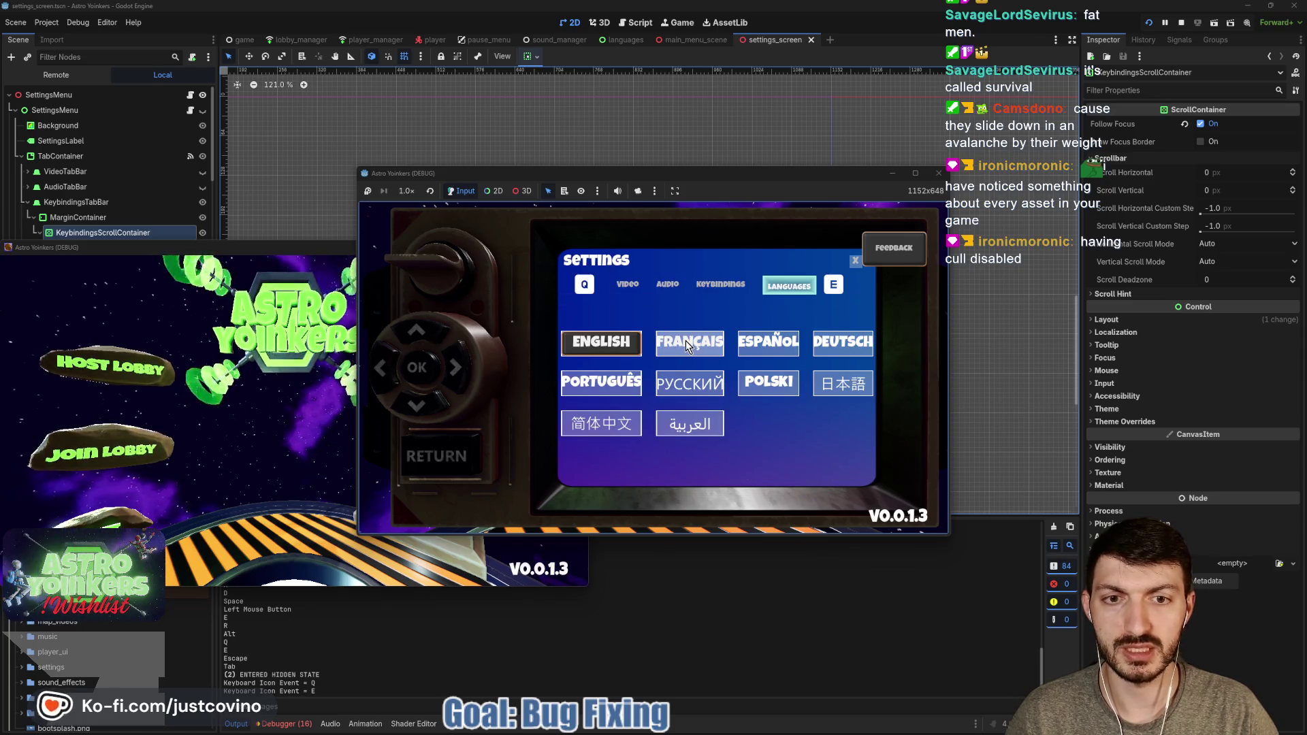
key(q)
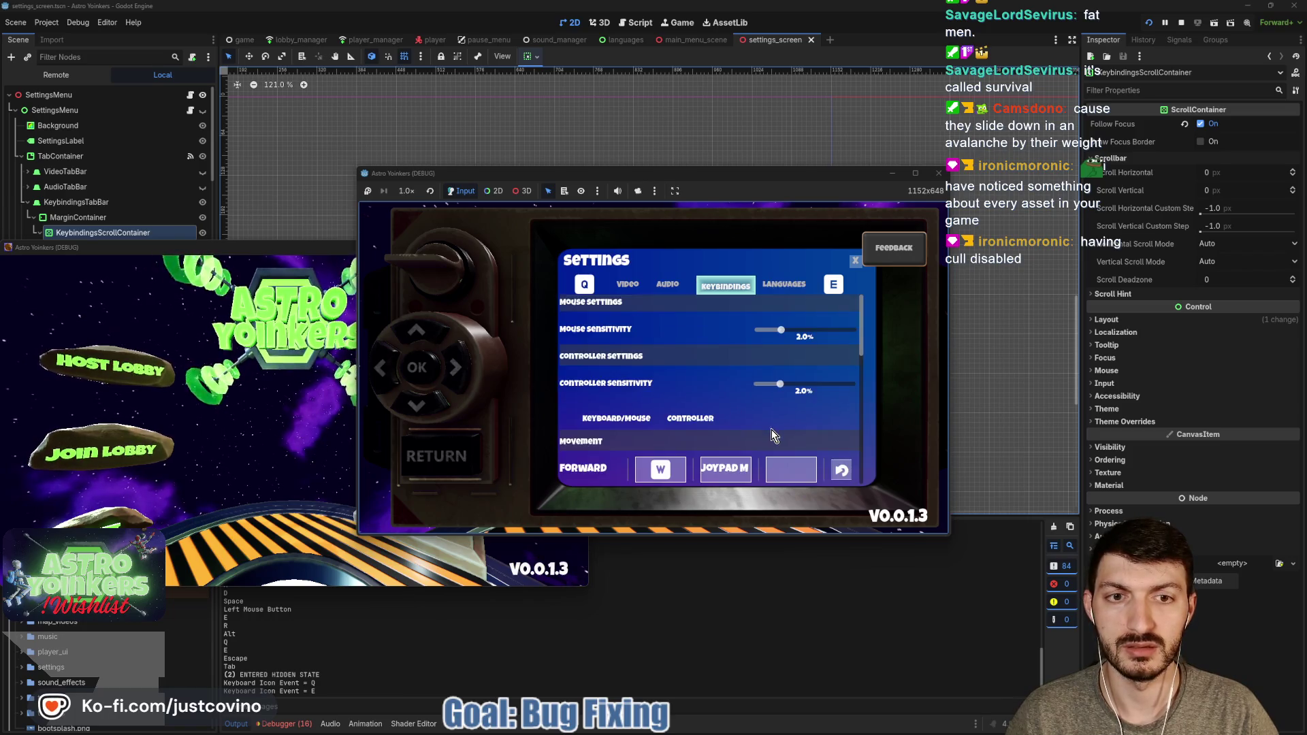
key(q)
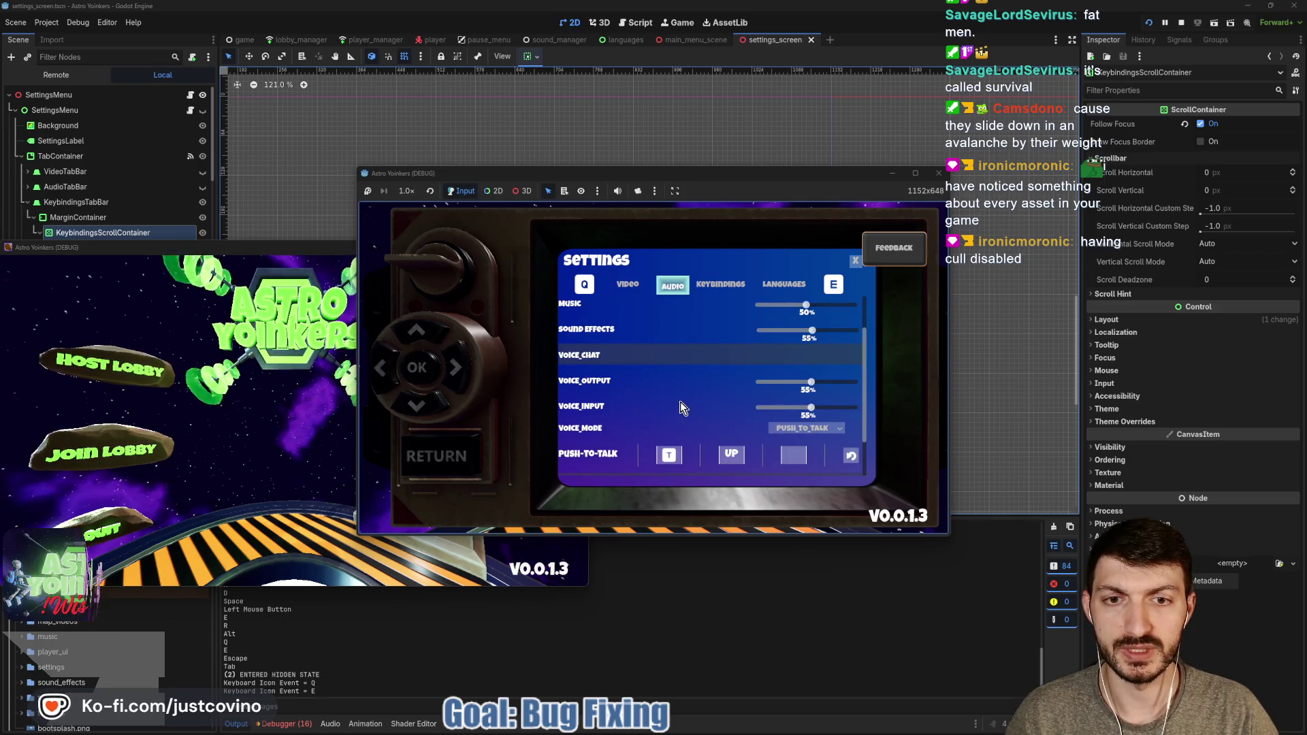
Mute the game audio, recheck that Keybindings opens at the top, then close settings and stop the game
click(618, 189)
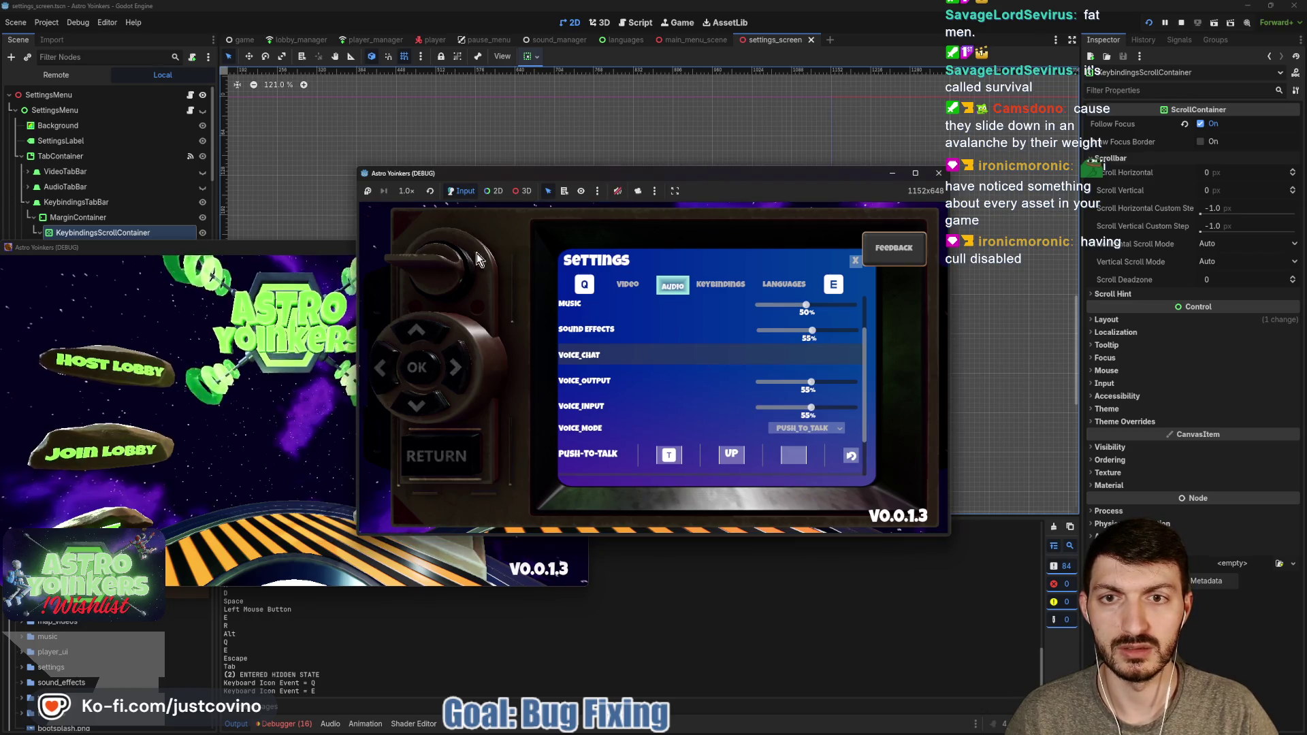
key(e)
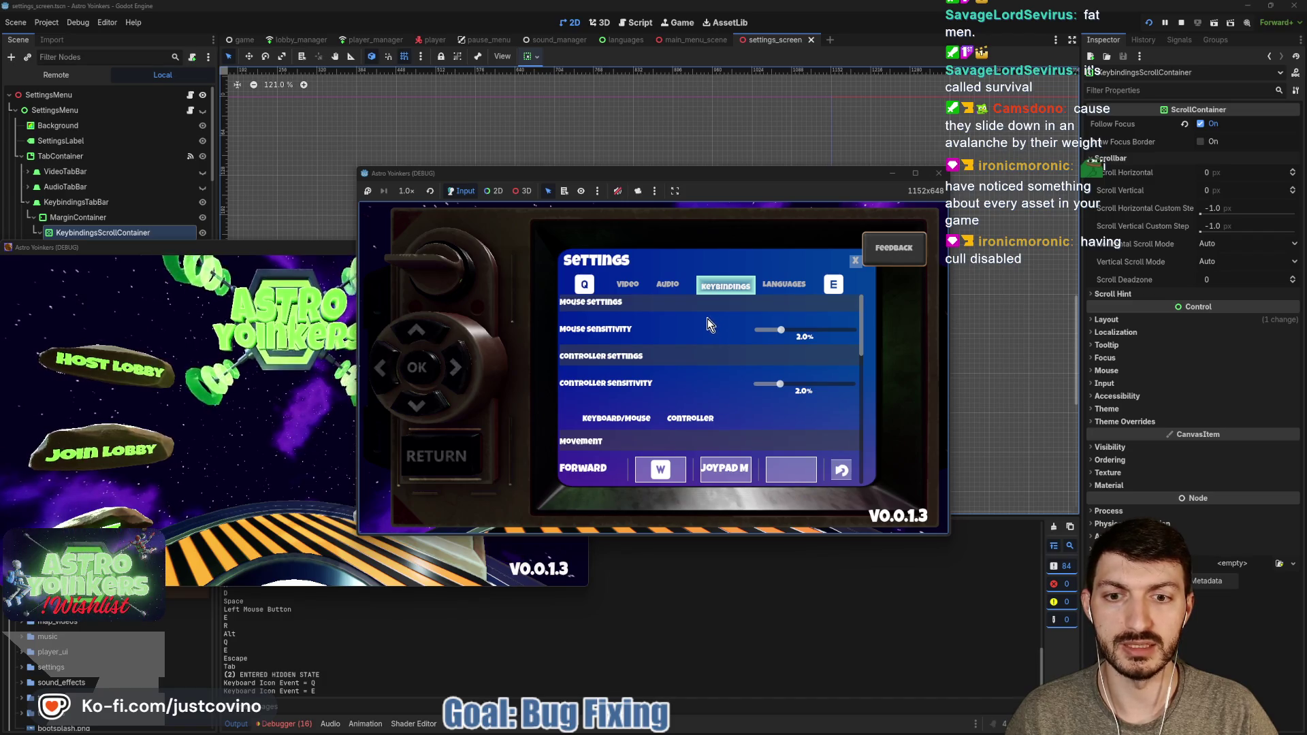
key(e)
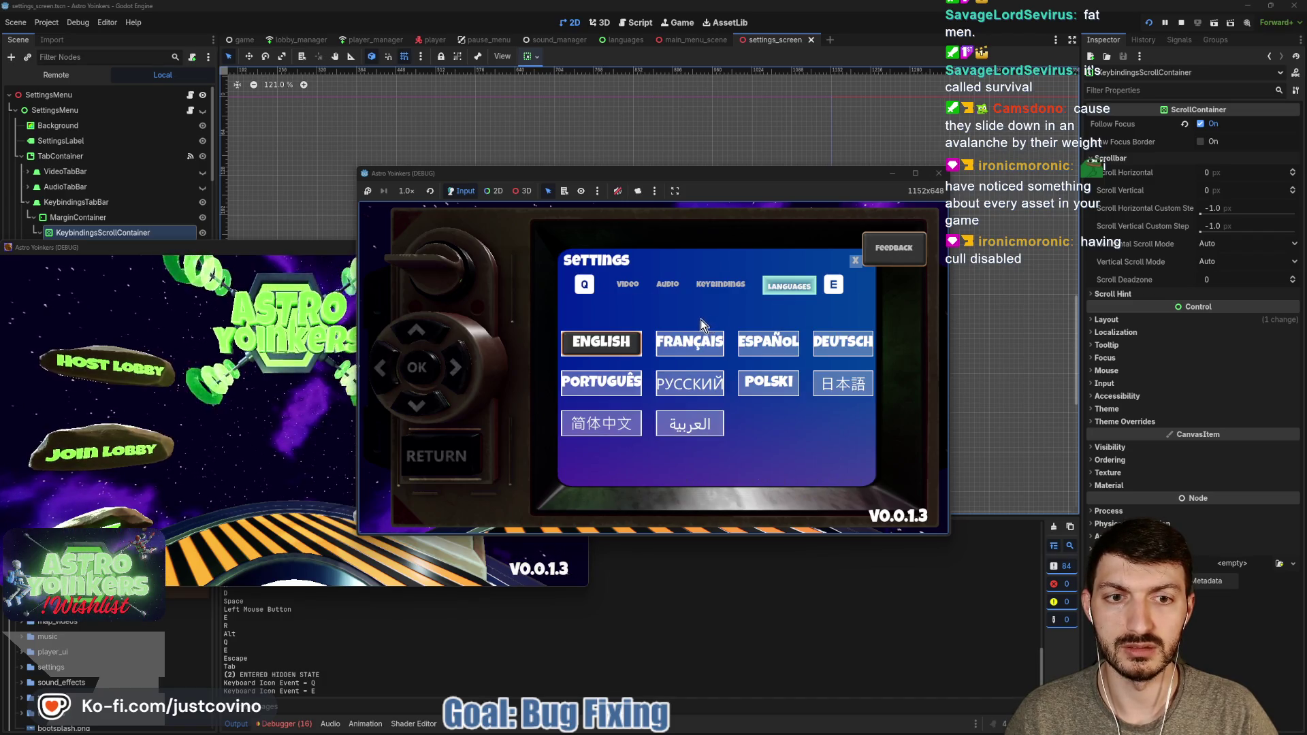
key(q)
key(q)
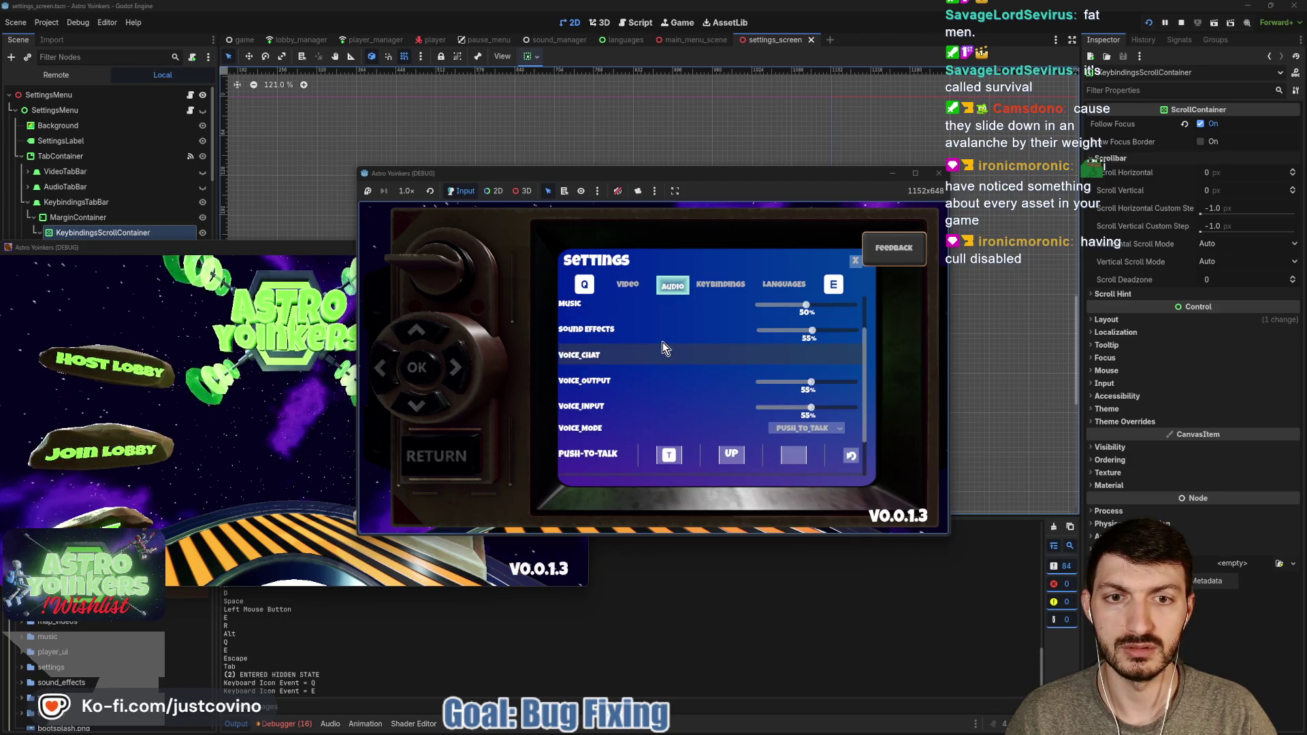
key(e)
key(q)
key(q)
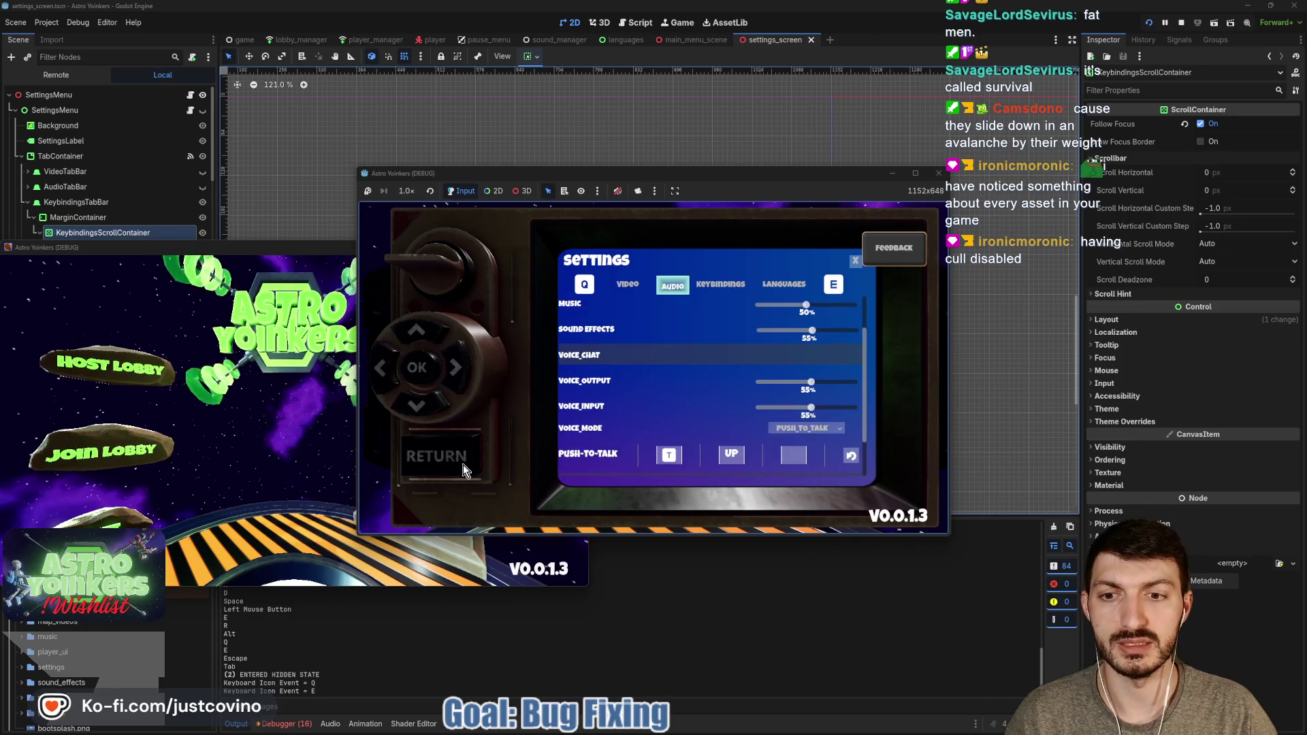
click(462, 465)
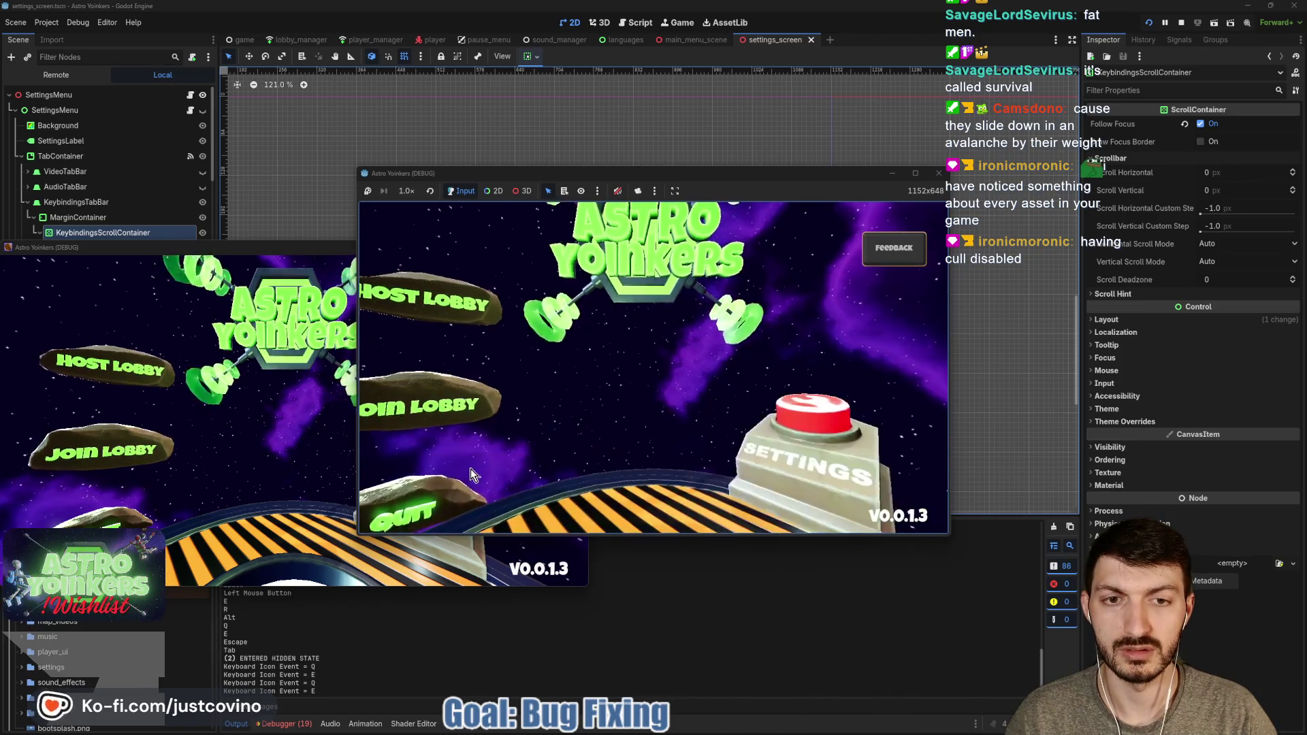
click(1182, 25)
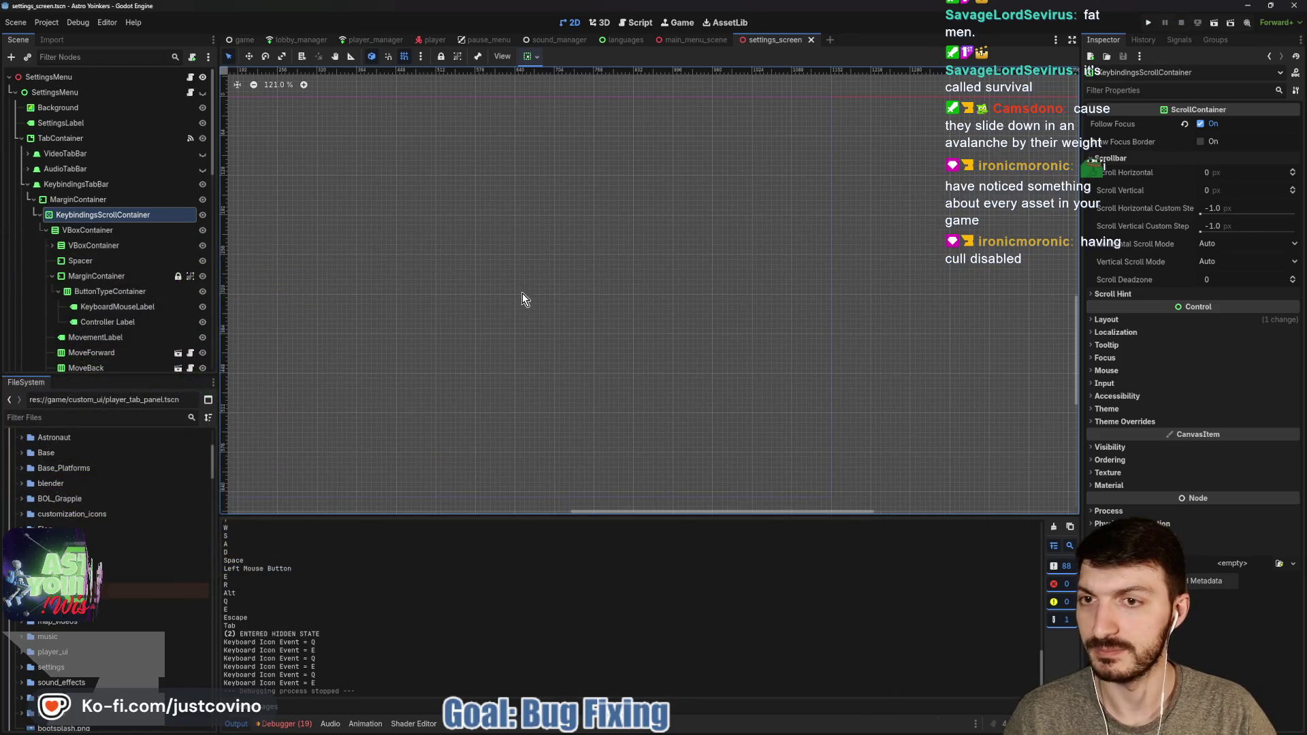
Save, make SettingsMenu visible and select the MarginContainer under KeybindingsTabBar
key(ctrl+s)
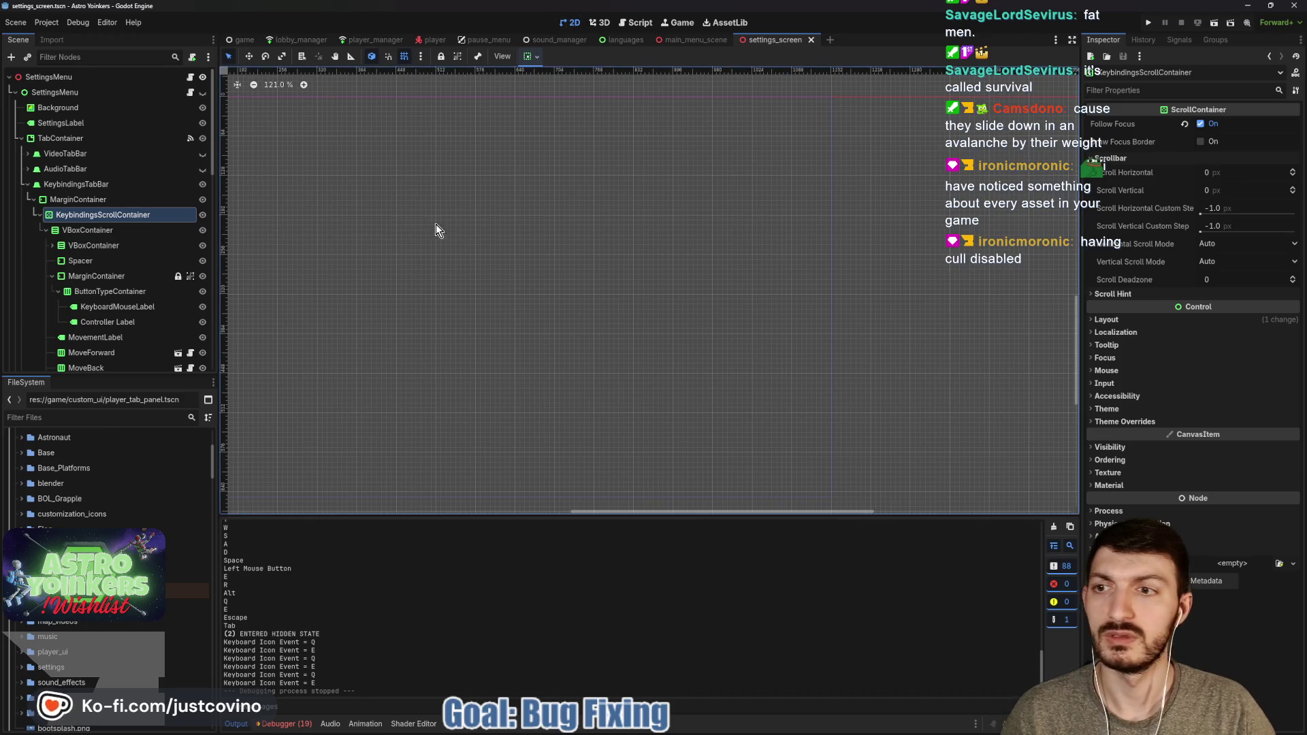
click(203, 94)
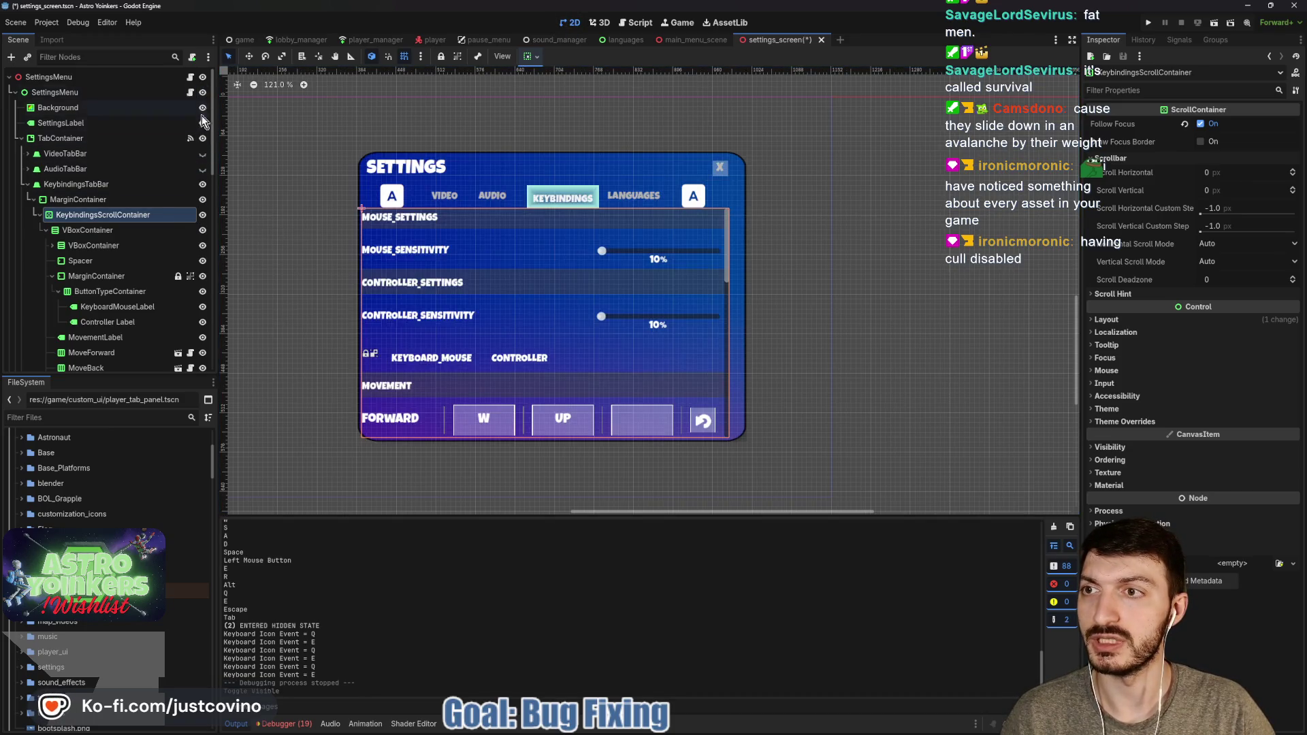
click(30, 187)
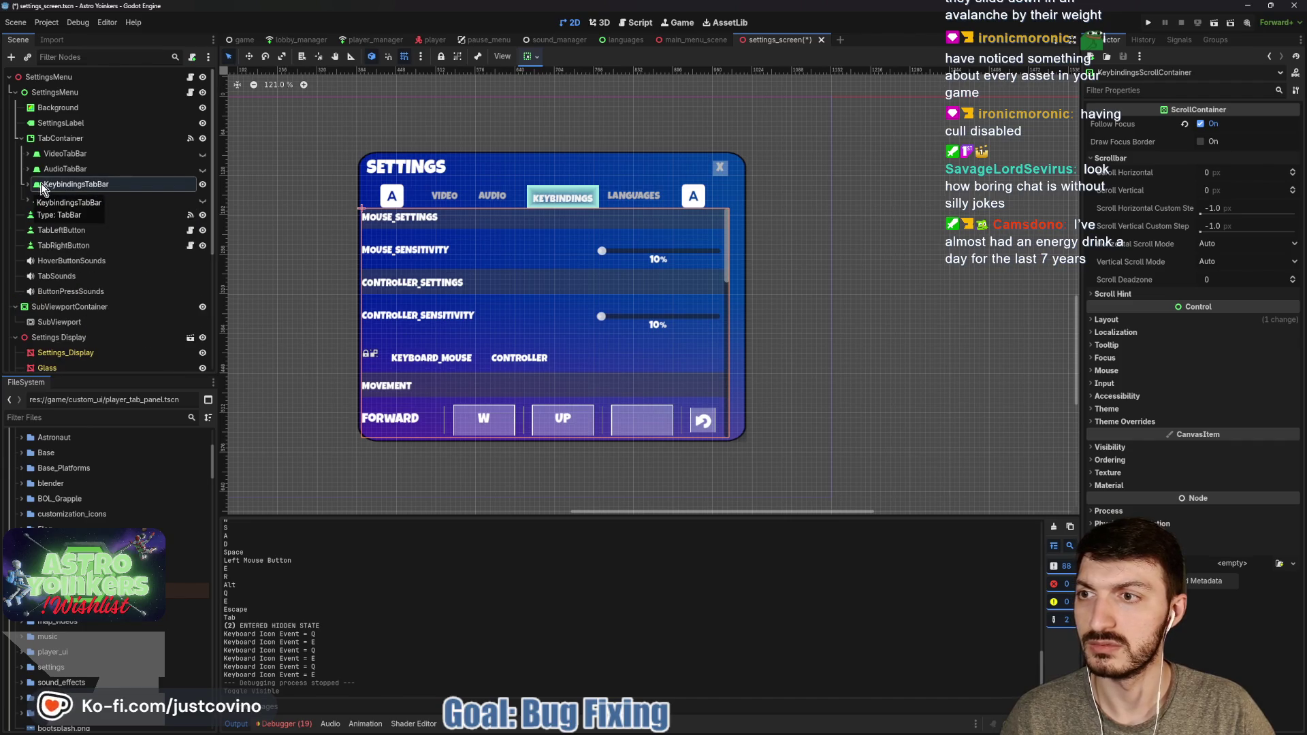
click(27, 184)
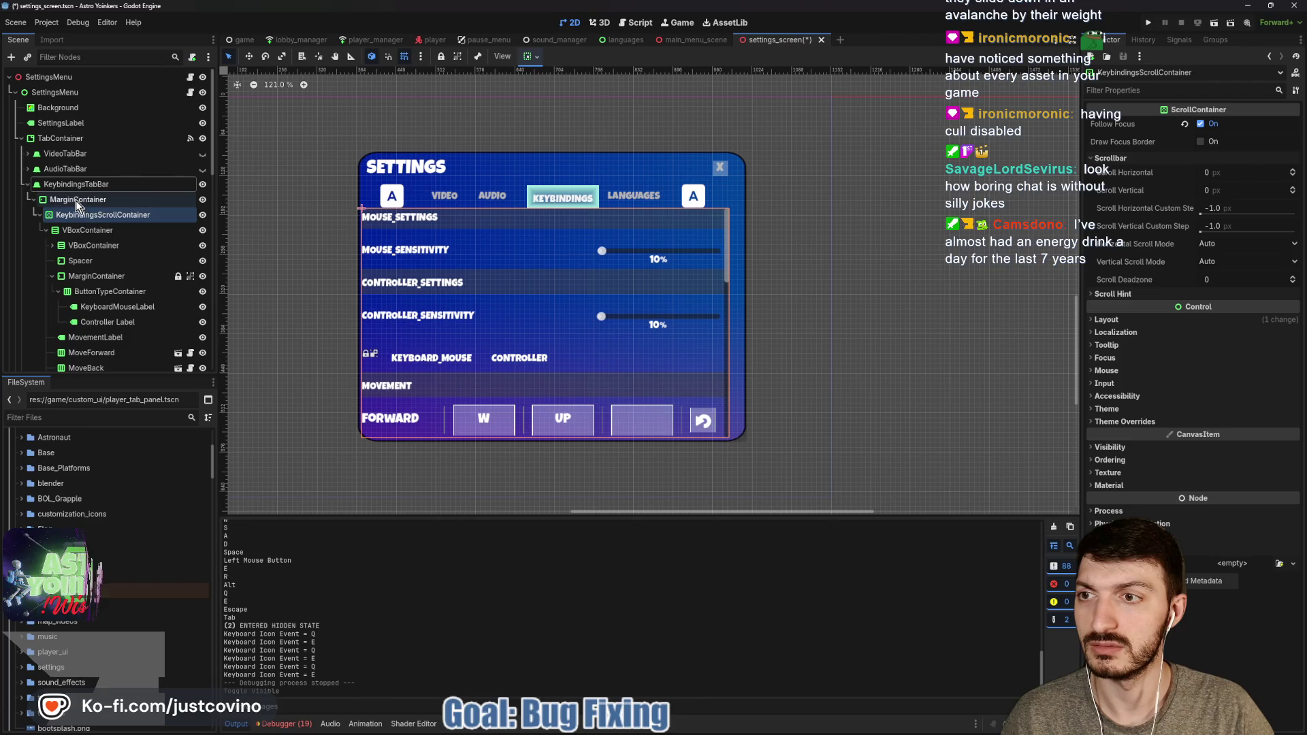
click(76, 200)
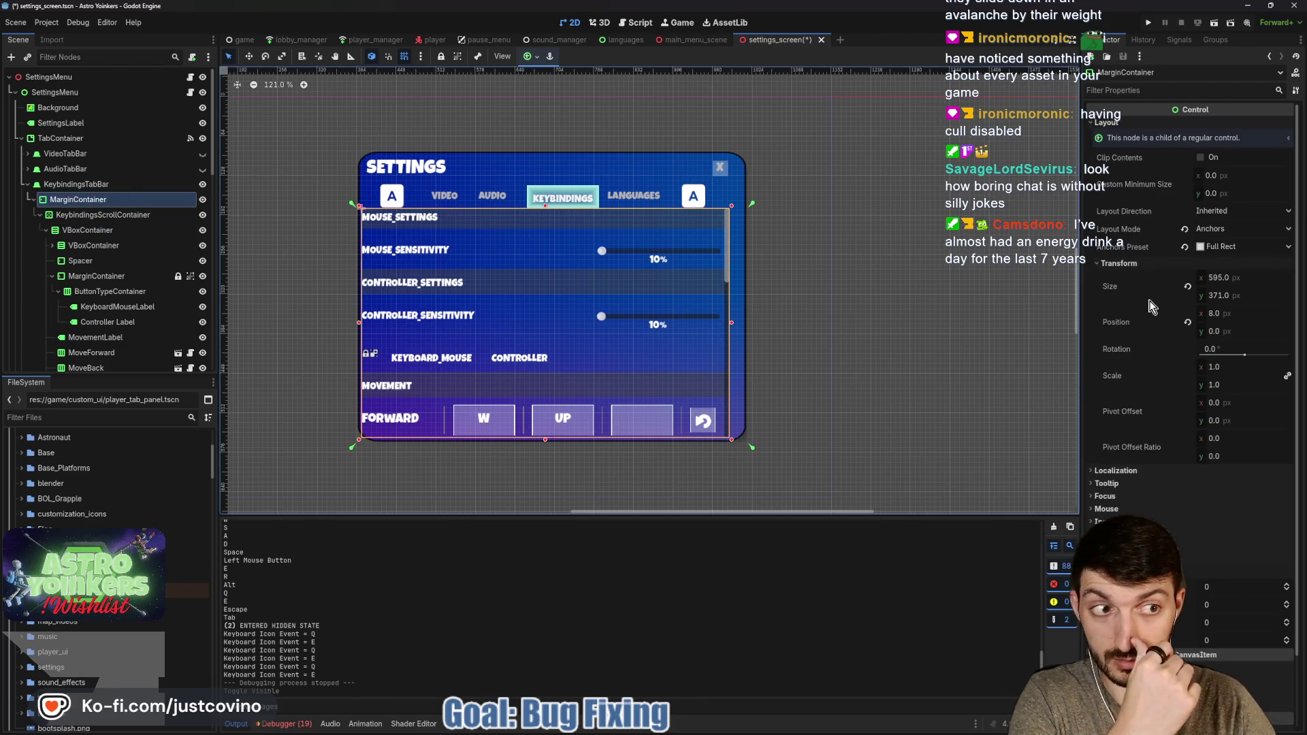
Try right margin values 6 and 0, then set the left margin override to 8
click(1213, 623)
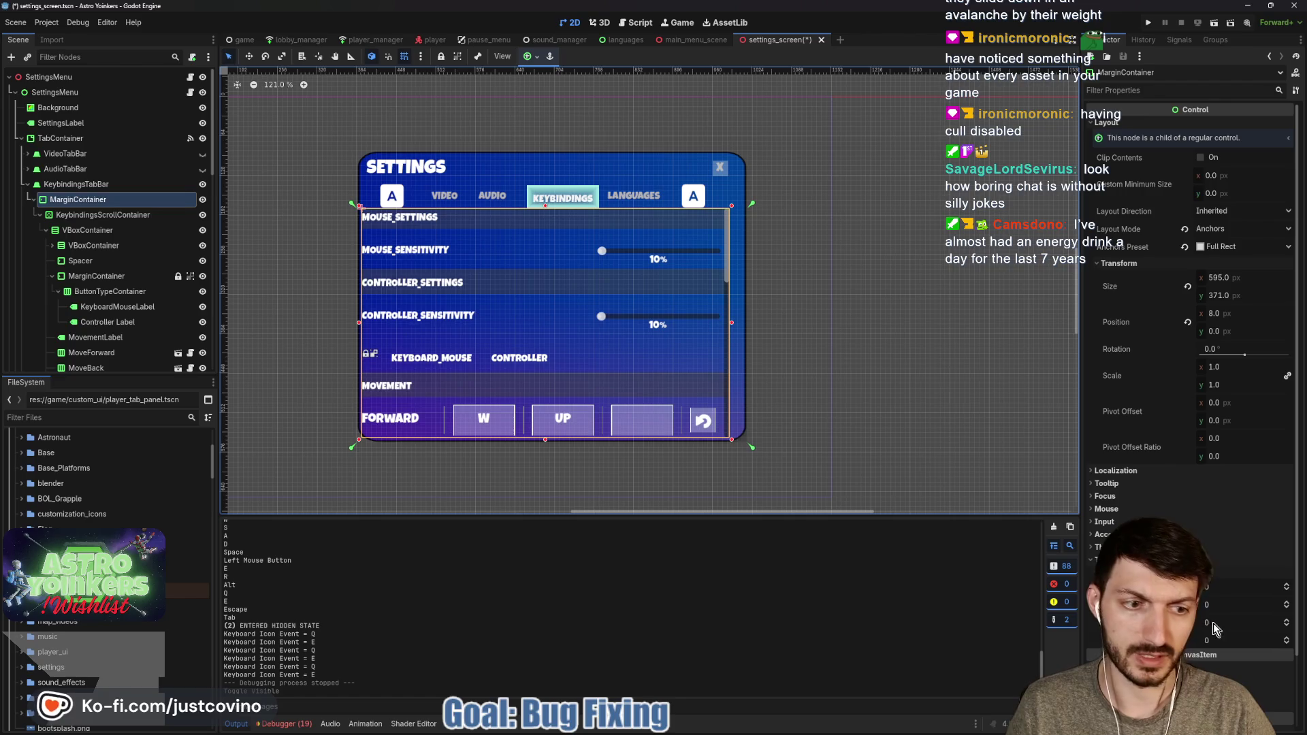
text(6)
key(Return)
click(1213, 623)
text(0)
key(Return)
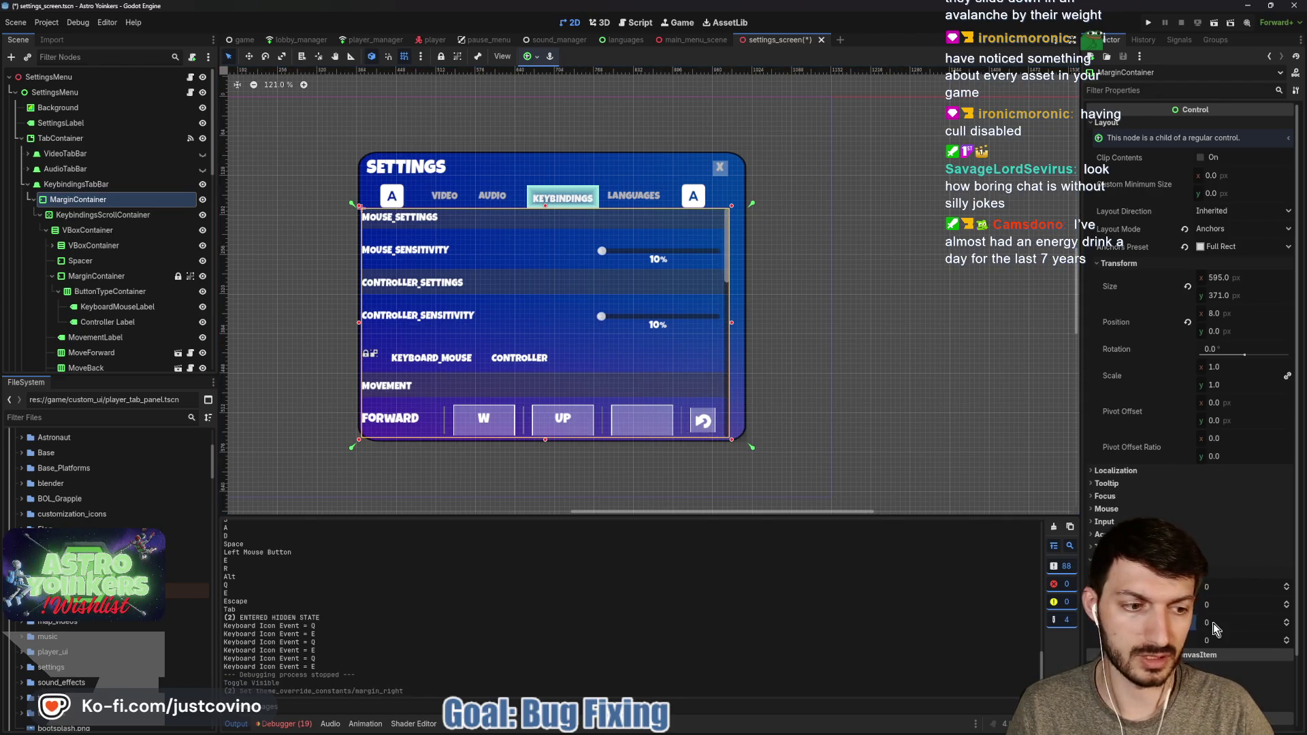
click(1220, 587)
text(8)
key(Return)
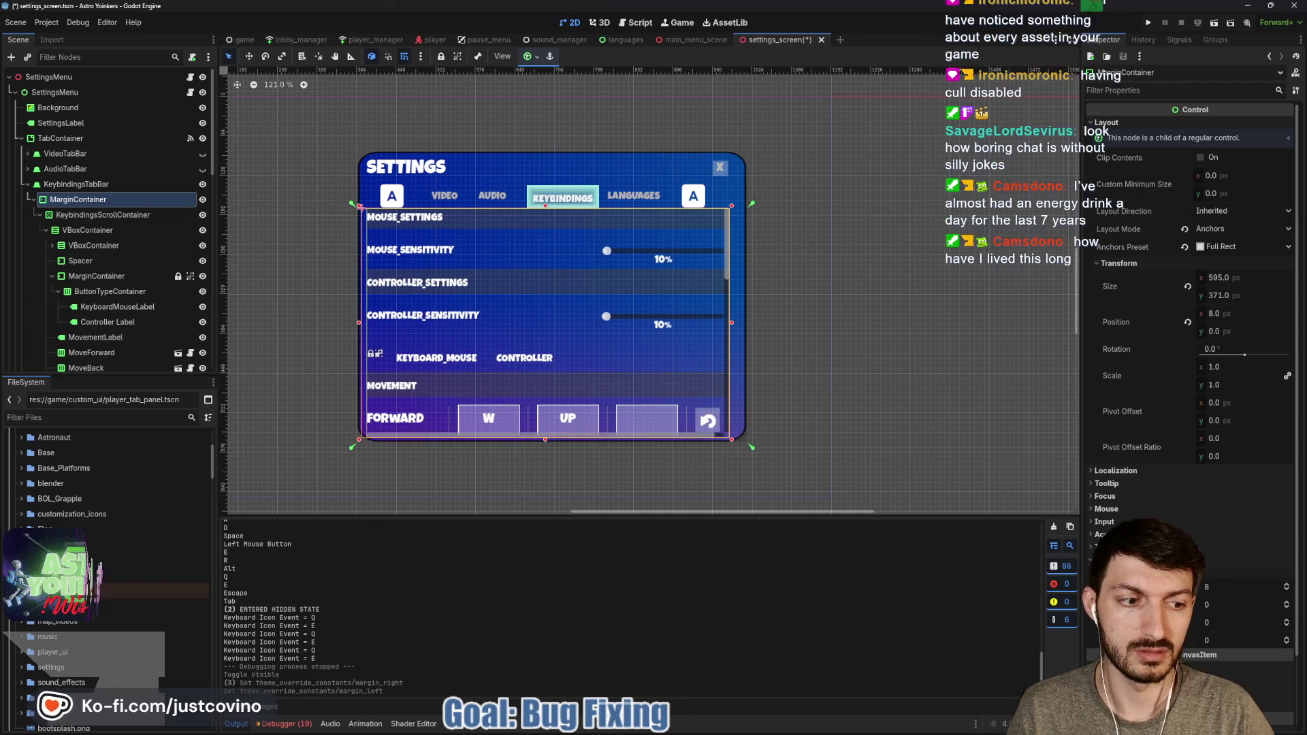
Try a right margin of 8, then drag the right margin negative and save the scene
click(1223, 622)
text(8)
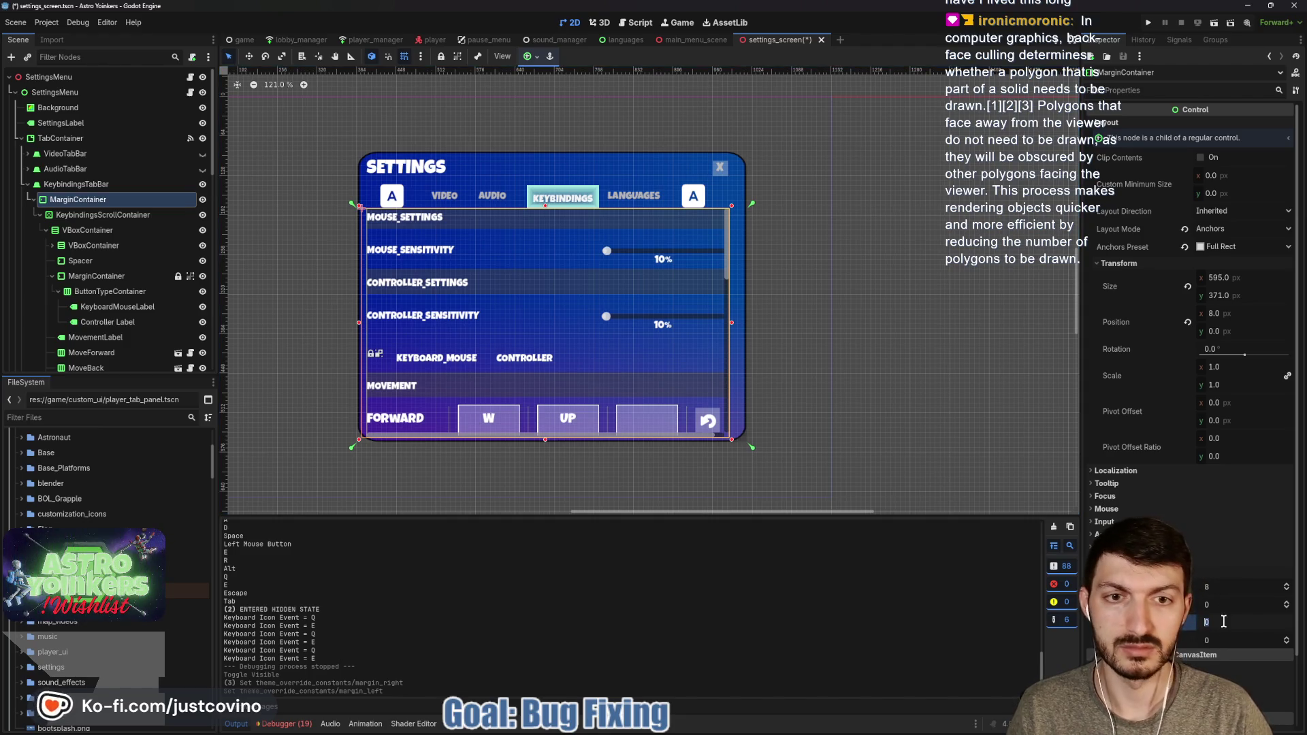
key(Return)
click(1187, 621)
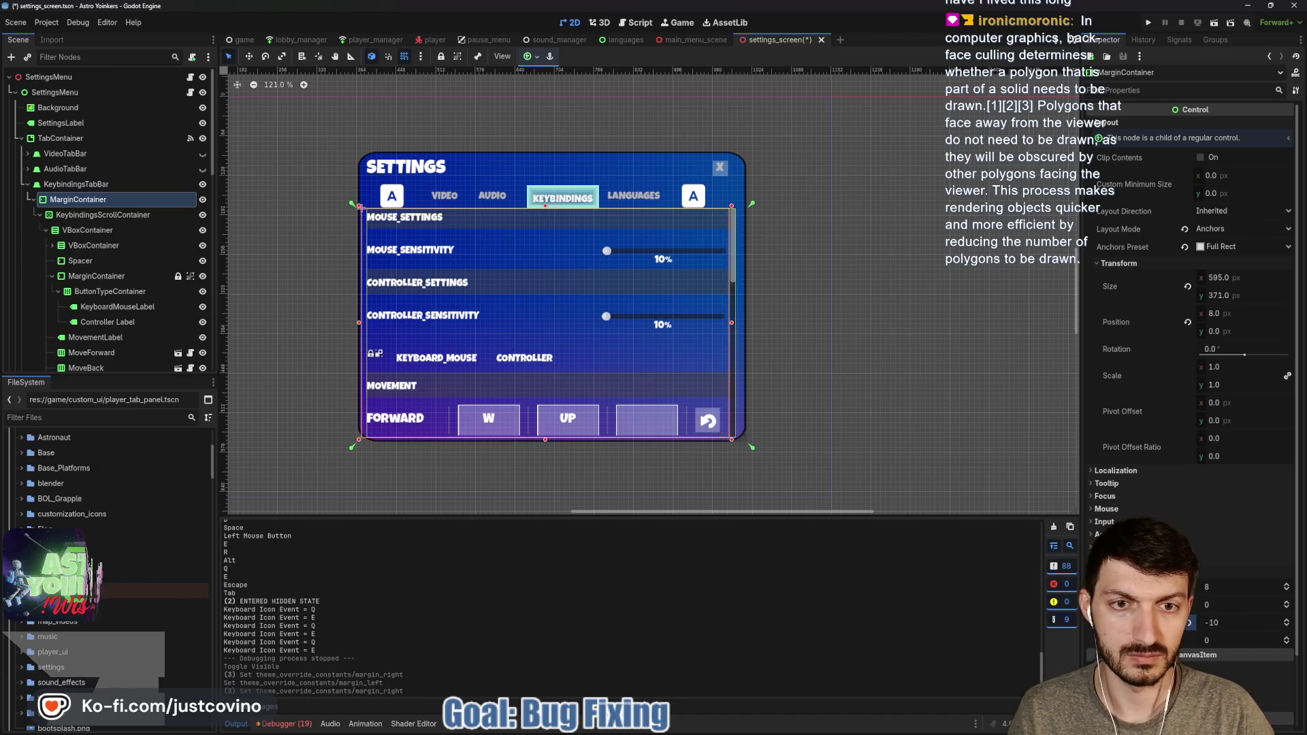
drag(1231, 624, 1209, 625)
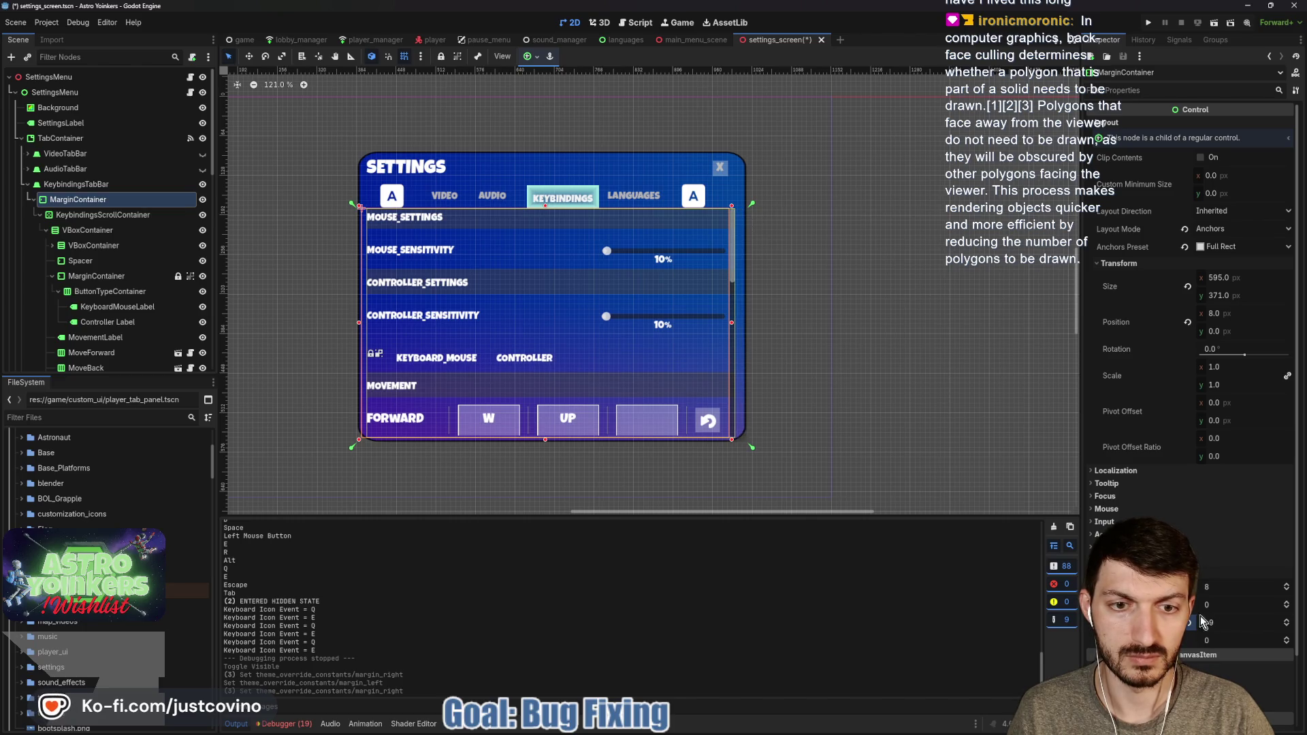
key(ctrl+s)
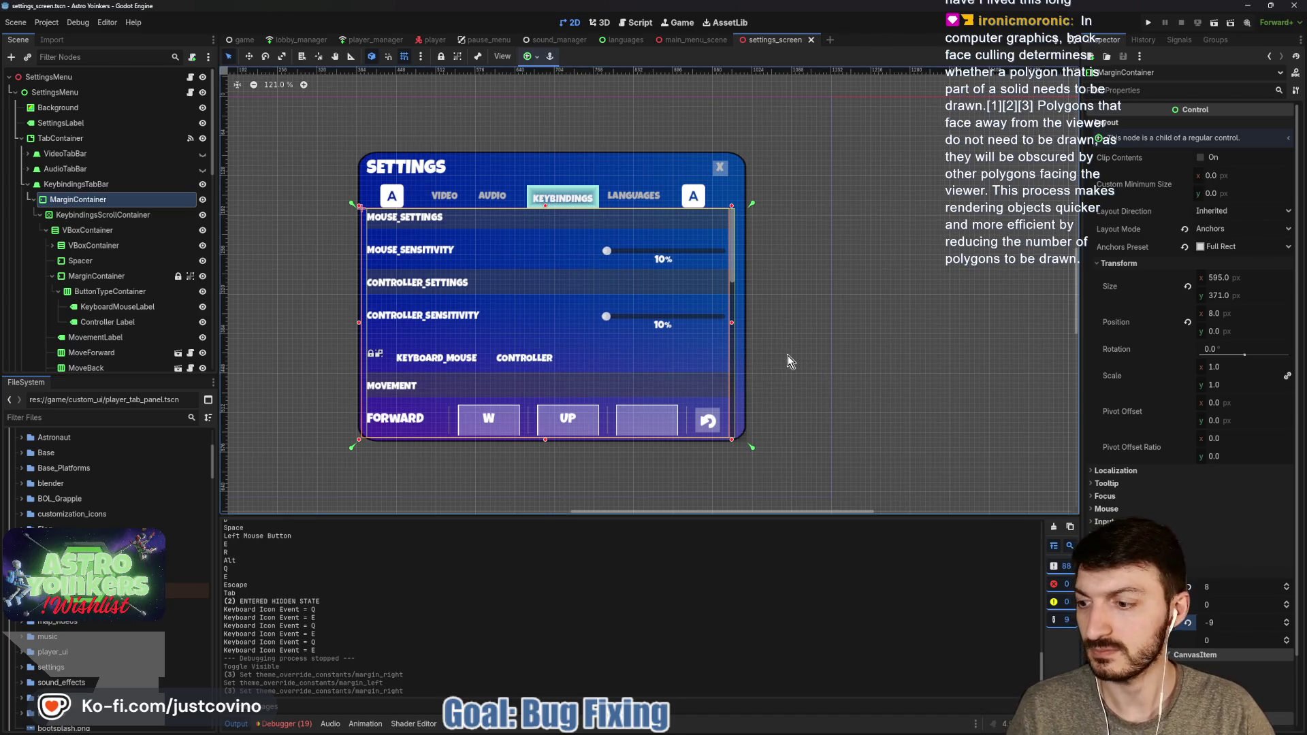
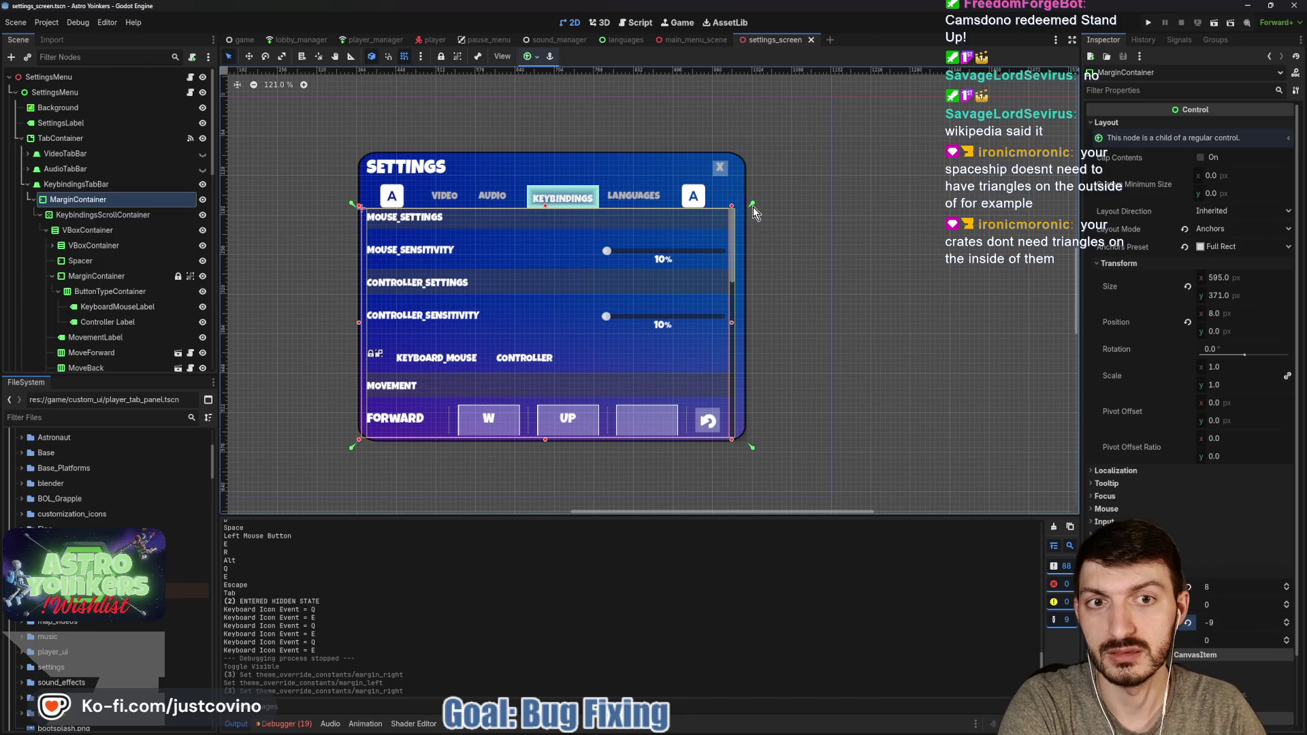
Pull the keybindings MarginContainer's right anchors slightly inward and save the settings_screen scene
drag(750, 202, 737, 201)
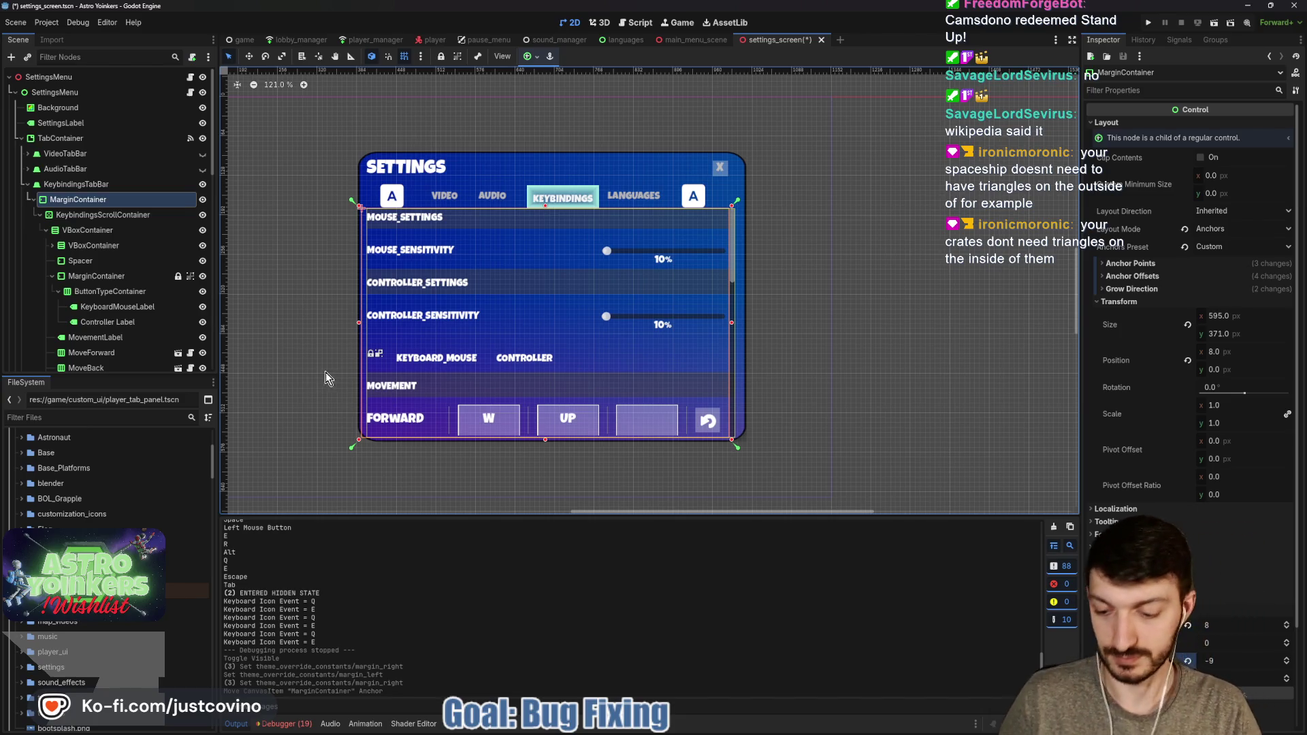
key(ctrl+s)
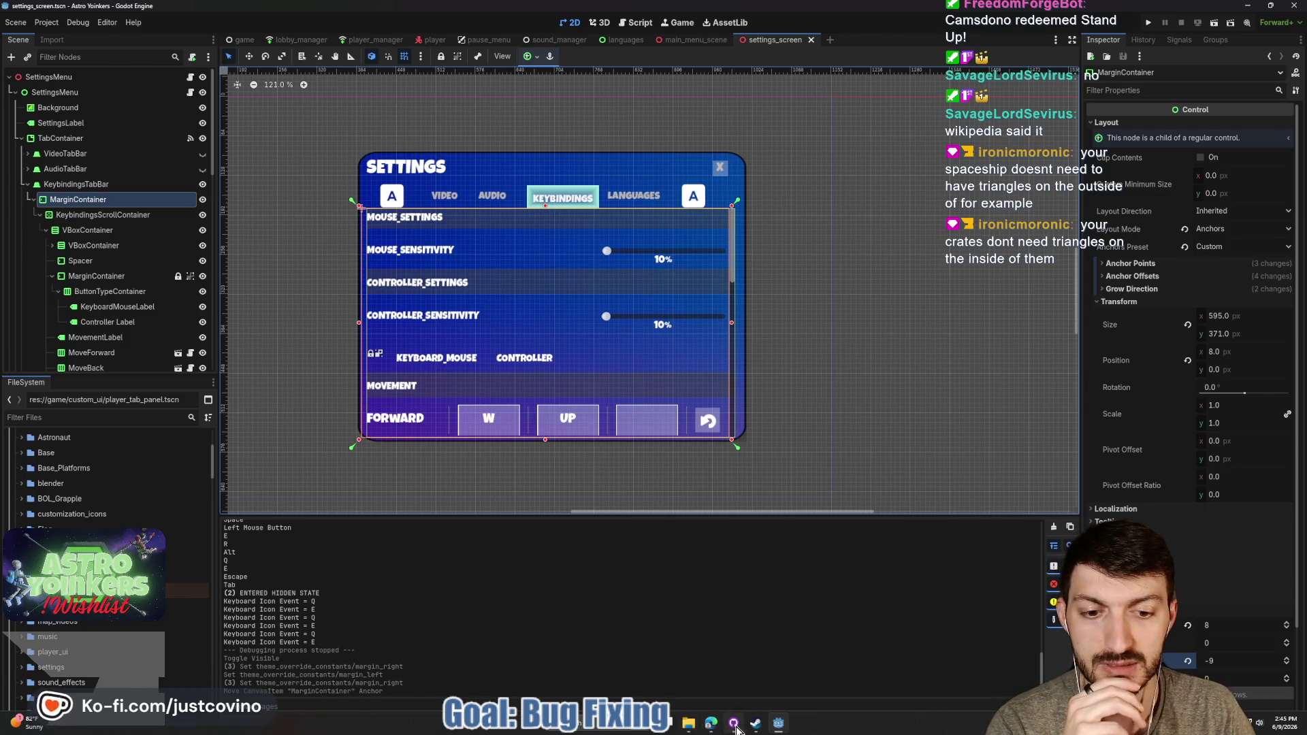
key(alt+Tab)
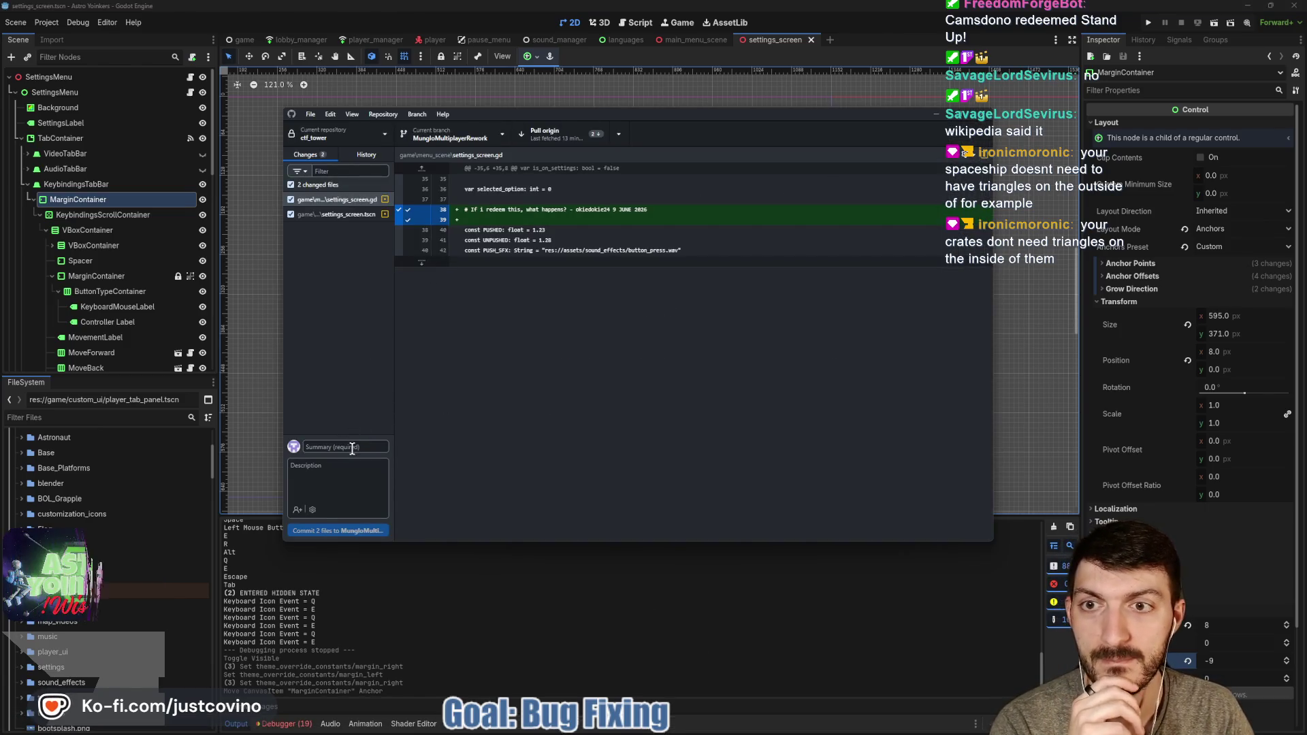
Commit the two changed files with summary 'settings screen stuff' and push them to origin
click(352, 447)
text(sc)
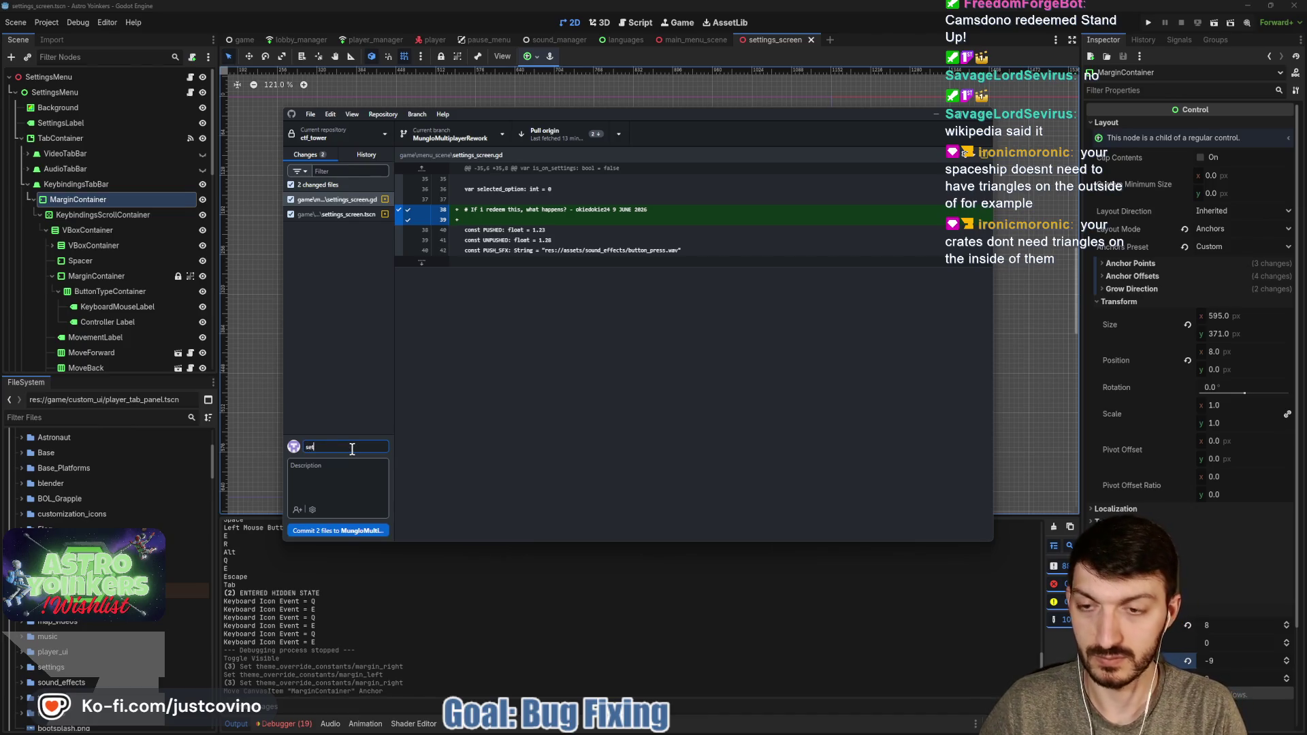
text(reen stuff)
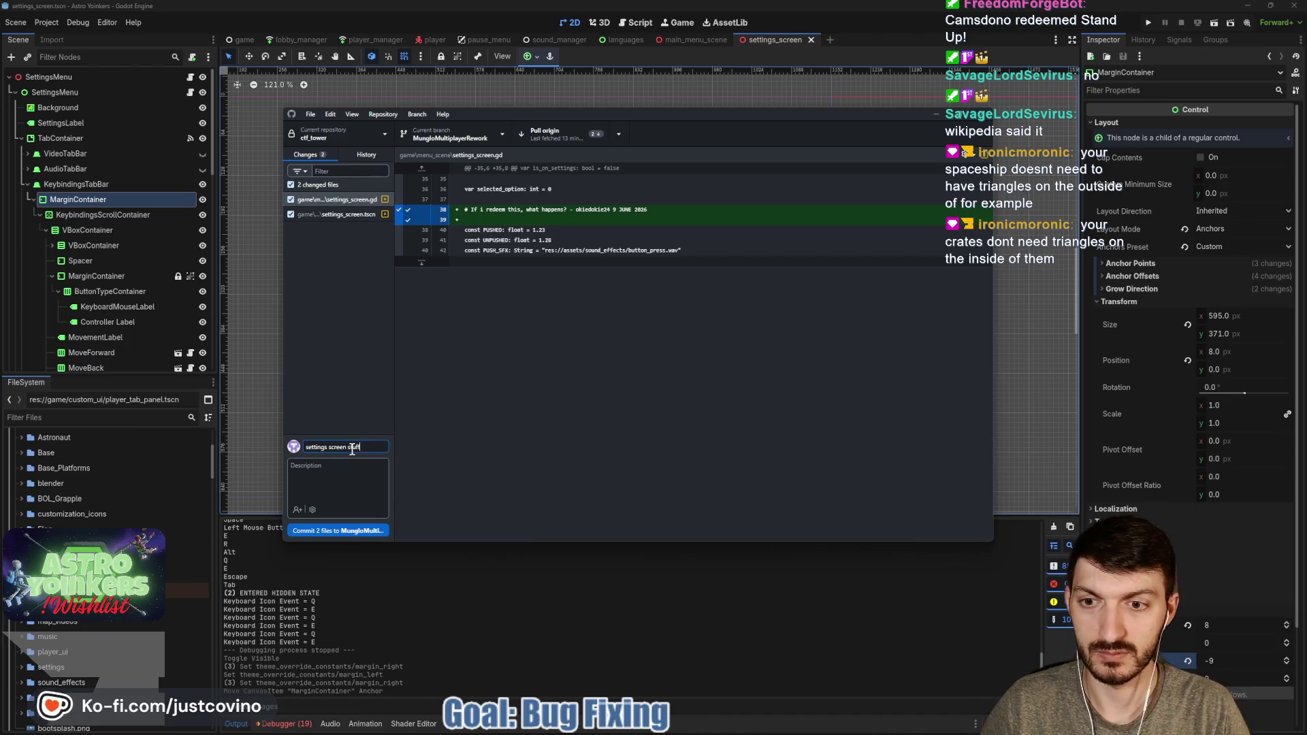
click(361, 529)
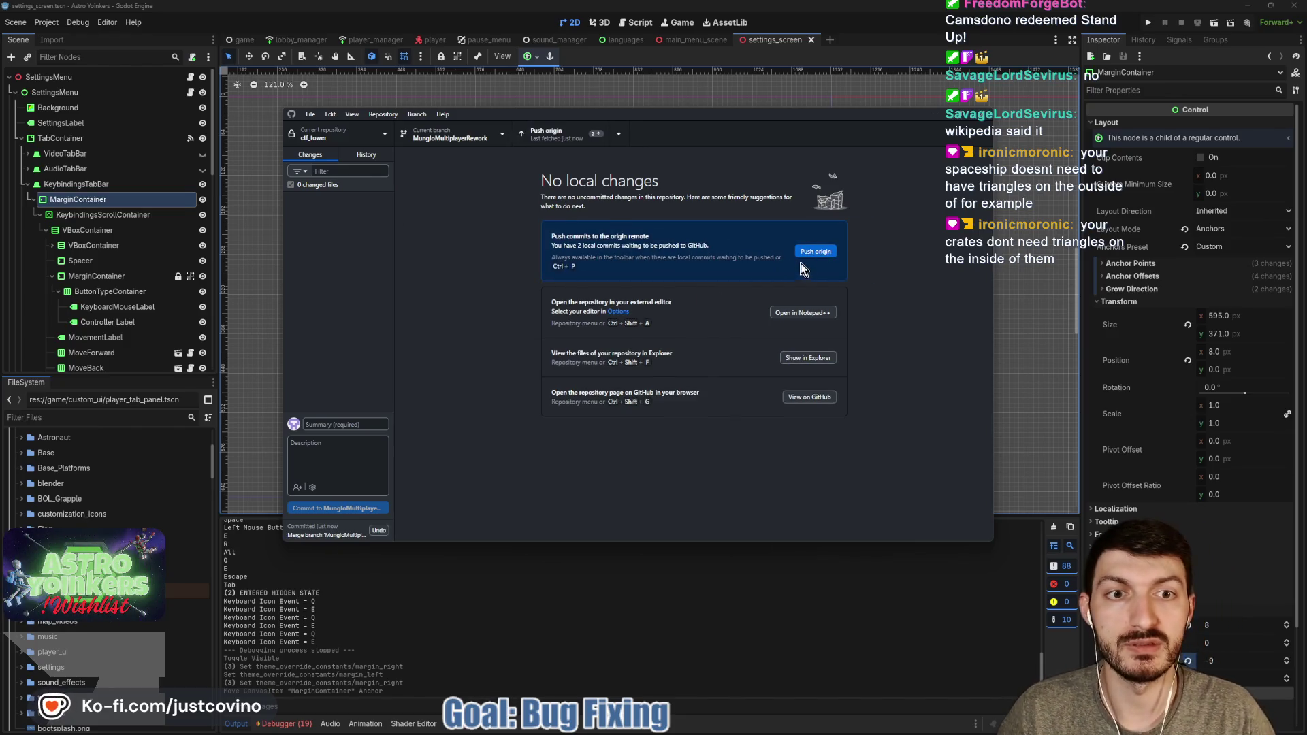
click(806, 253)
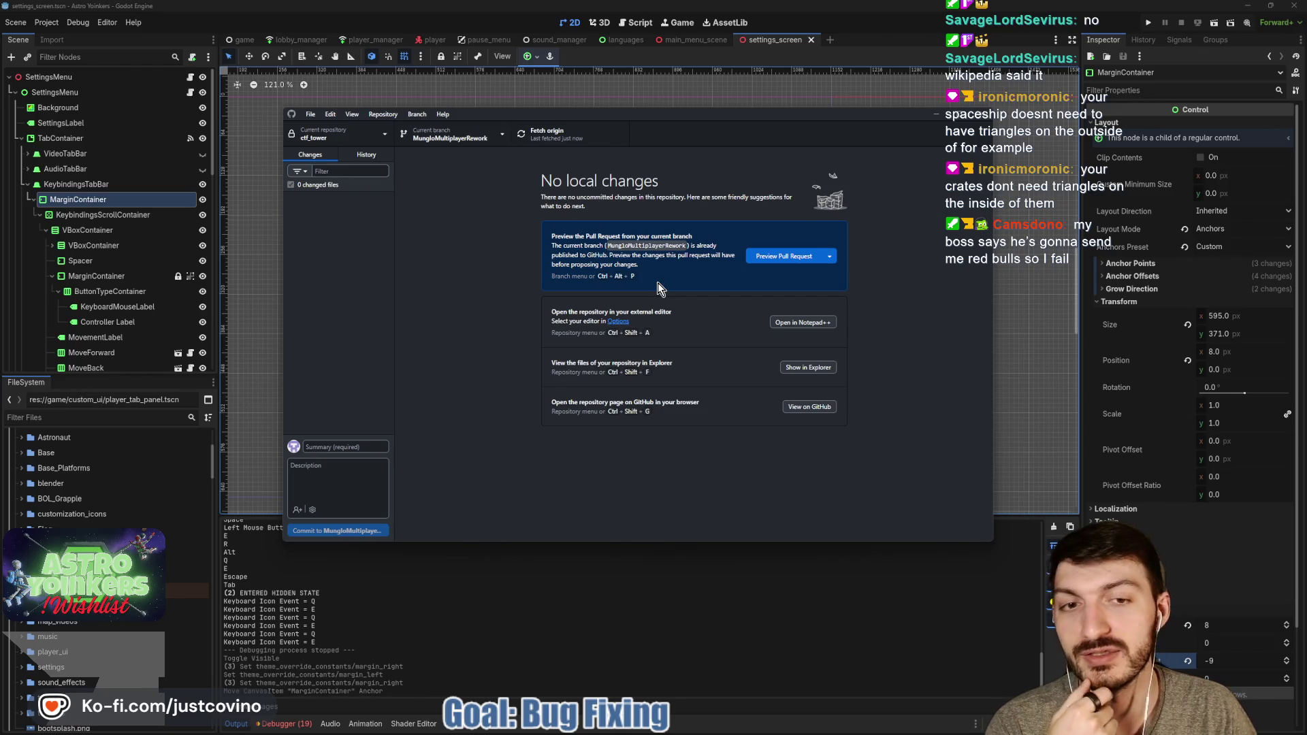
click(936, 114)
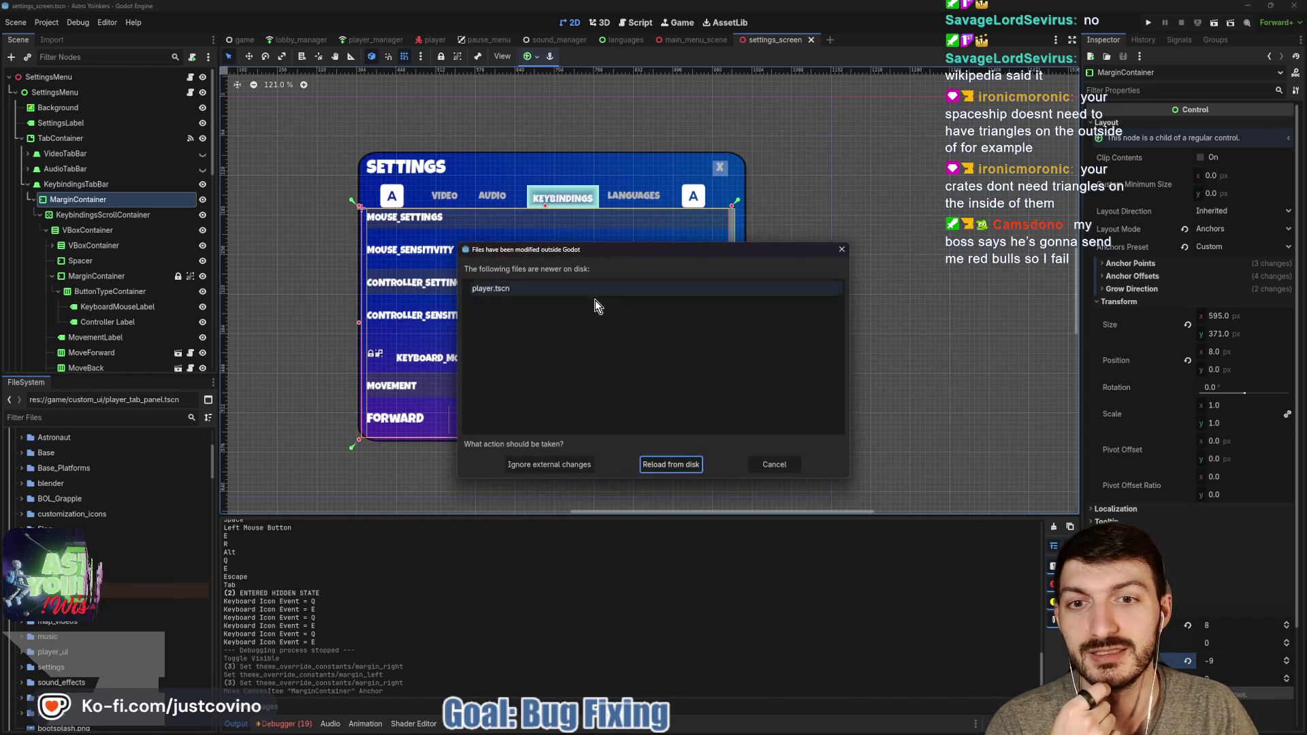
Dismiss the player.tscn changed-on-disk prompt and return to the 2D settings screen canvas
click(677, 468)
key(ctrl+F2)
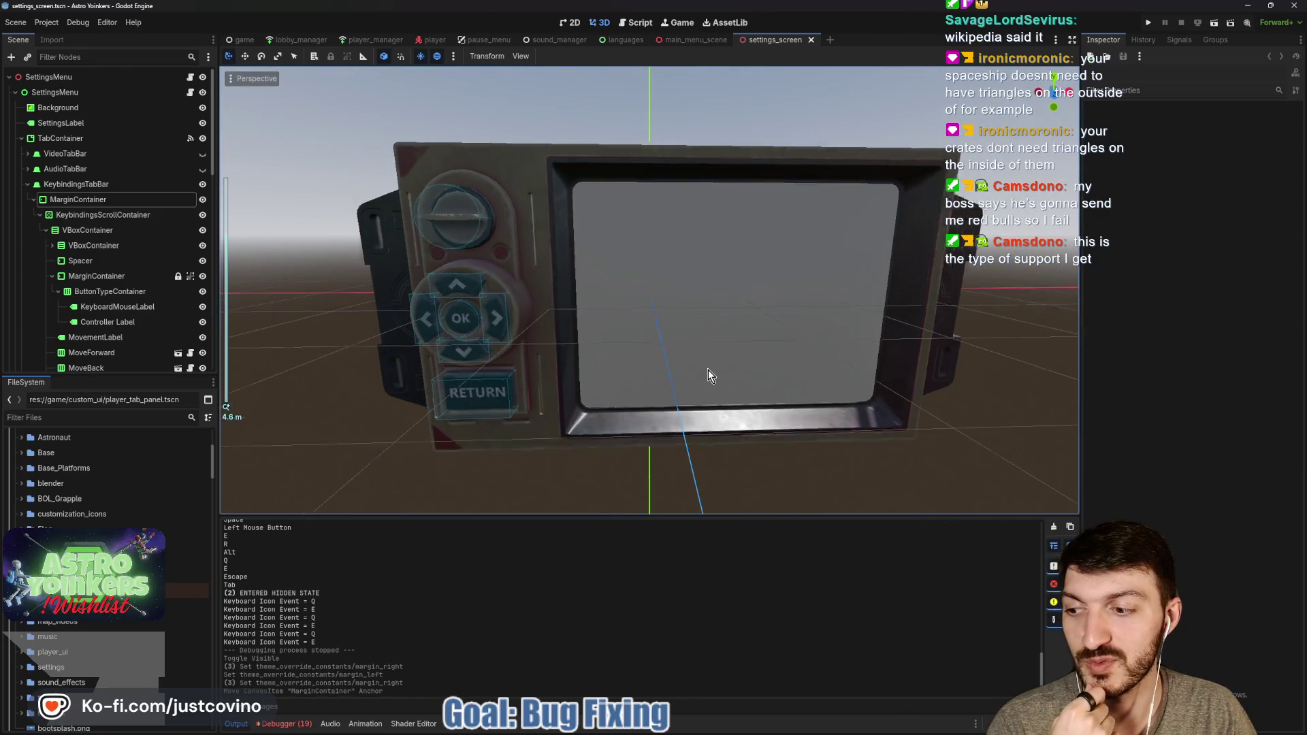
scroll(708, 370, down, 5)
scroll(708, 370, up, 3)
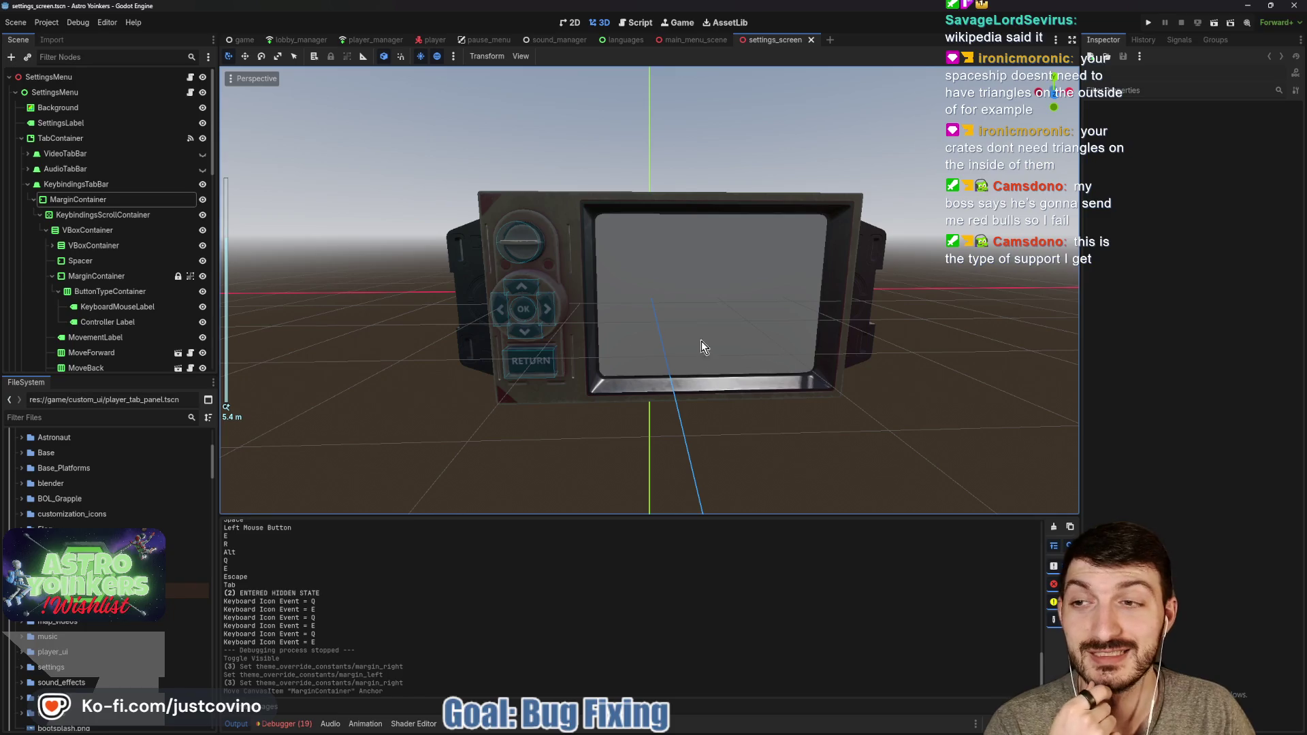
click(573, 25)
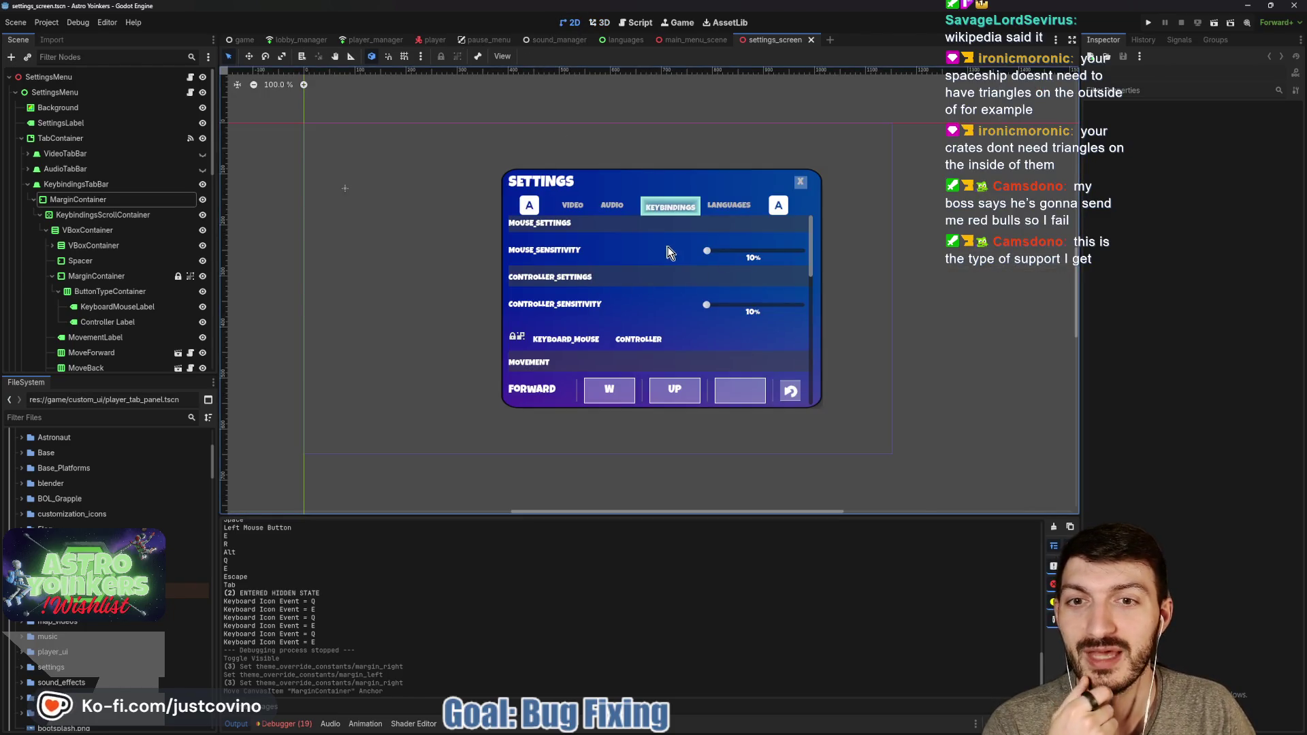
scroll(532, 272, up, 4)
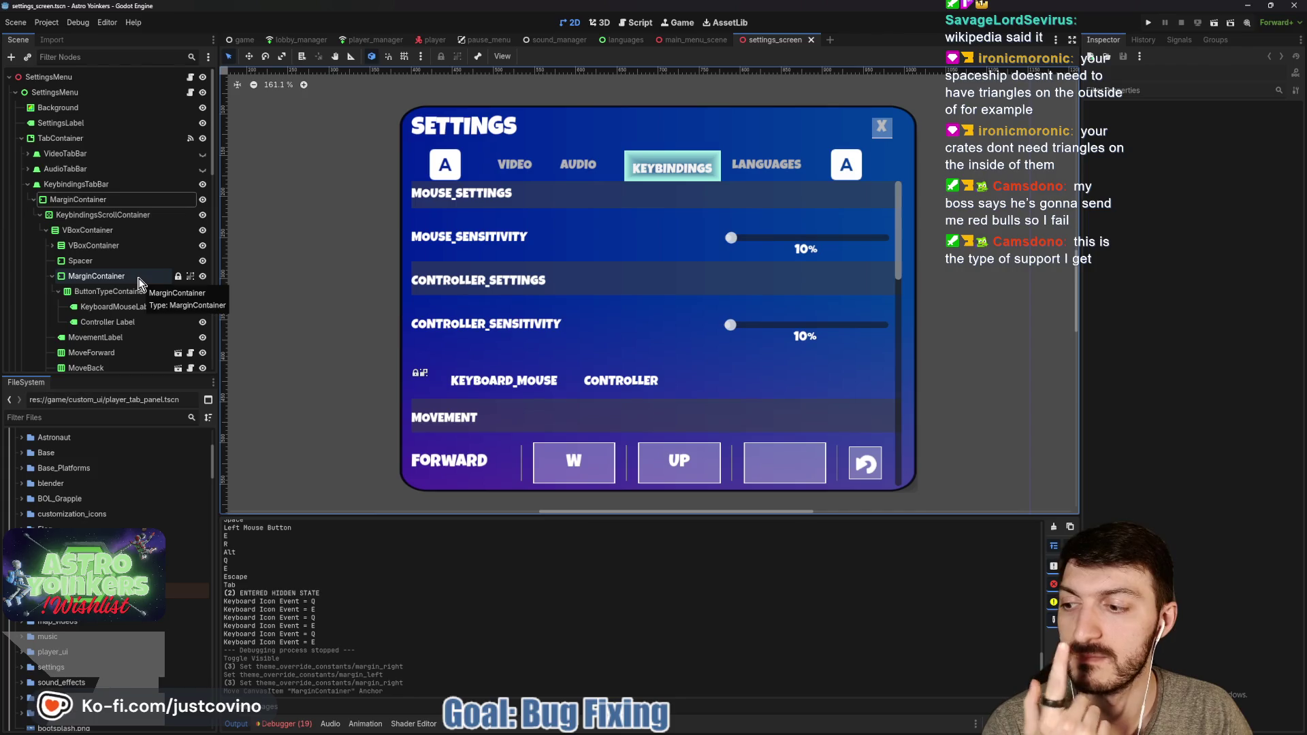
Set the MovementLabel's LabelSettings font size from 16 to 18 and save the scene
click(92, 246)
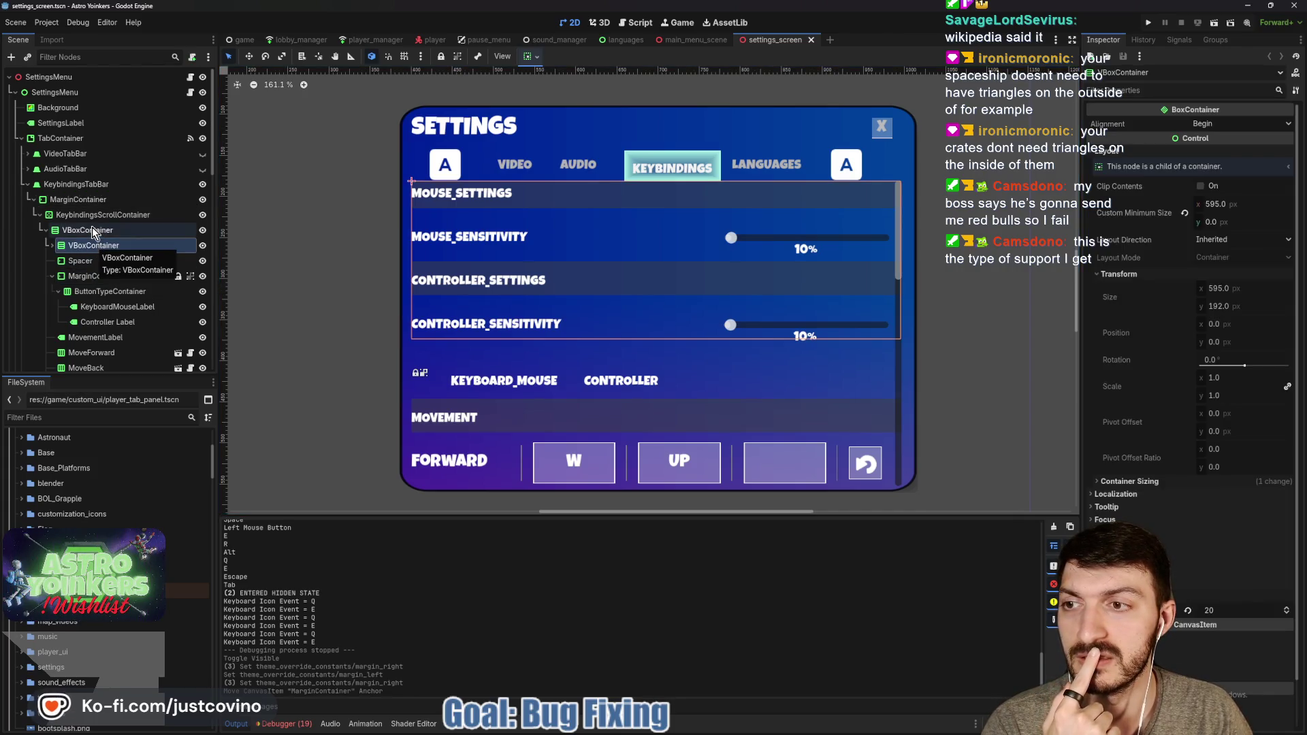
click(81, 230)
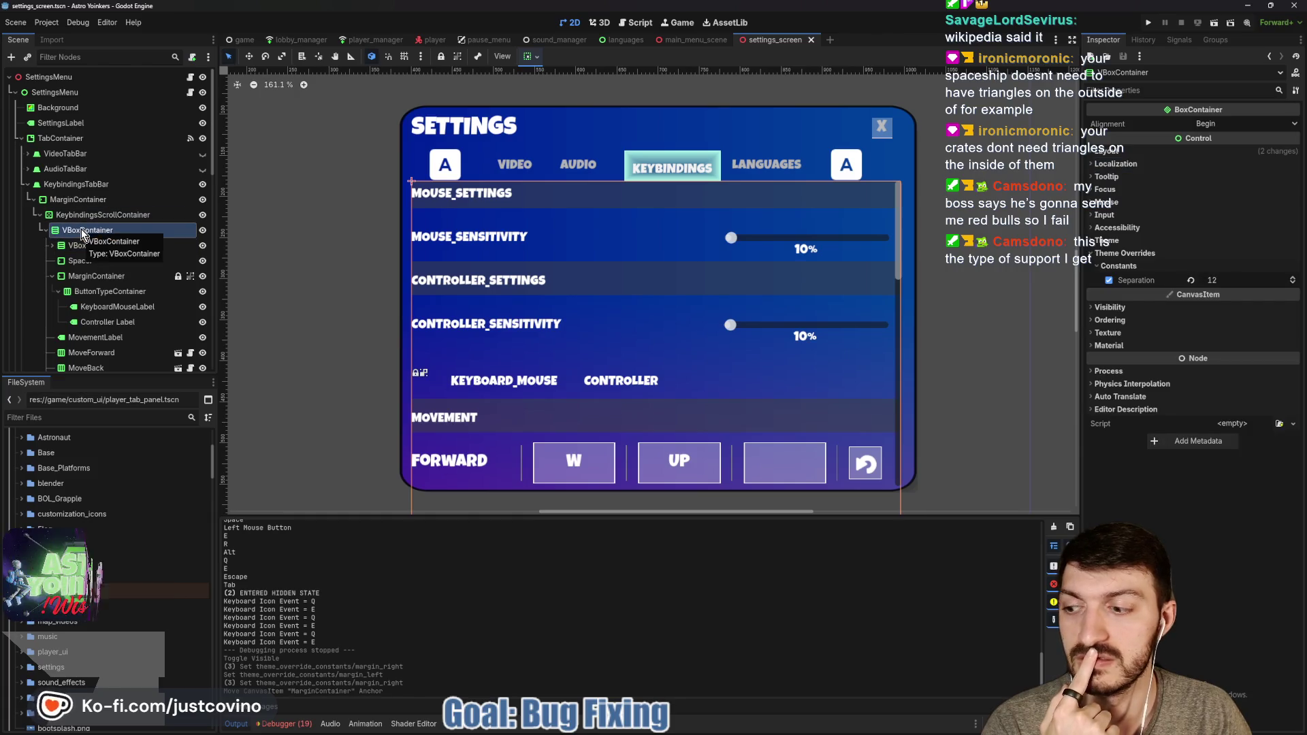
scroll(93, 272, down, 3)
click(95, 264)
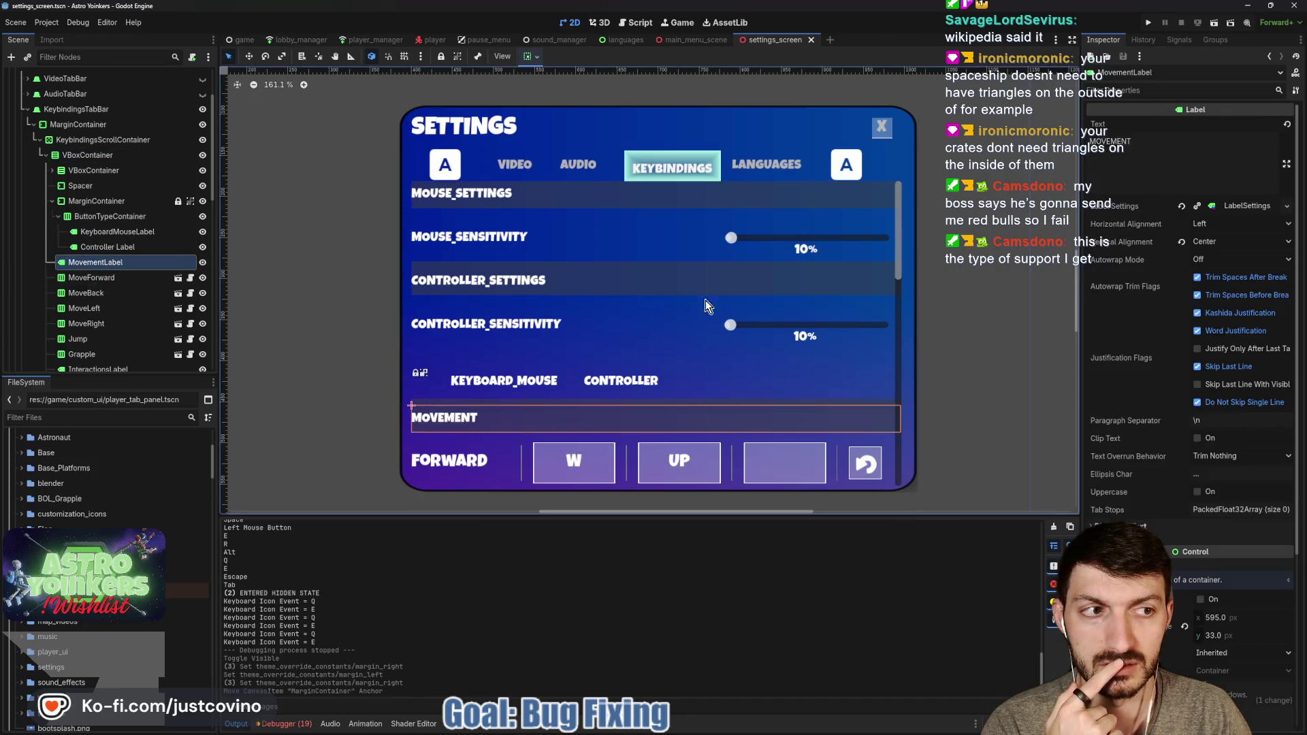
click(1236, 204)
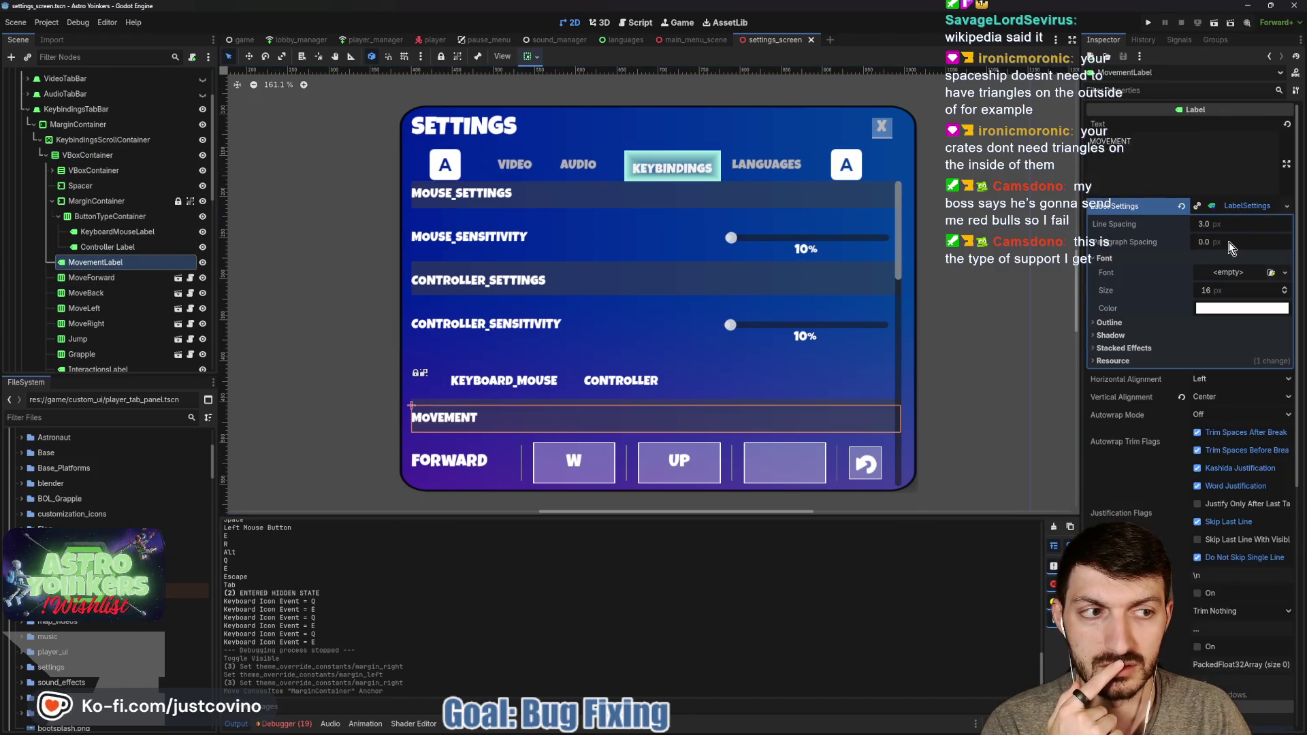
click(1220, 292)
text(18)
key(Return)
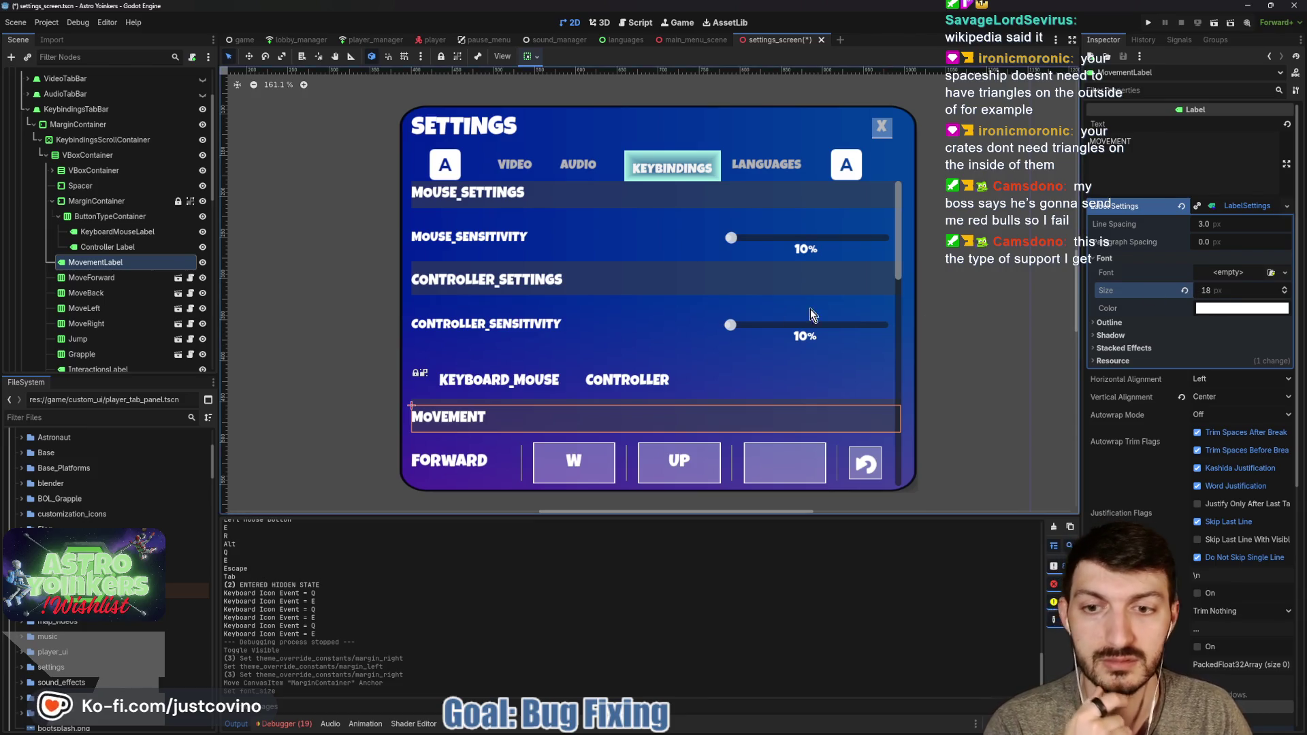
key(ctrl+s)
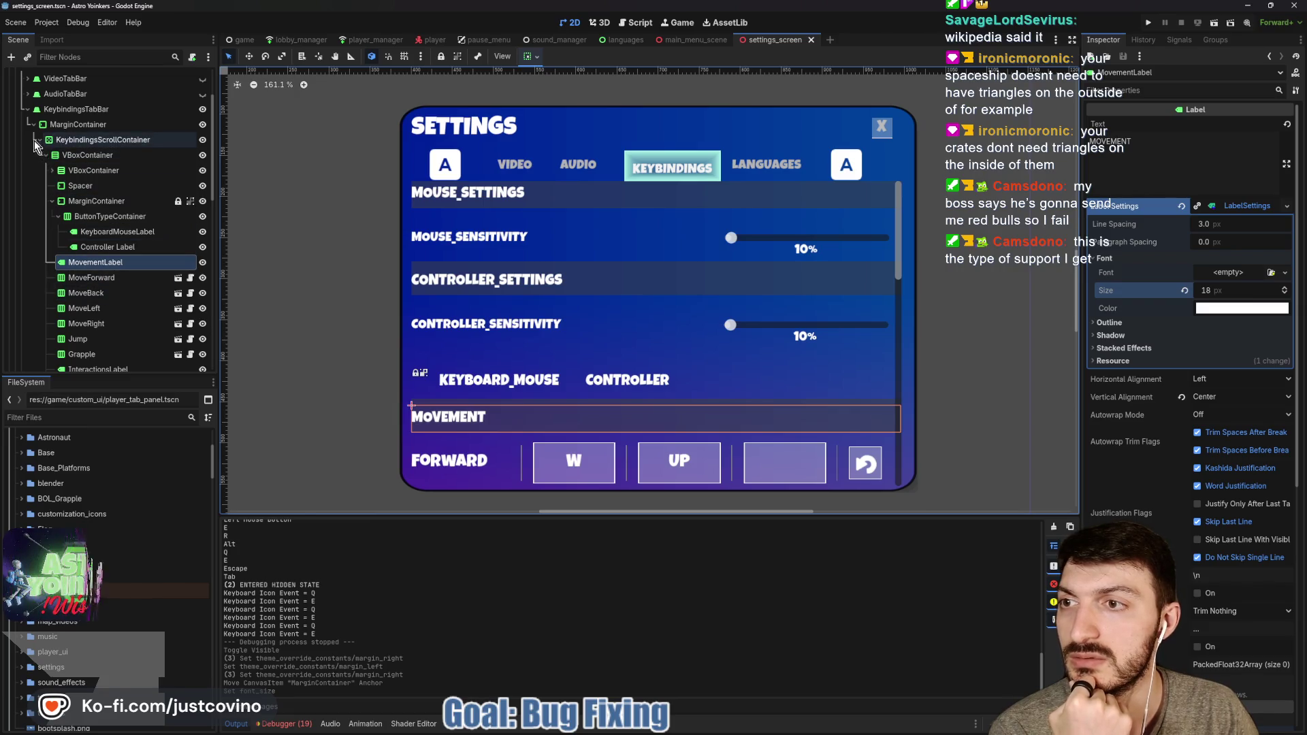
click(28, 110)
Show the Audio tab and give its MarginContainer a Margin Left override of 8, then save
click(201, 95)
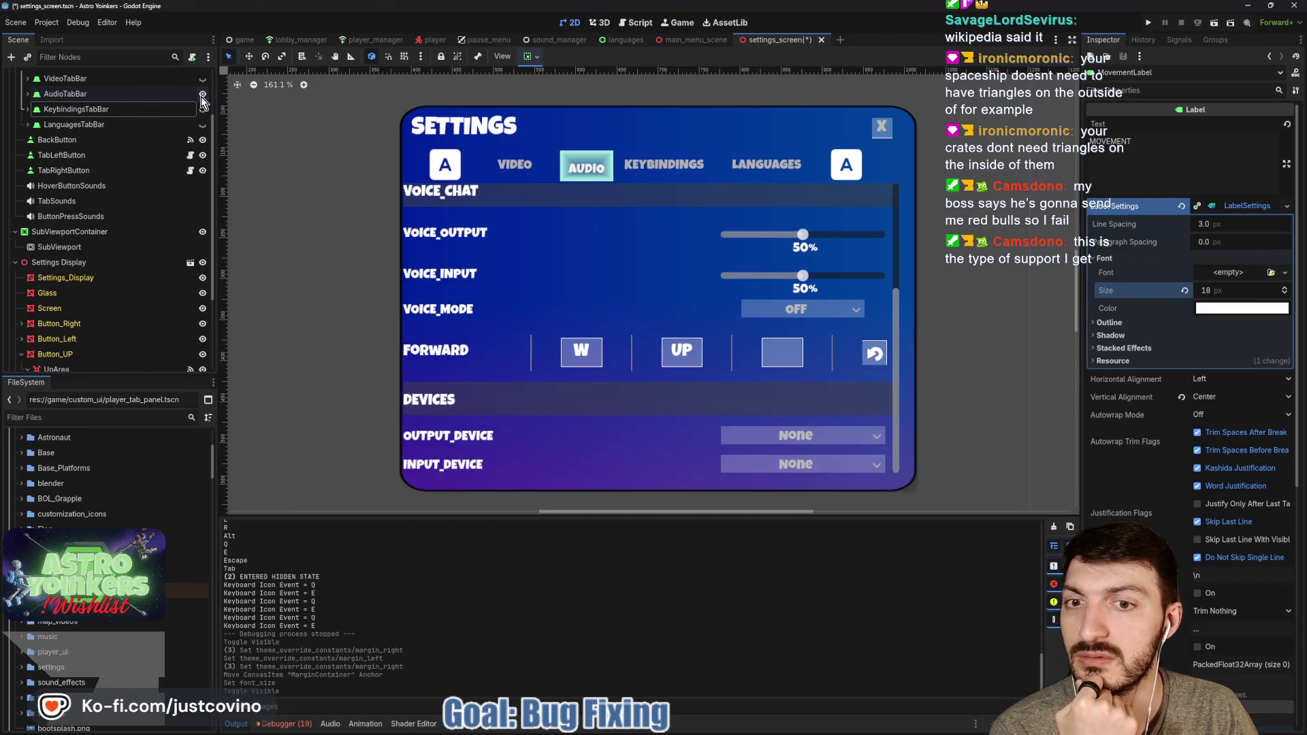
click(158, 101)
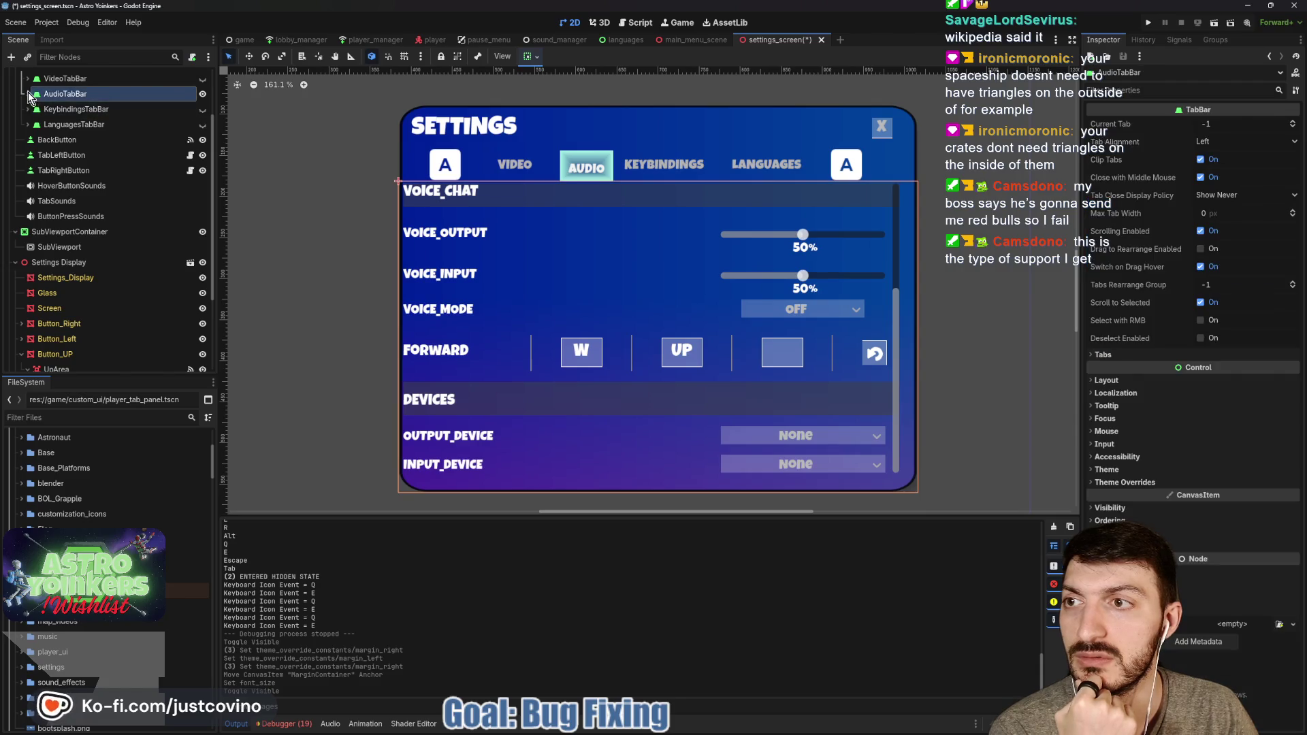
click(810, 362)
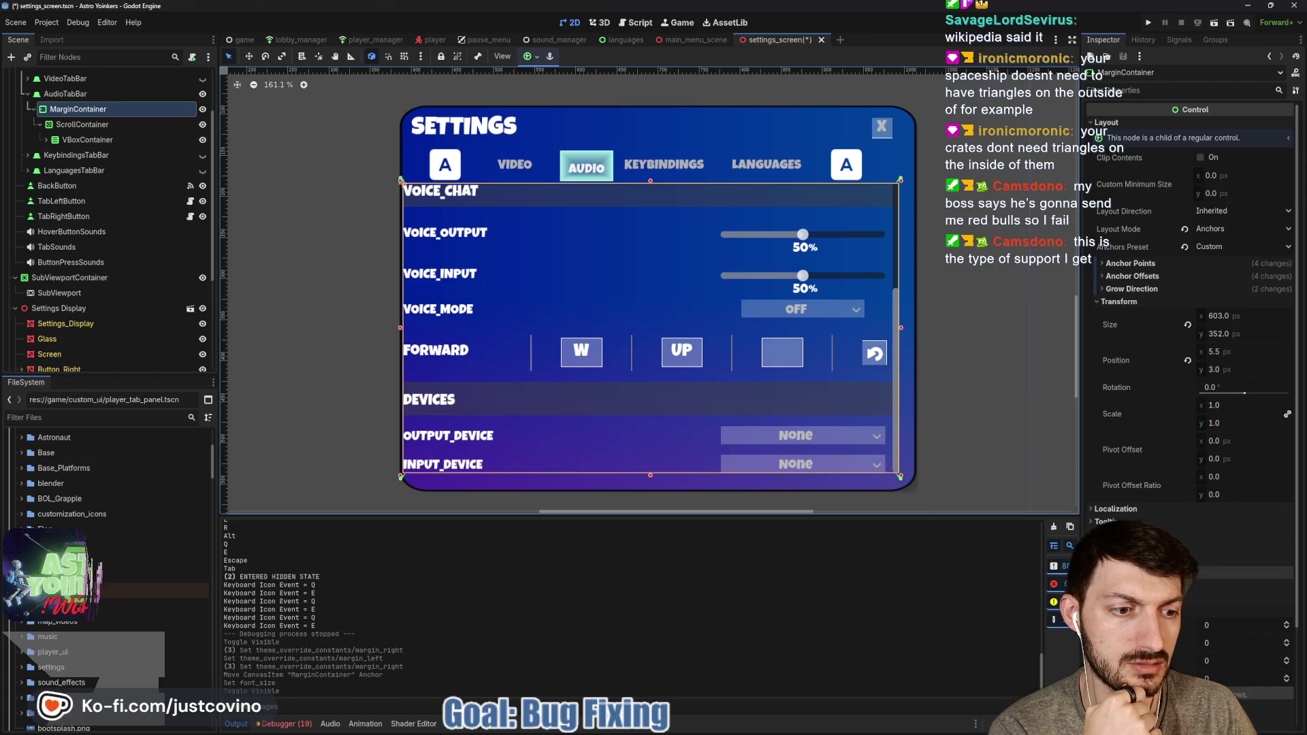
scroll(1194, 597, down, 3)
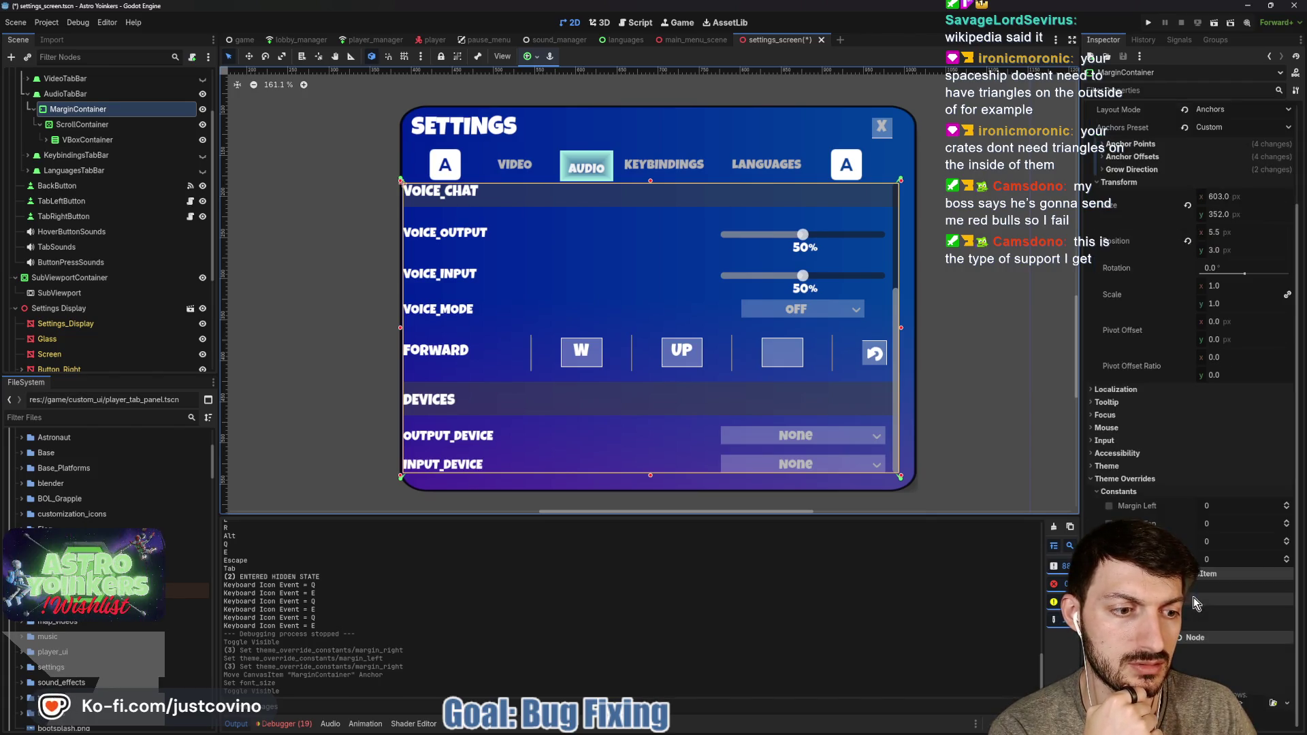
click(1215, 506)
text(8)
key(Return)
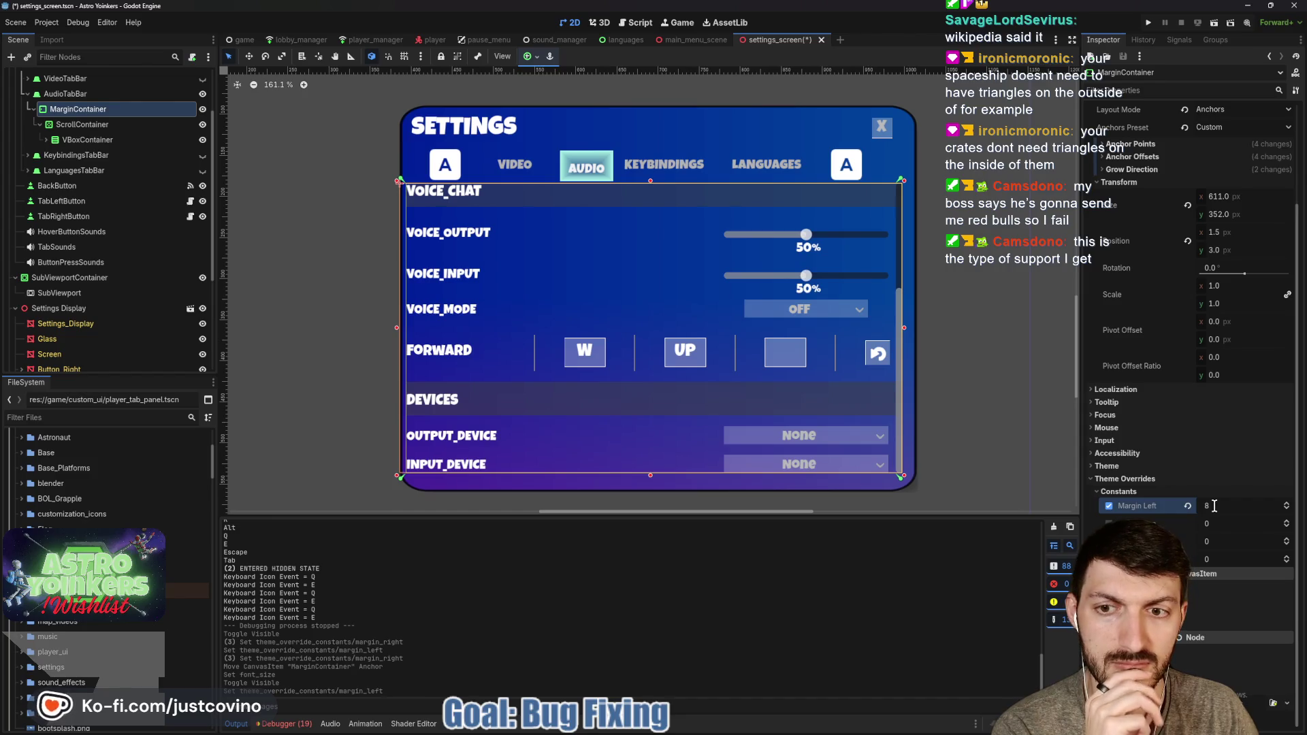
key(ctrl+s)
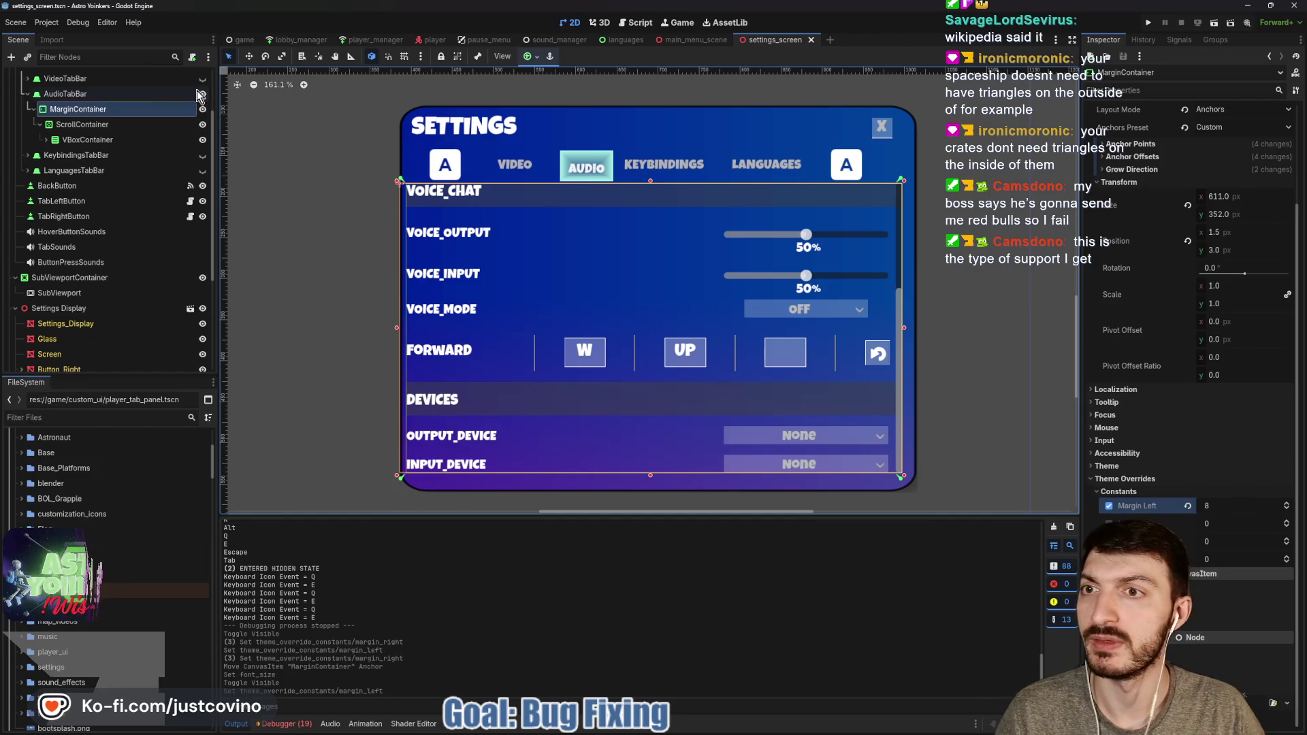
scroll(194, 99, up, 3)
click(203, 92)
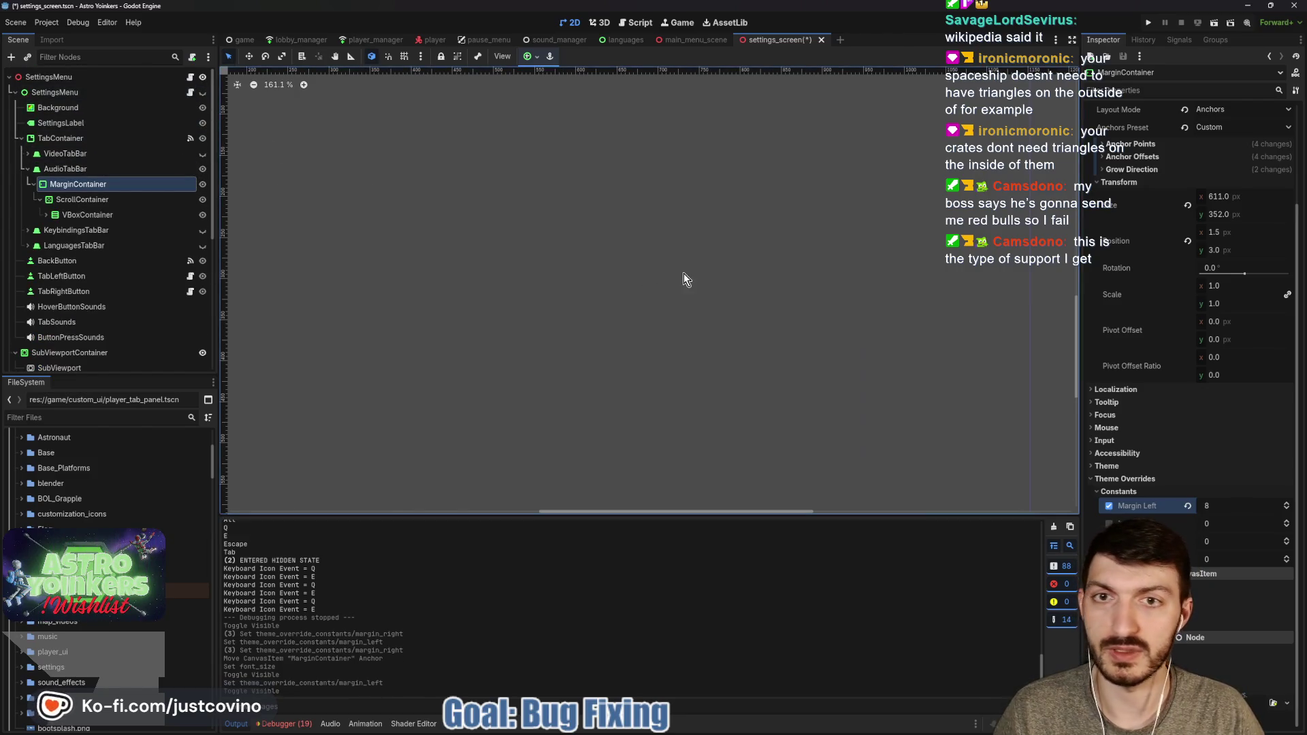
Run the game and open its Settings screen to the Audio tab
click(1150, 22)
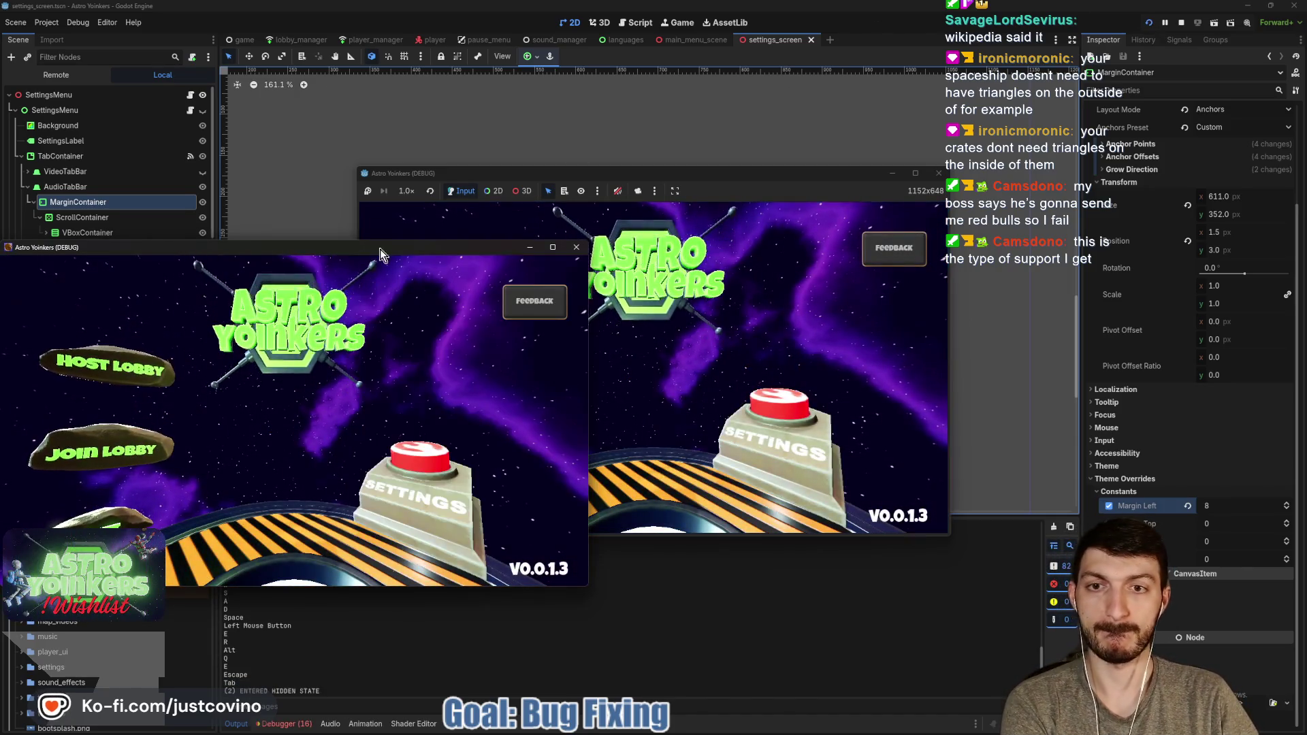
click(773, 401)
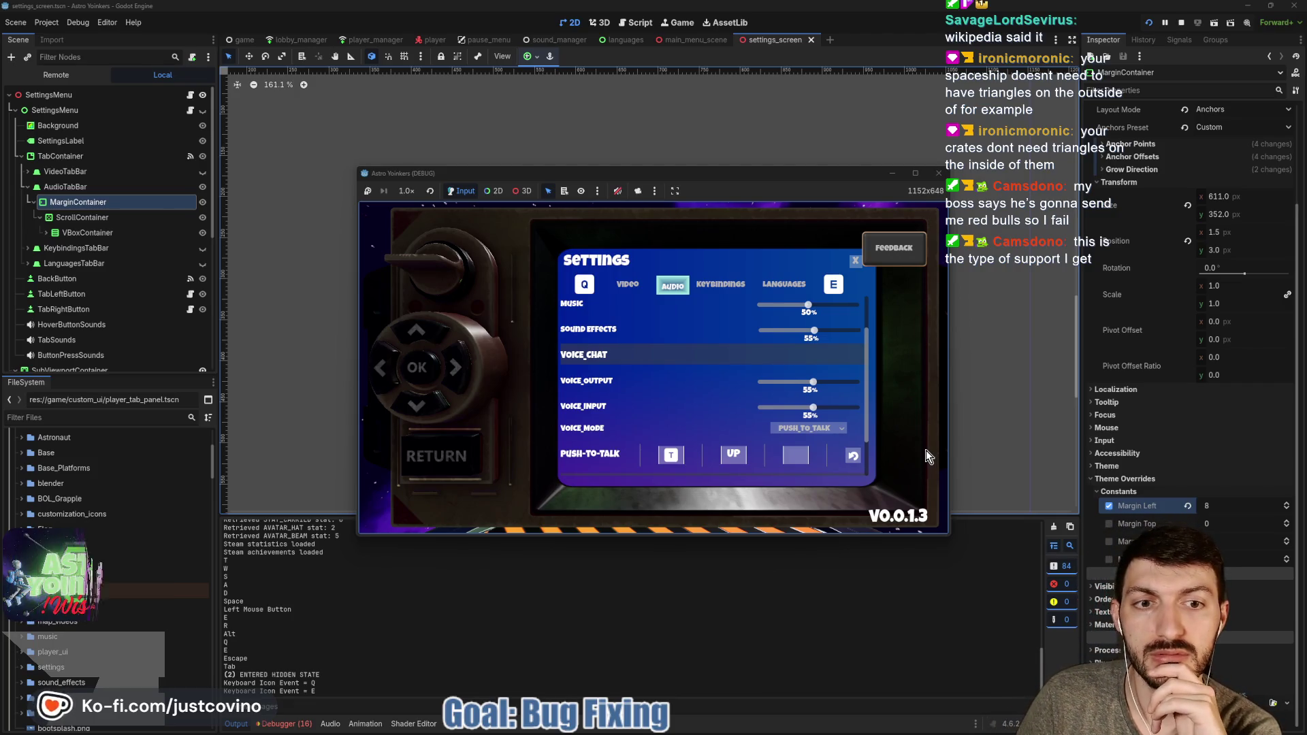
Cycle through the in-game Video, Audio, Keybindings and Languages tabs, then stop the game
key(q)
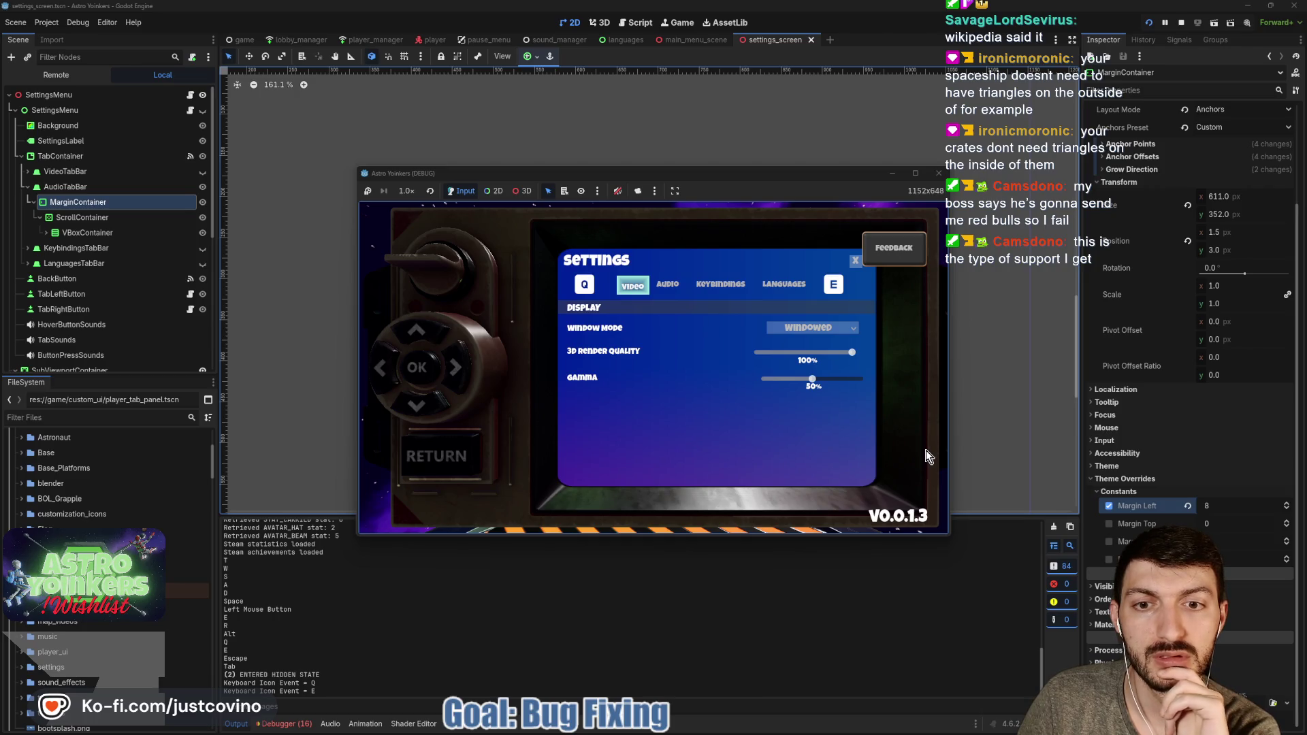
key(e)
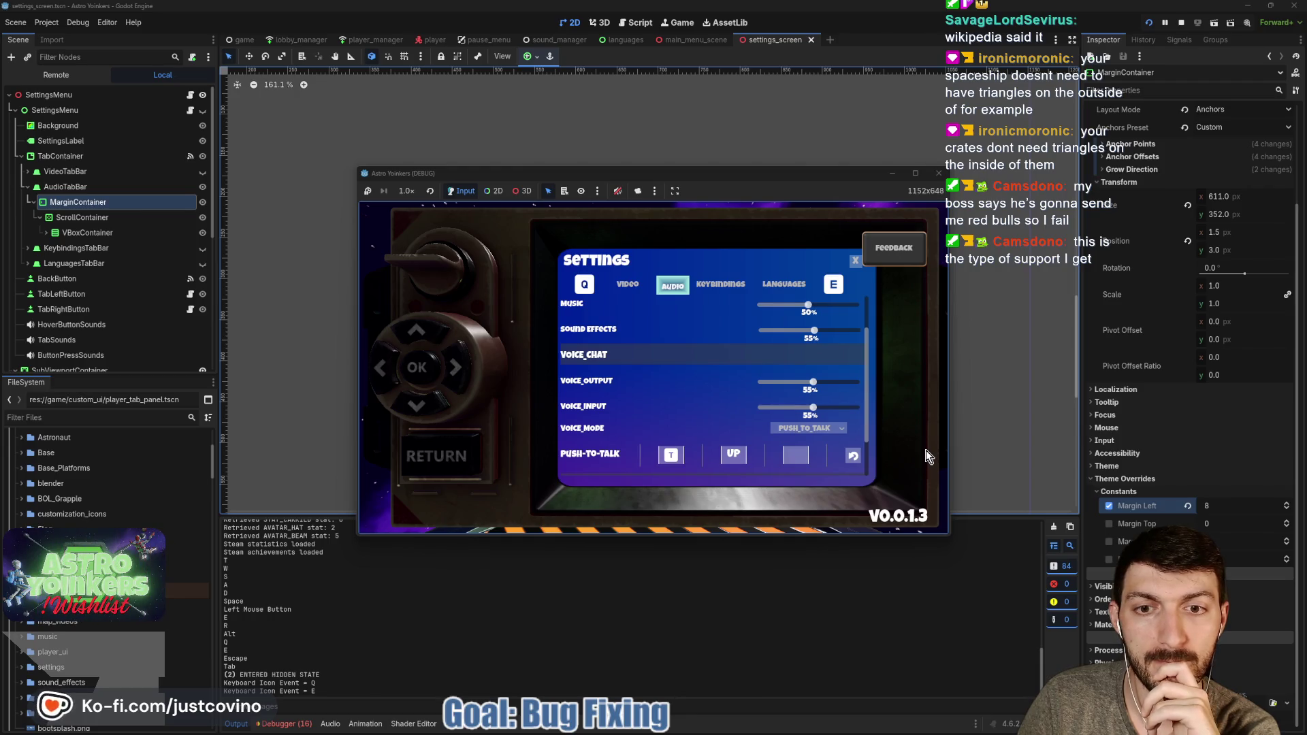
key(e)
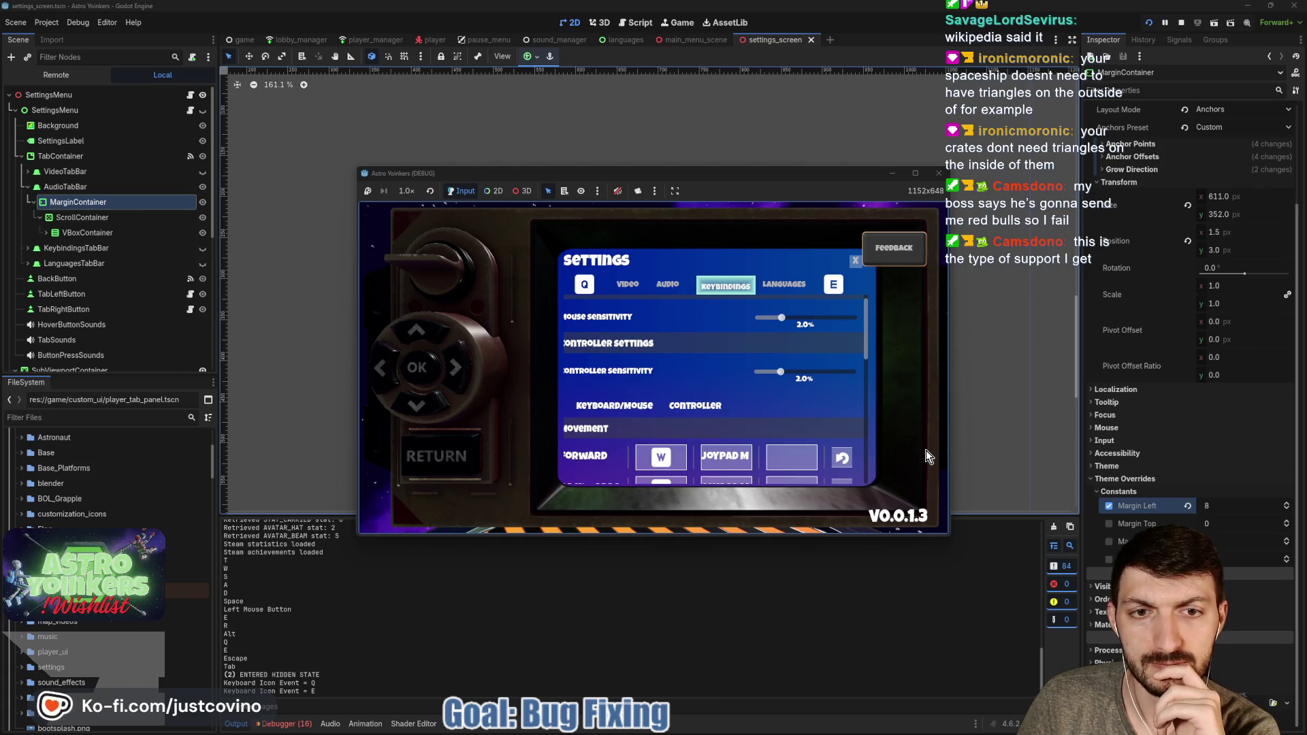
scroll(791, 406, down, 10)
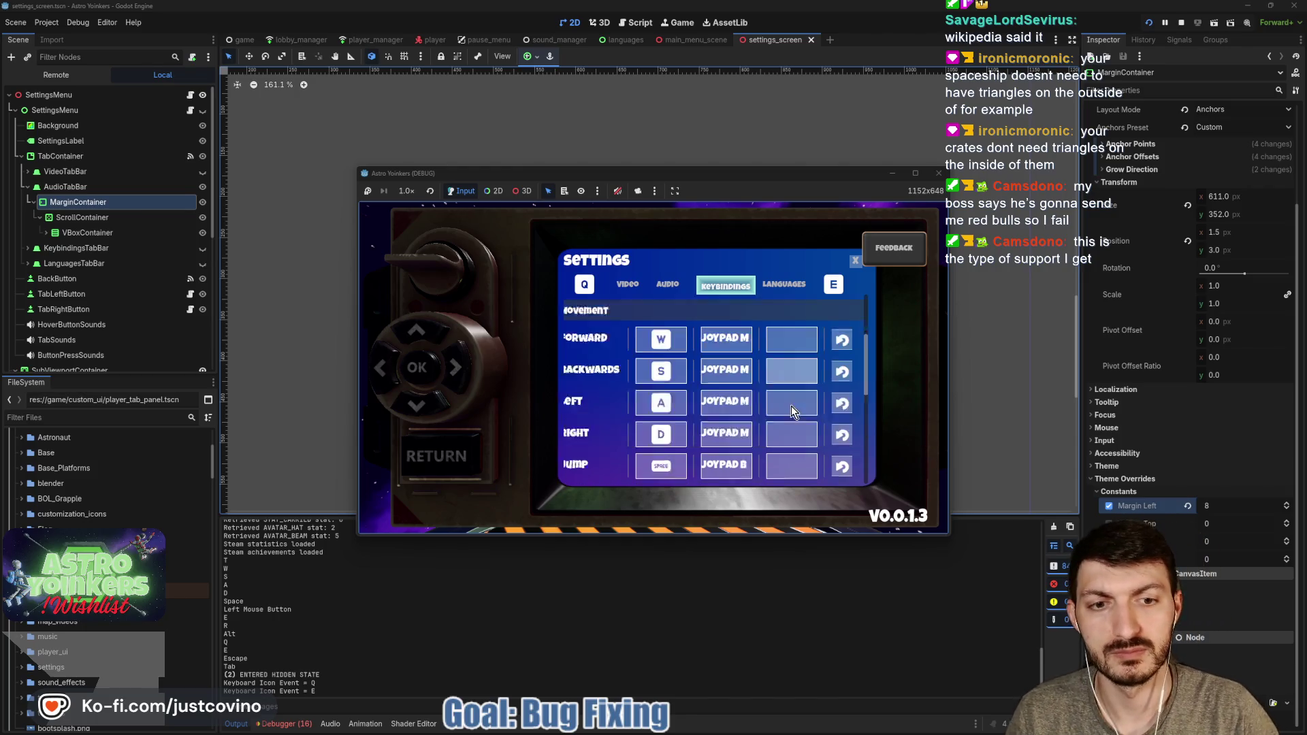
scroll(786, 402, up, 10)
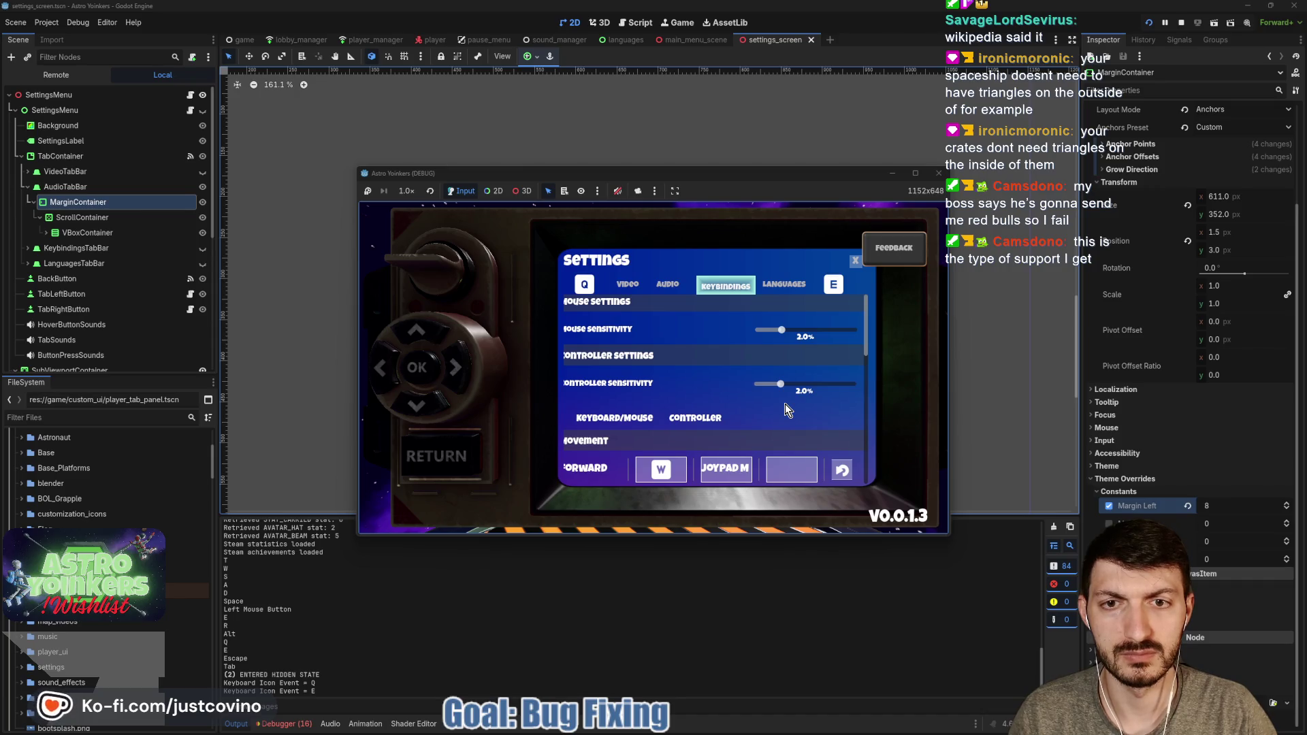
key(e)
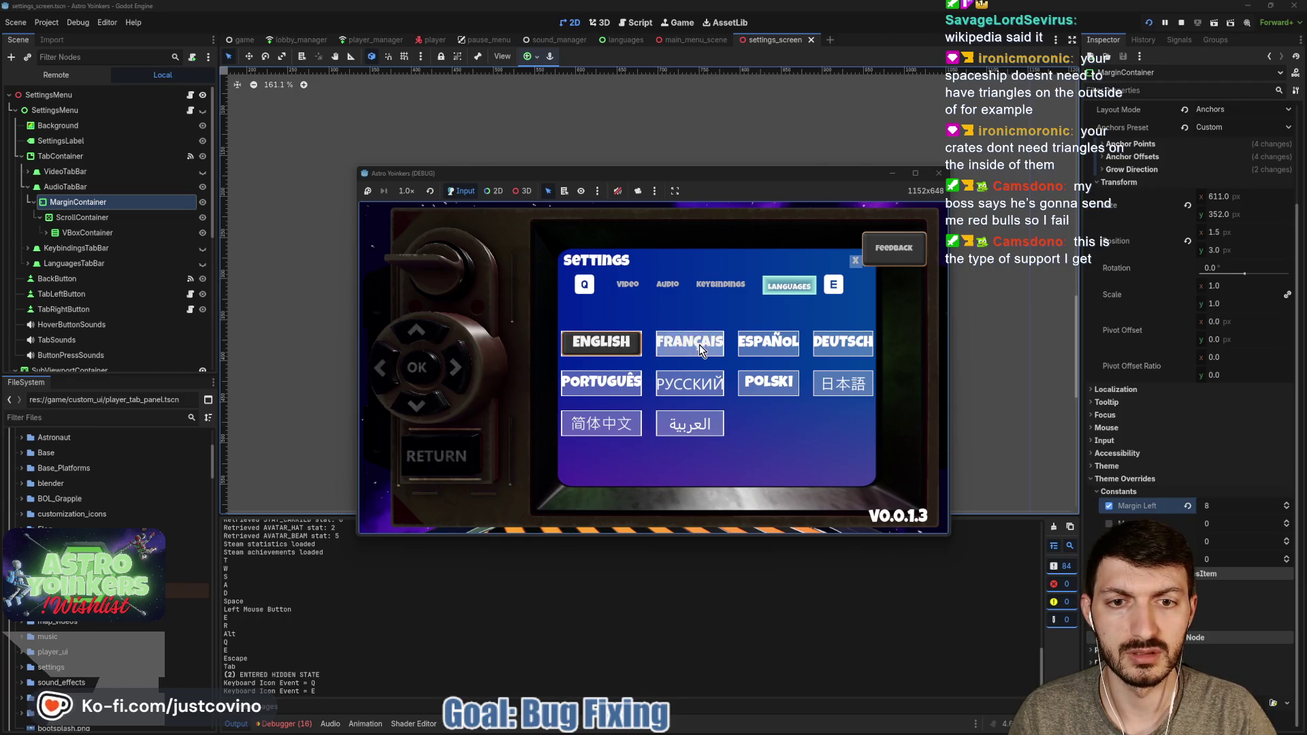
key(q)
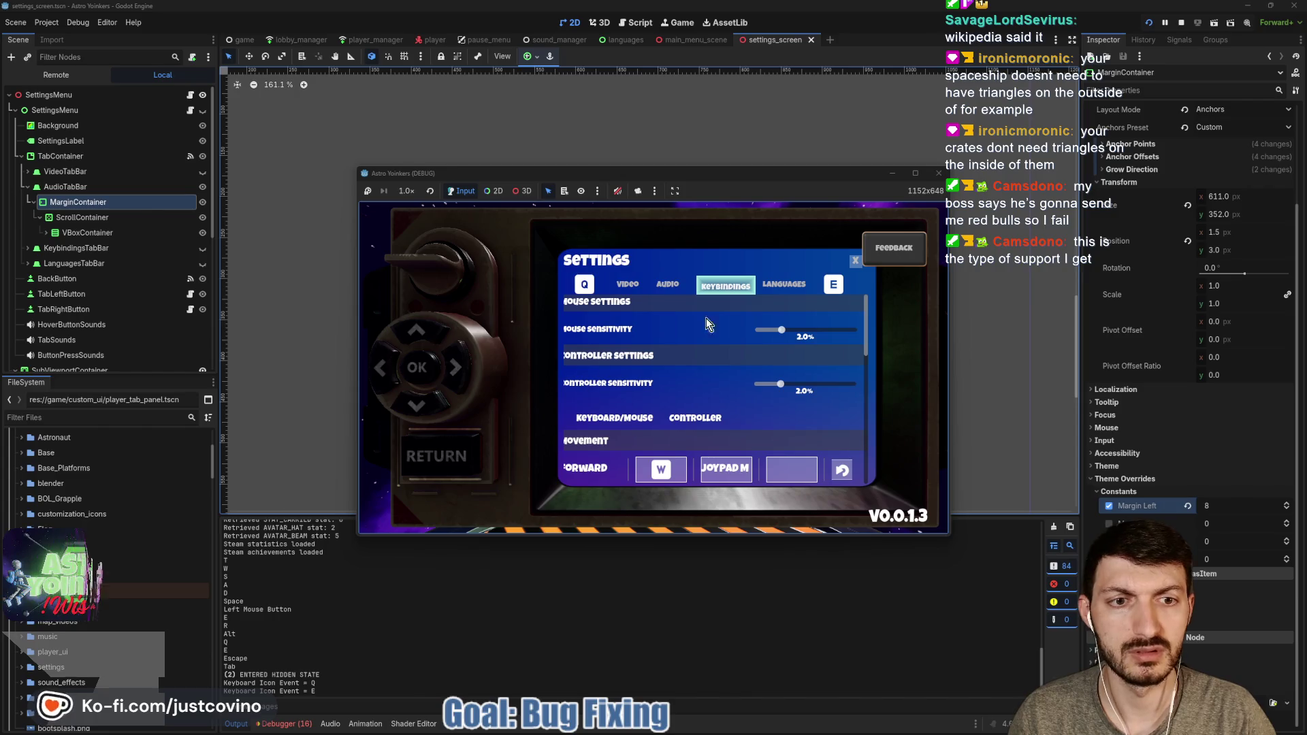
scroll(722, 416, down, 2)
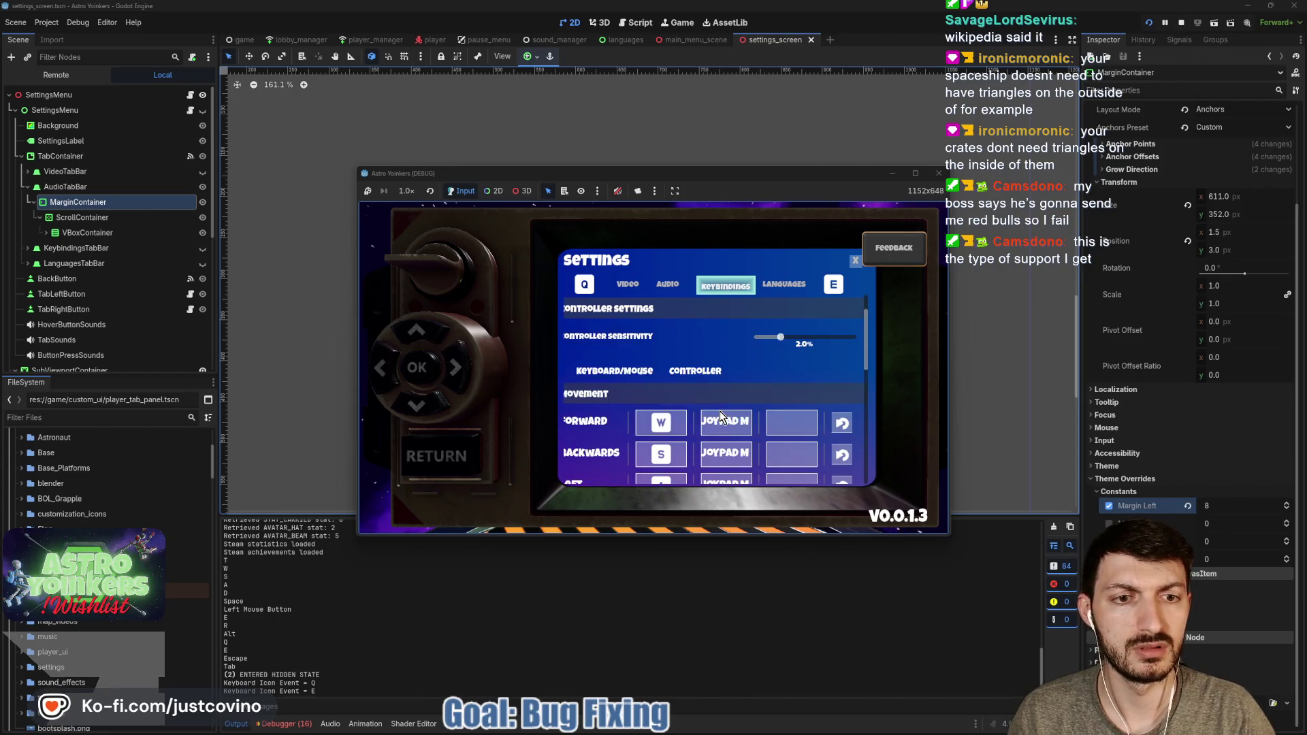
scroll(725, 412, up, 2)
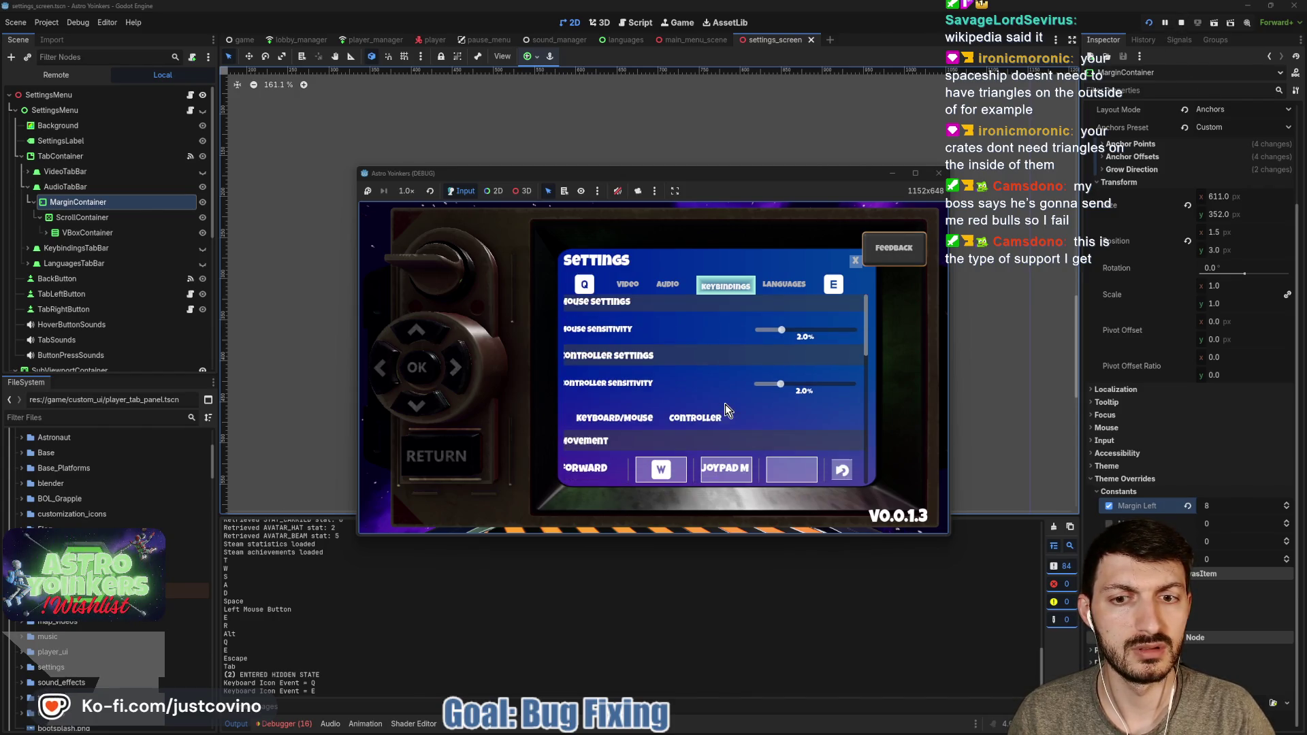
click(1182, 23)
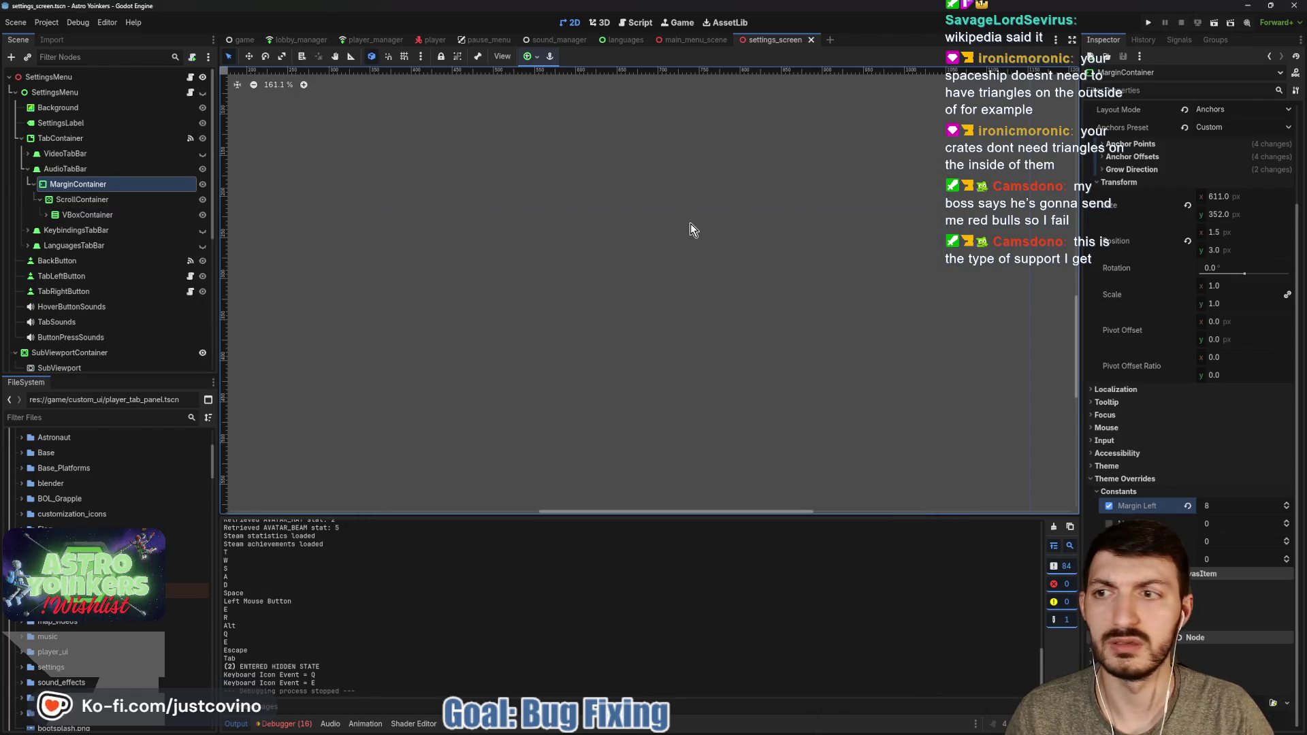
Show the settings menu again, collapse AudioTabBar, and reveal the Keybindings tab on the canvas
click(203, 93)
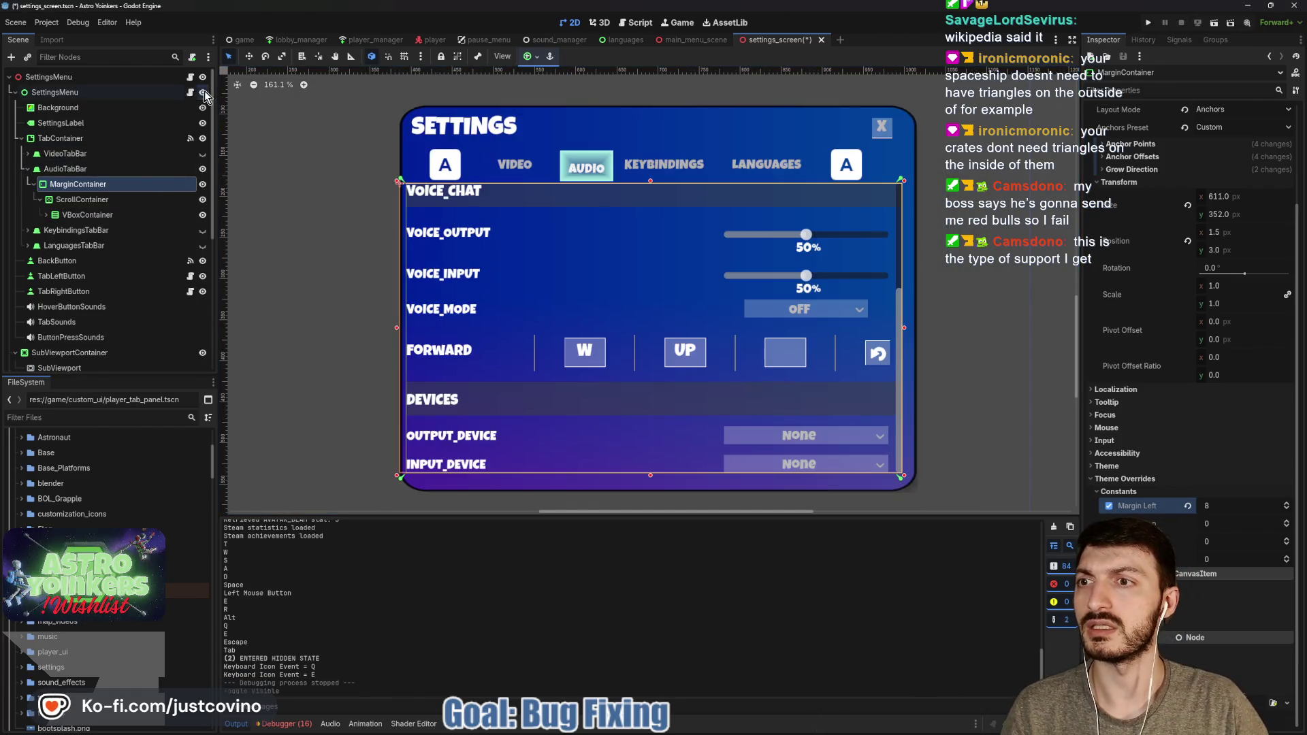
click(27, 169)
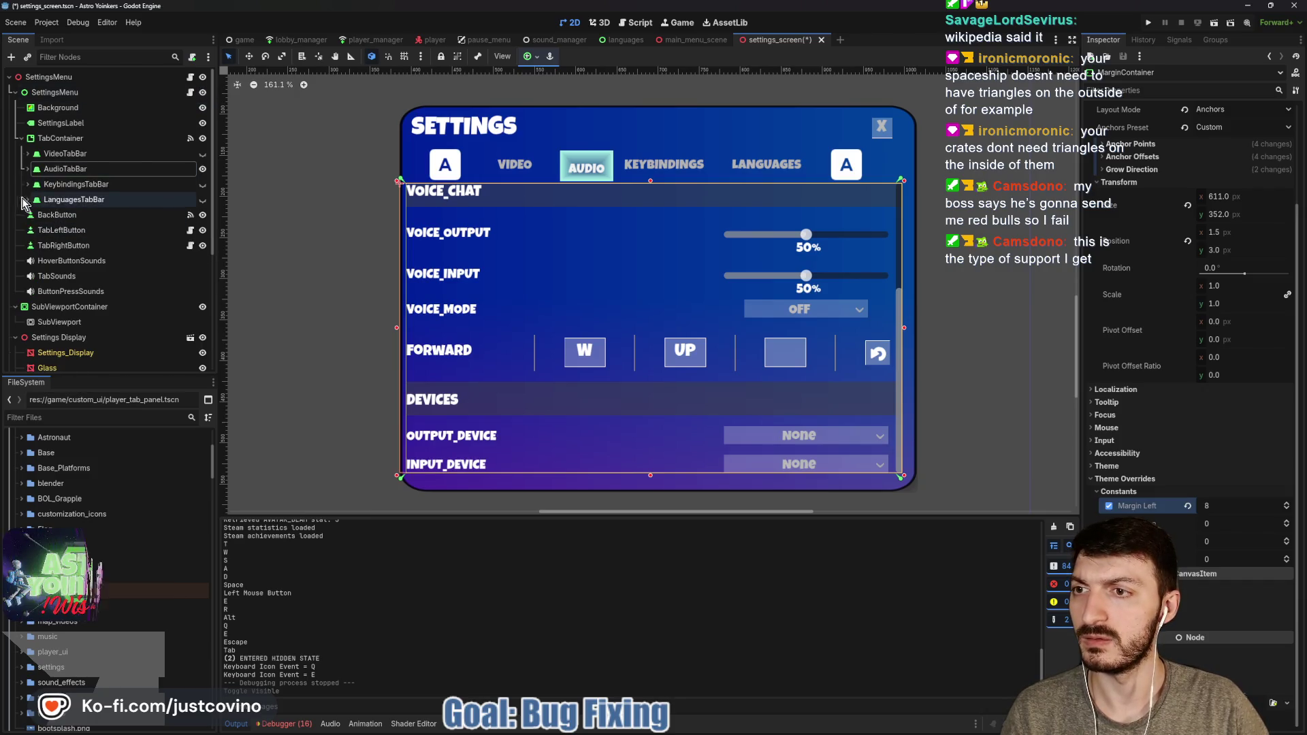
click(28, 185)
click(200, 185)
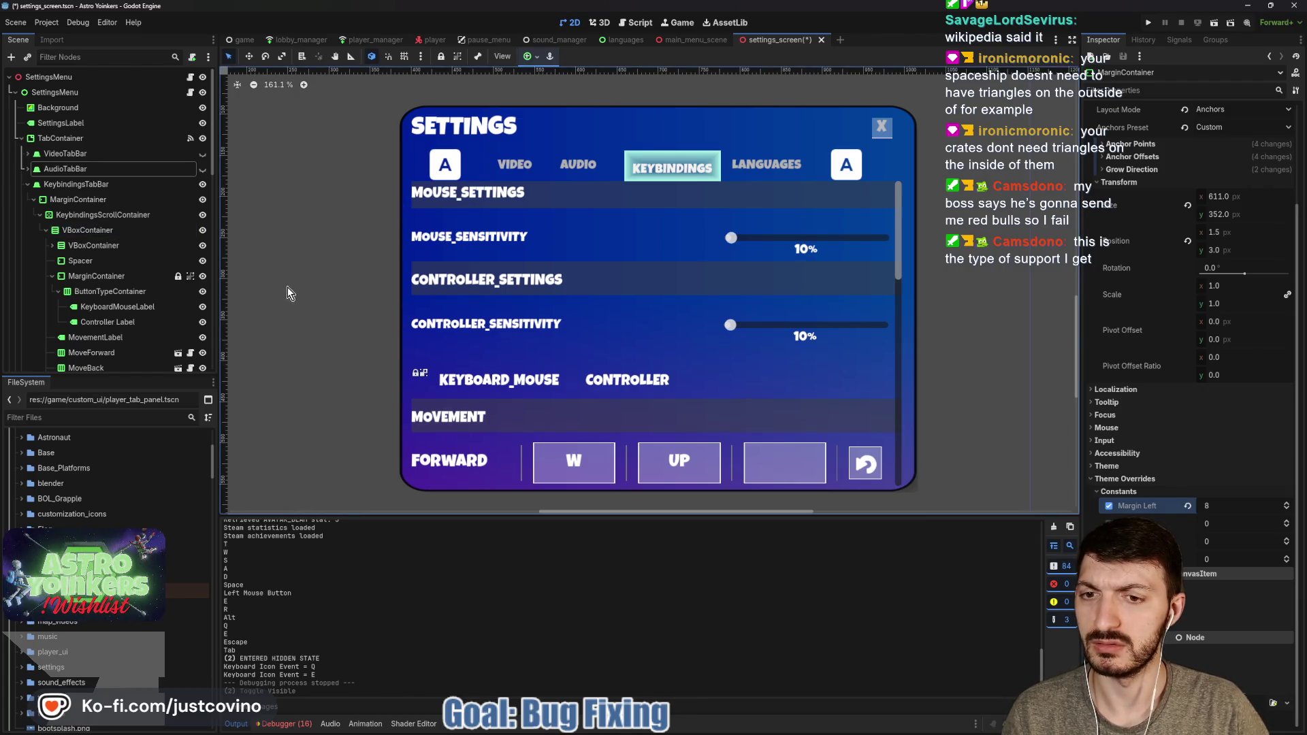
click(92, 182)
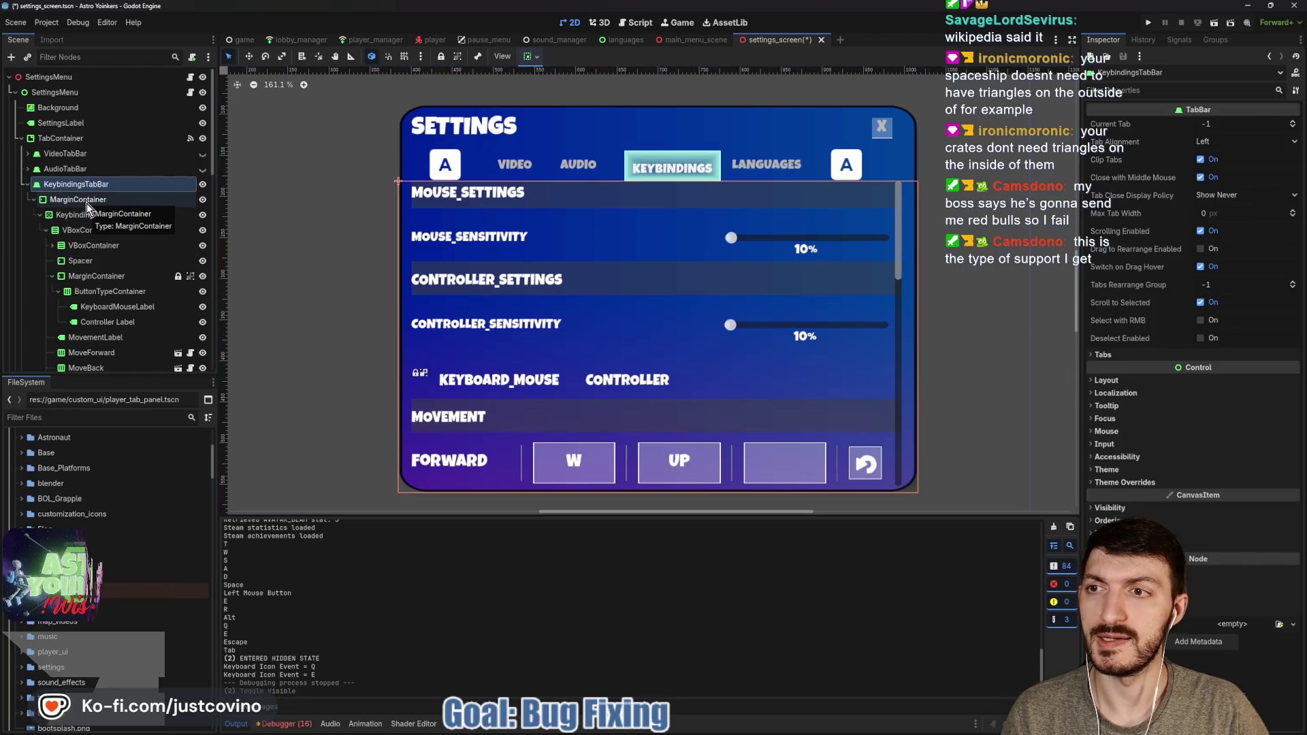
Nudge the Keybindings MarginContainer's left edge inward, widen it back to 595 px, and save
click(87, 203)
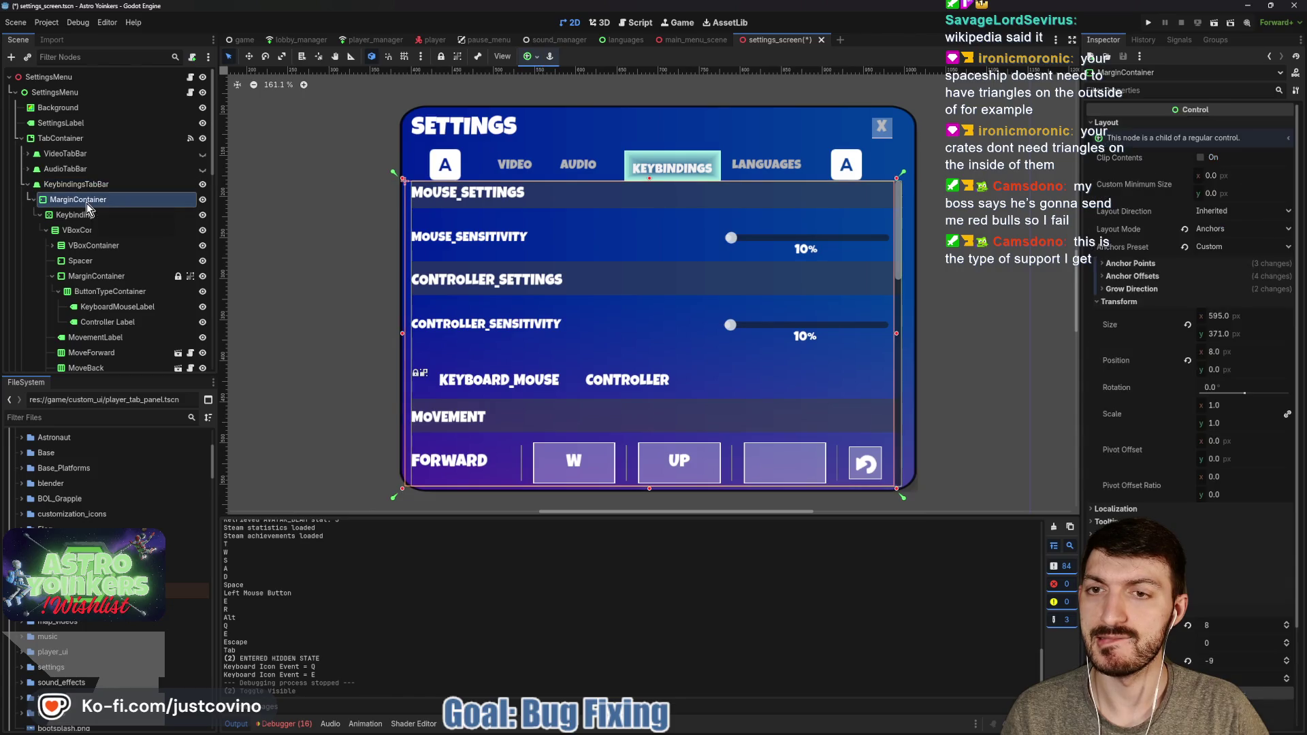
click(83, 184)
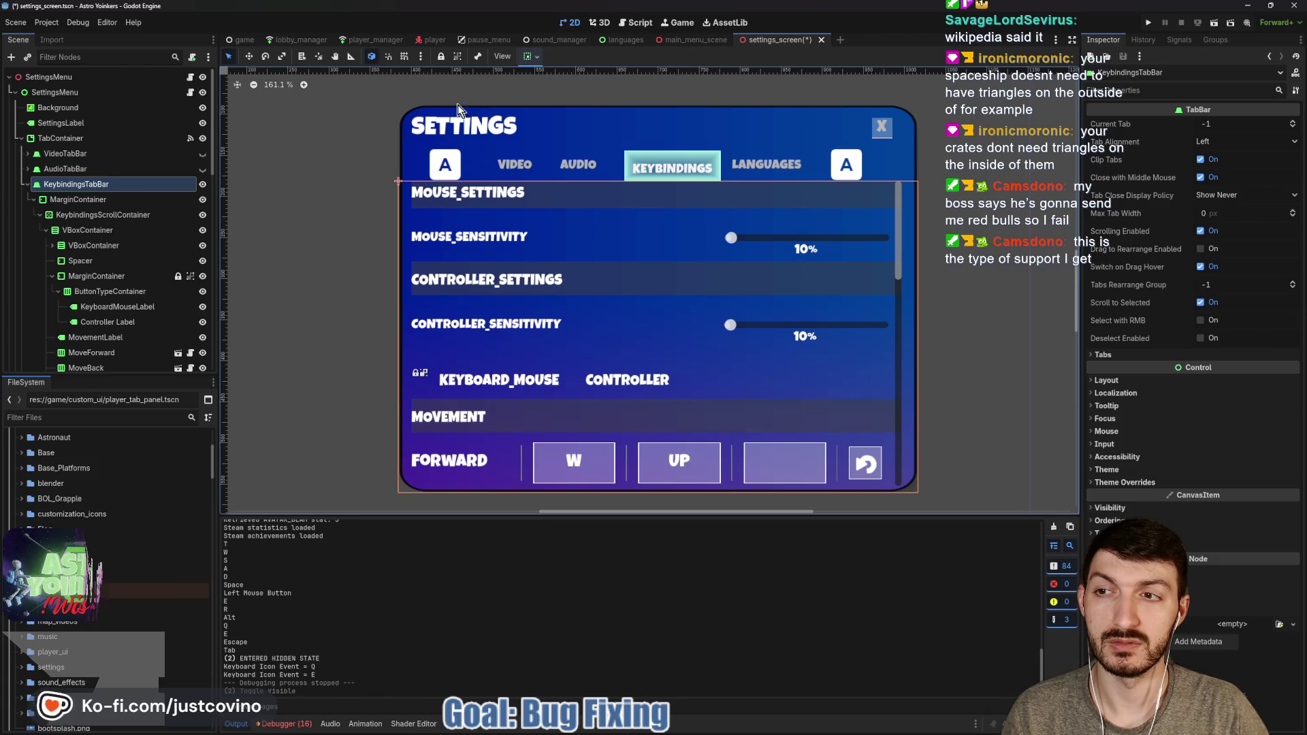
click(135, 199)
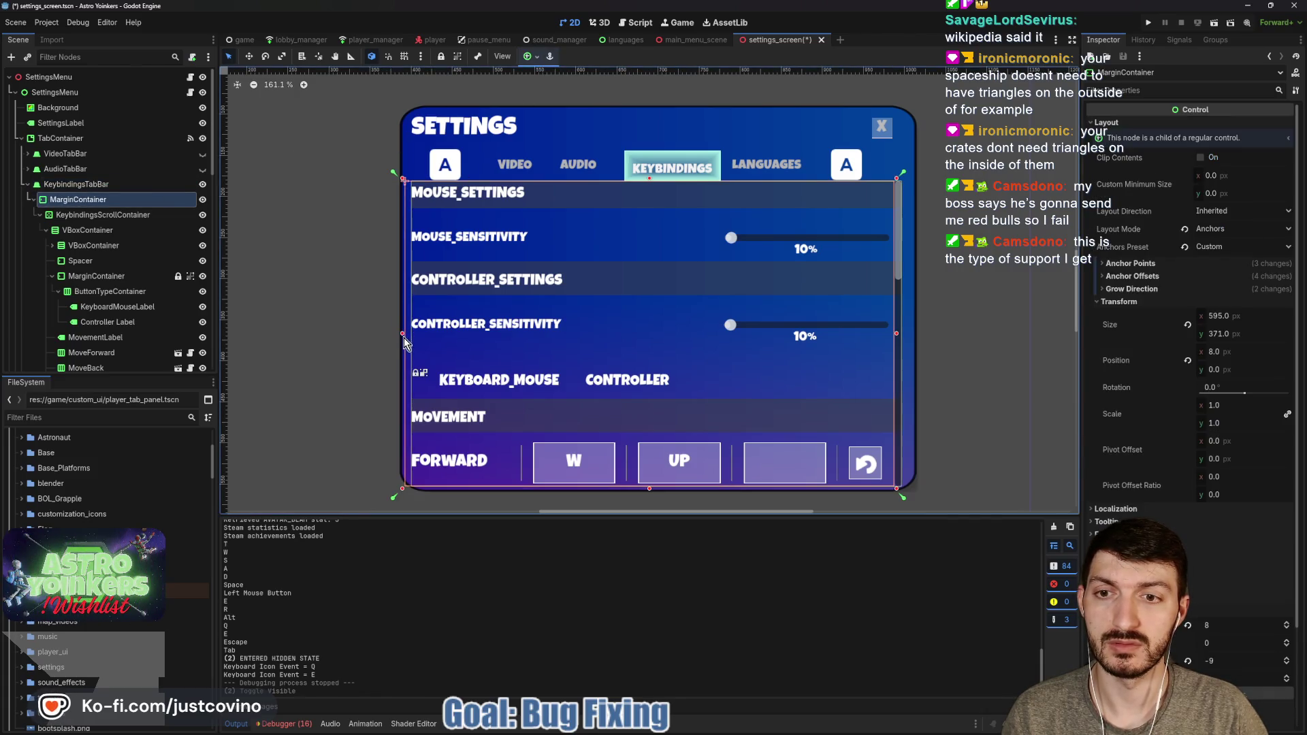
drag(403, 339, 405, 338)
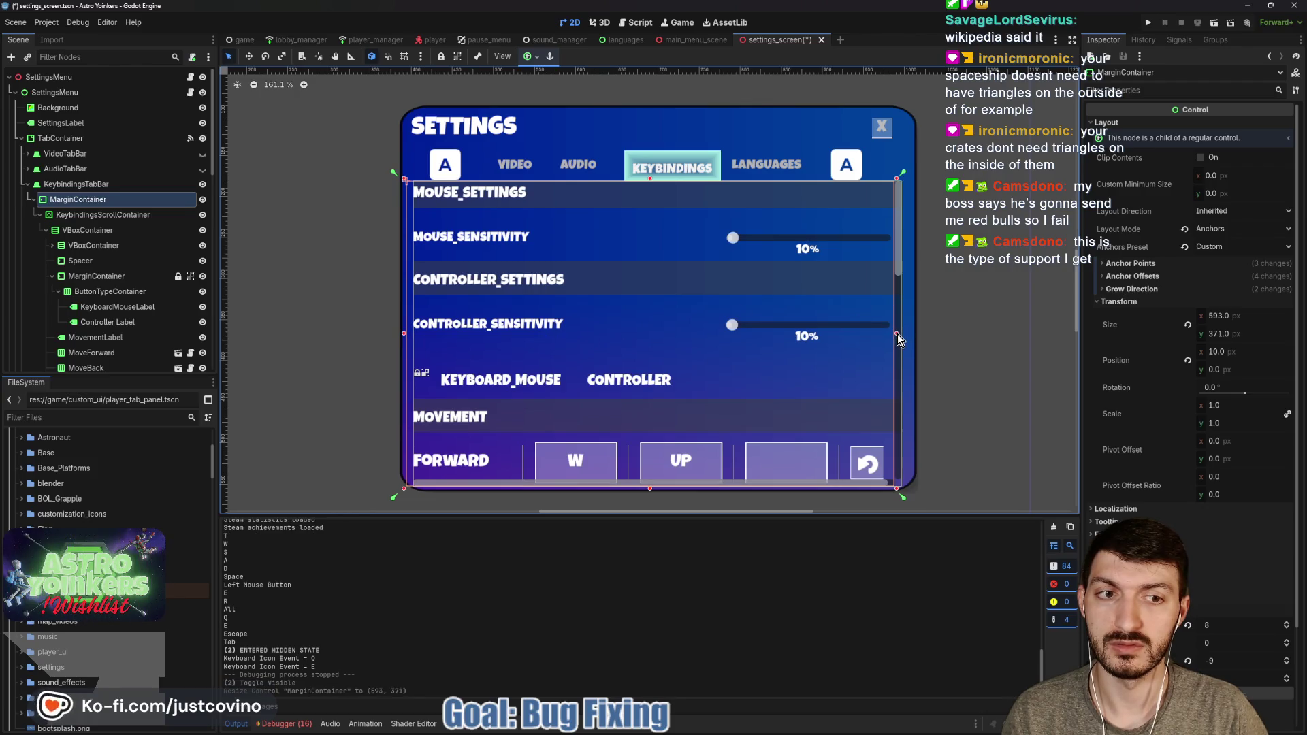
drag(897, 333, 899, 334)
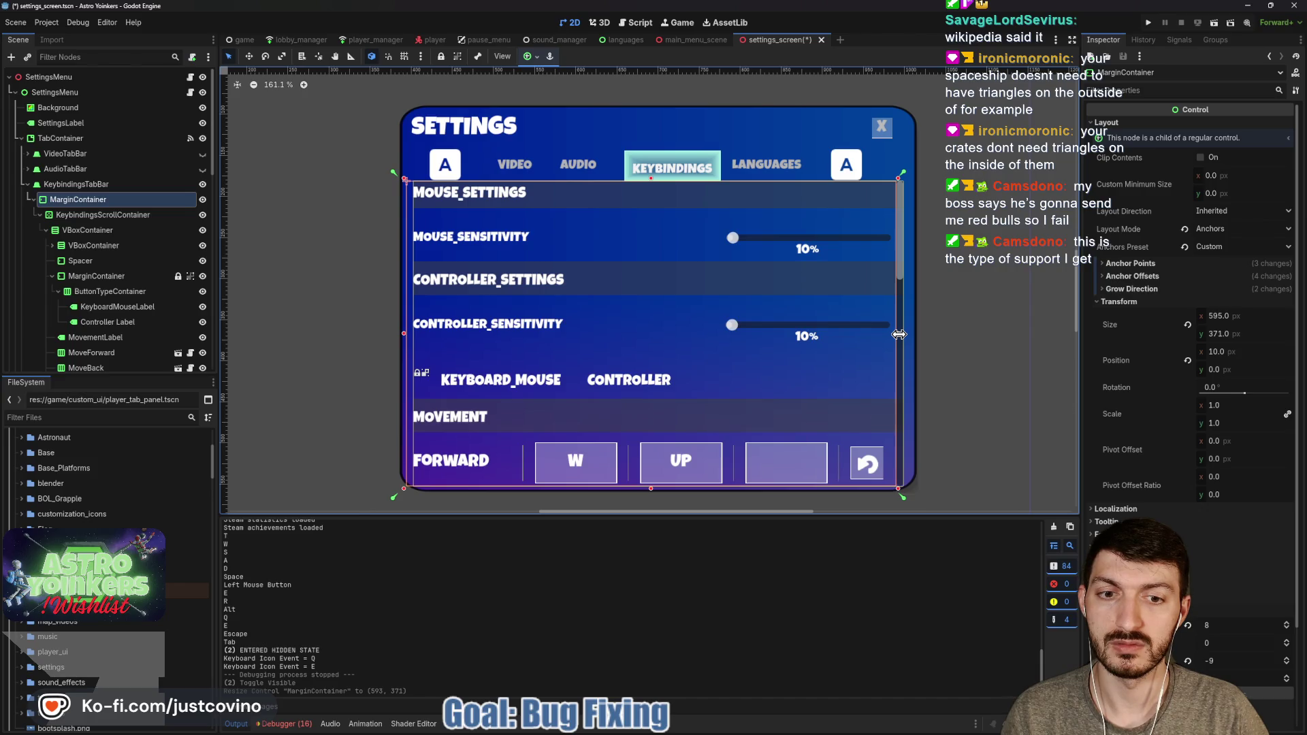
key(ctrl+s)
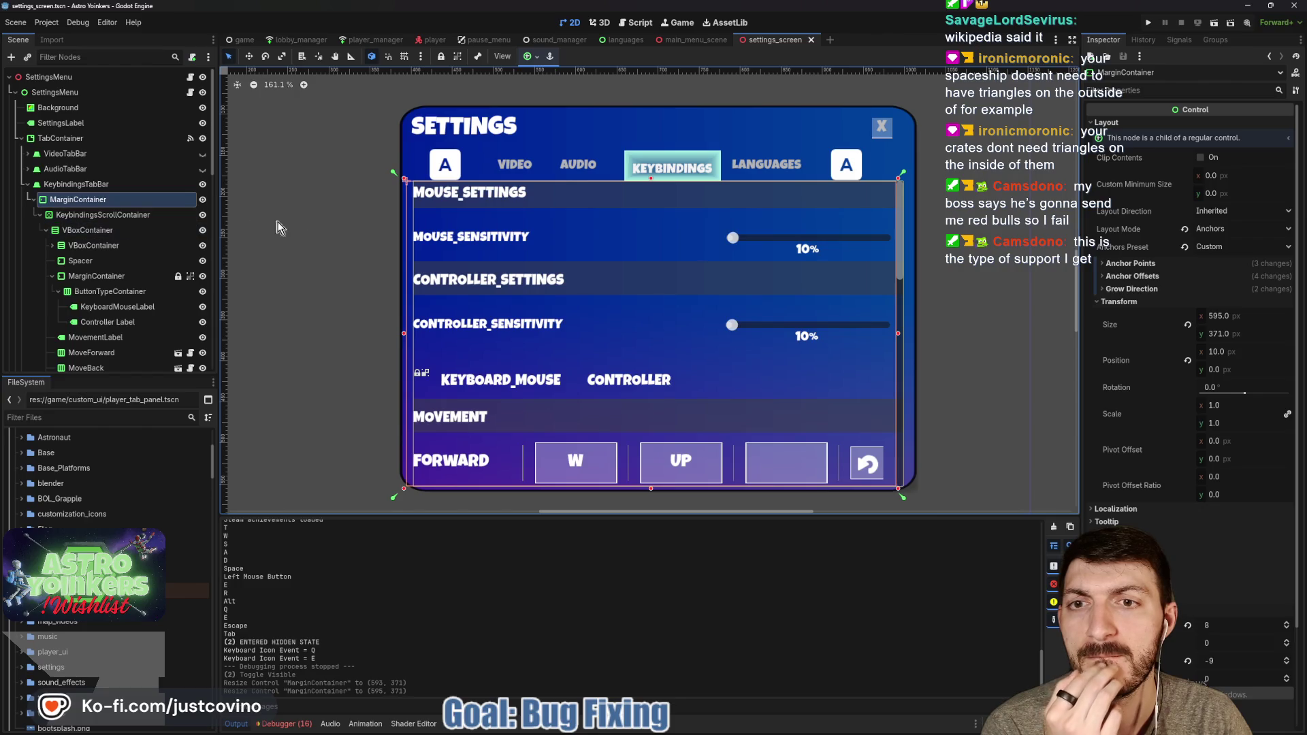
Move the container's left, bottom and right anchors to its edges and save again
drag(395, 179, 403, 193)
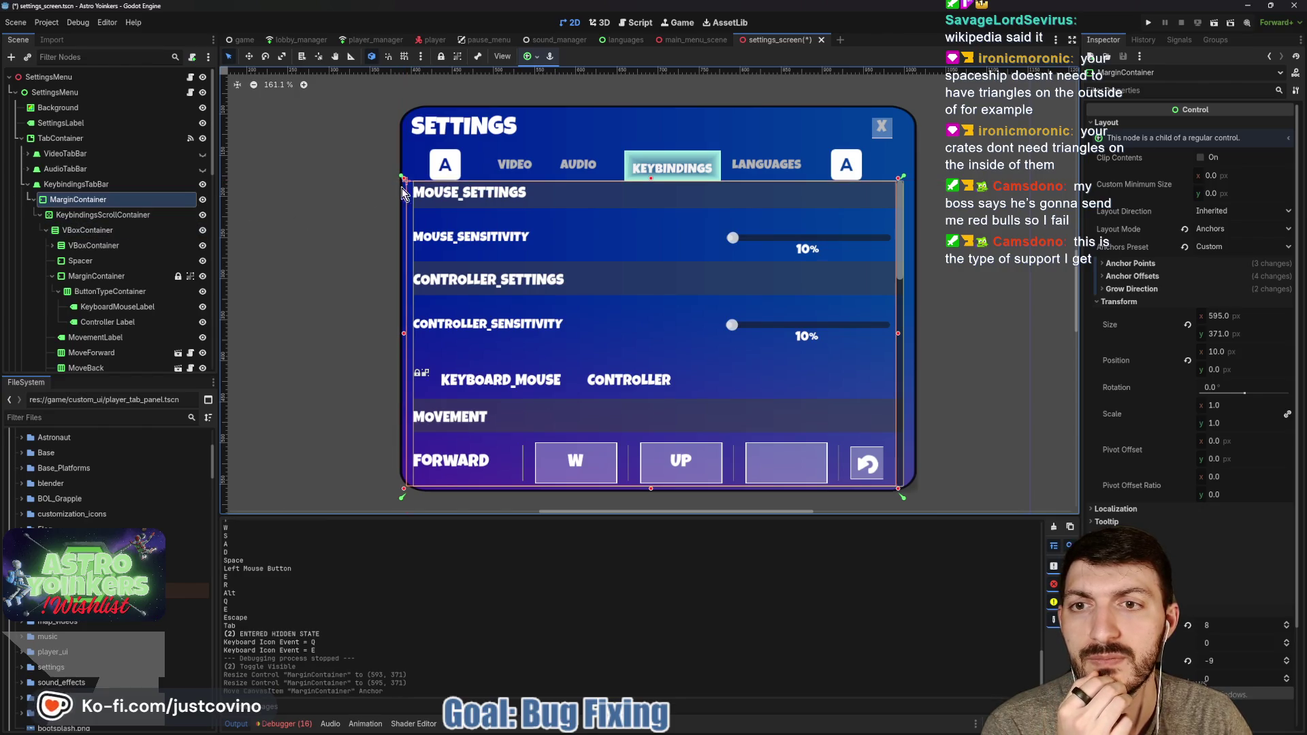
drag(403, 502, 402, 491)
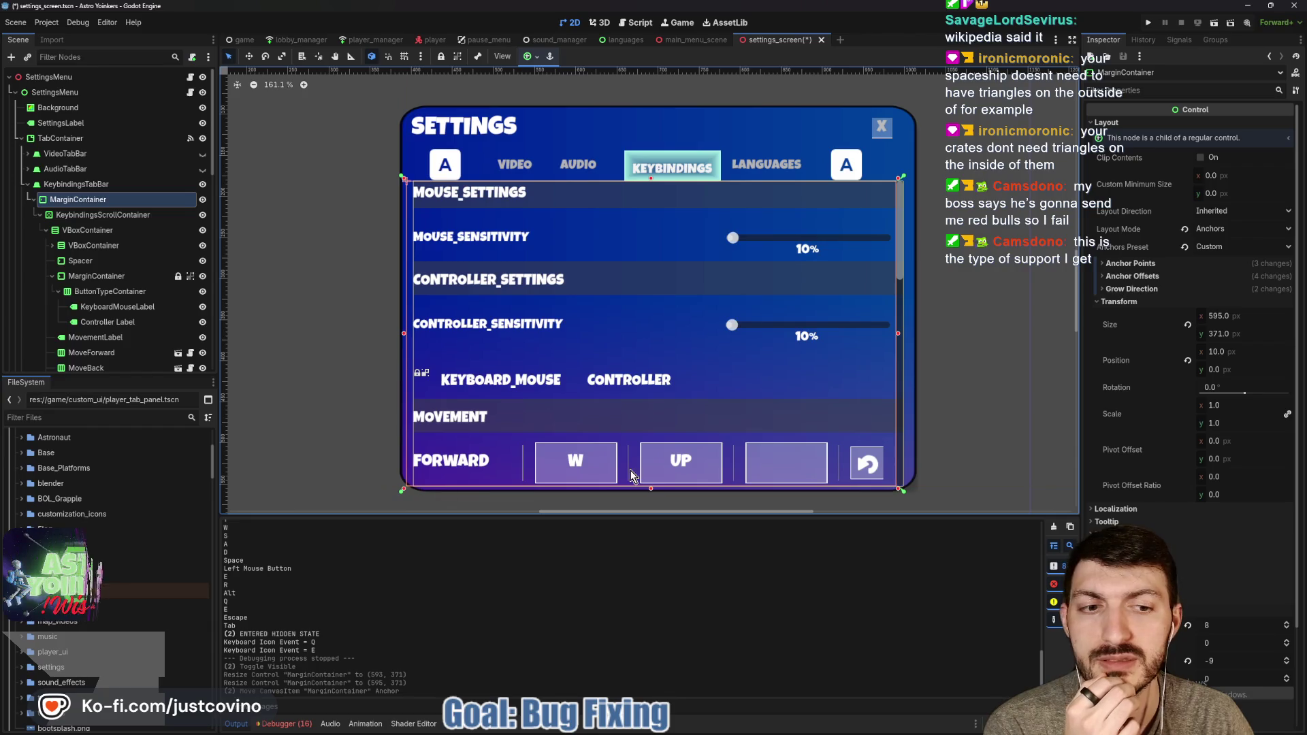
drag(903, 490, 904, 492)
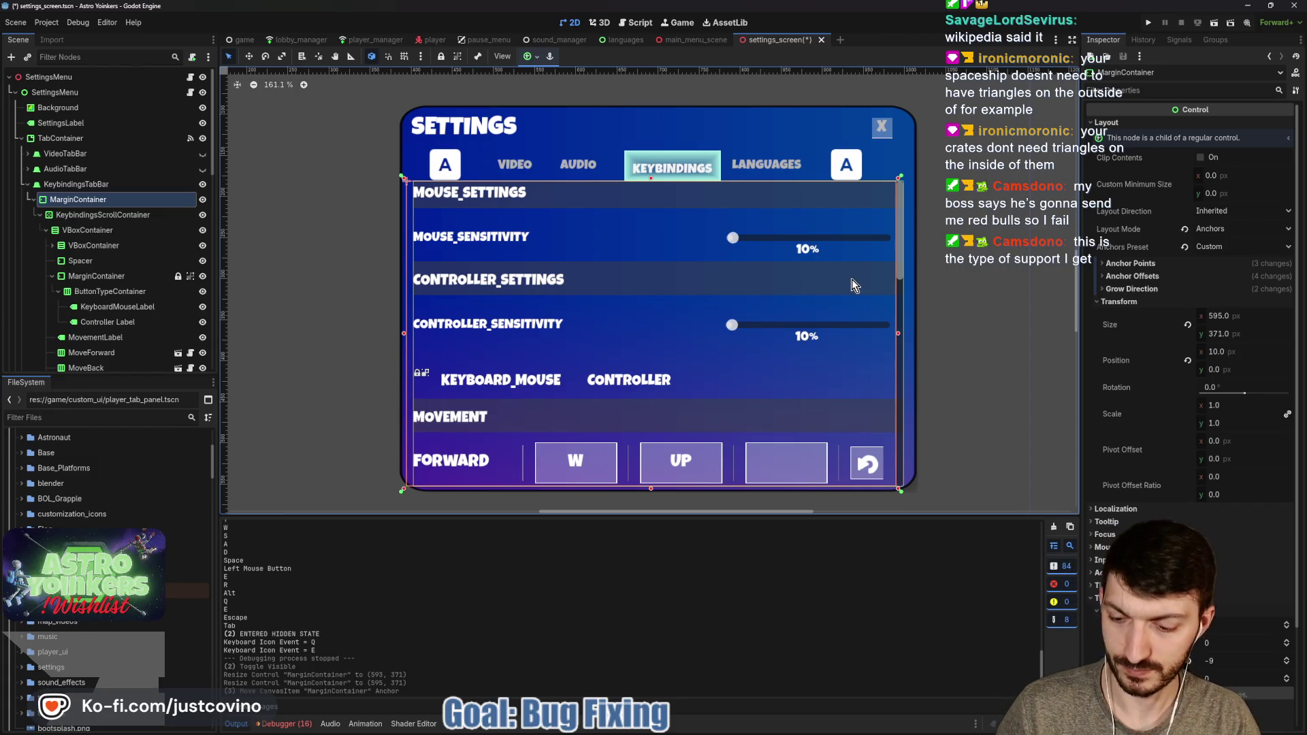
key(ctrl+s)
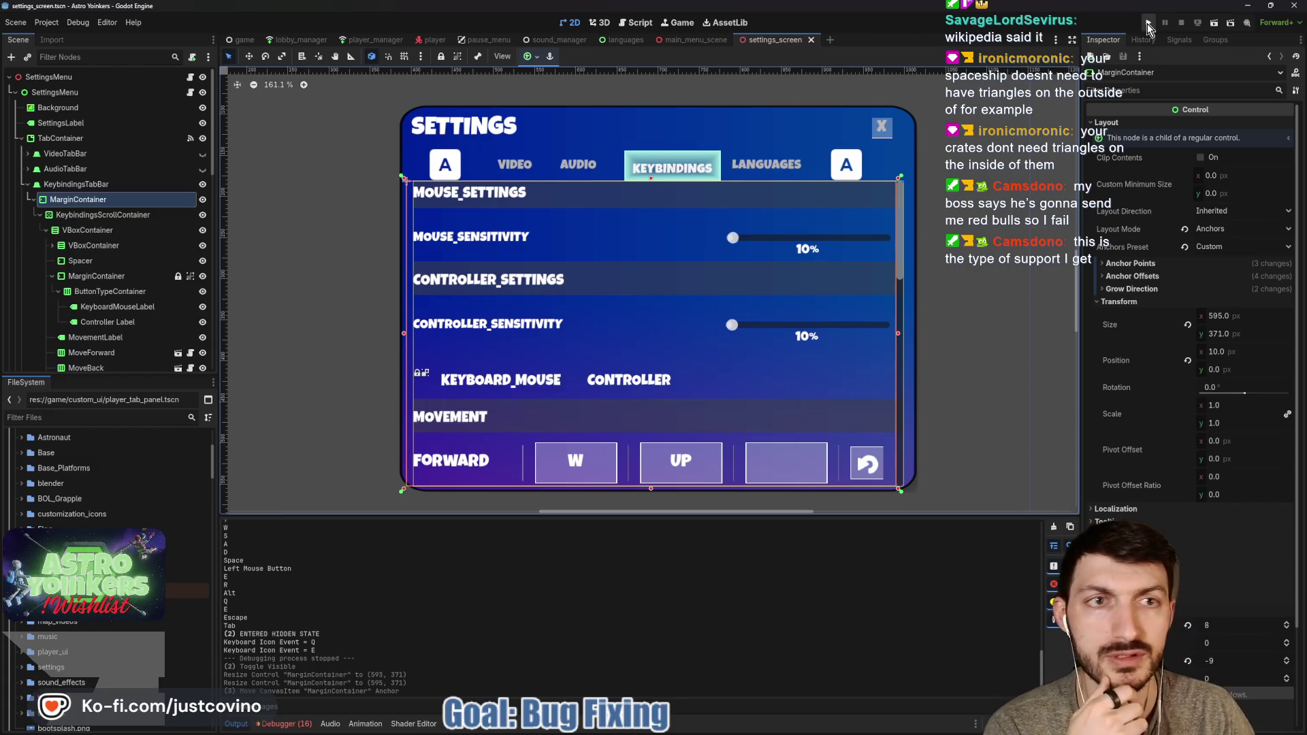
click(1148, 24)
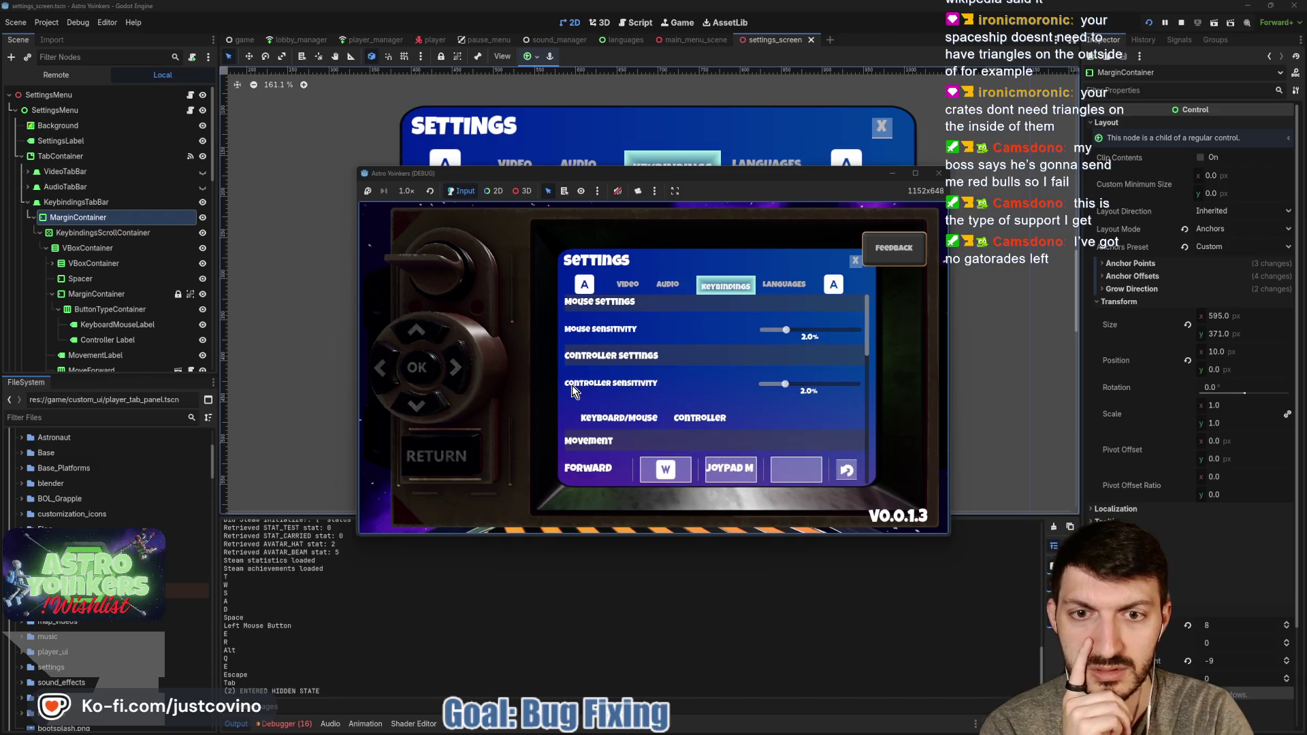
key(q)
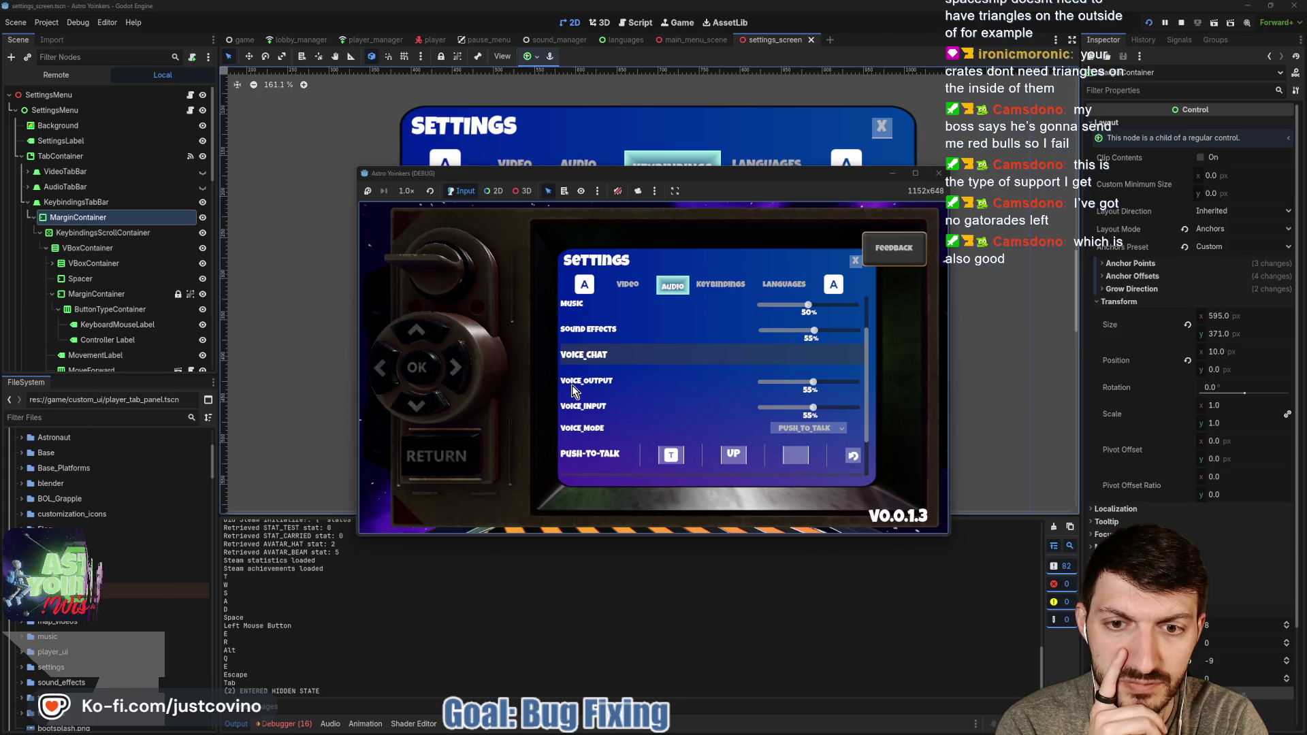
key(q)
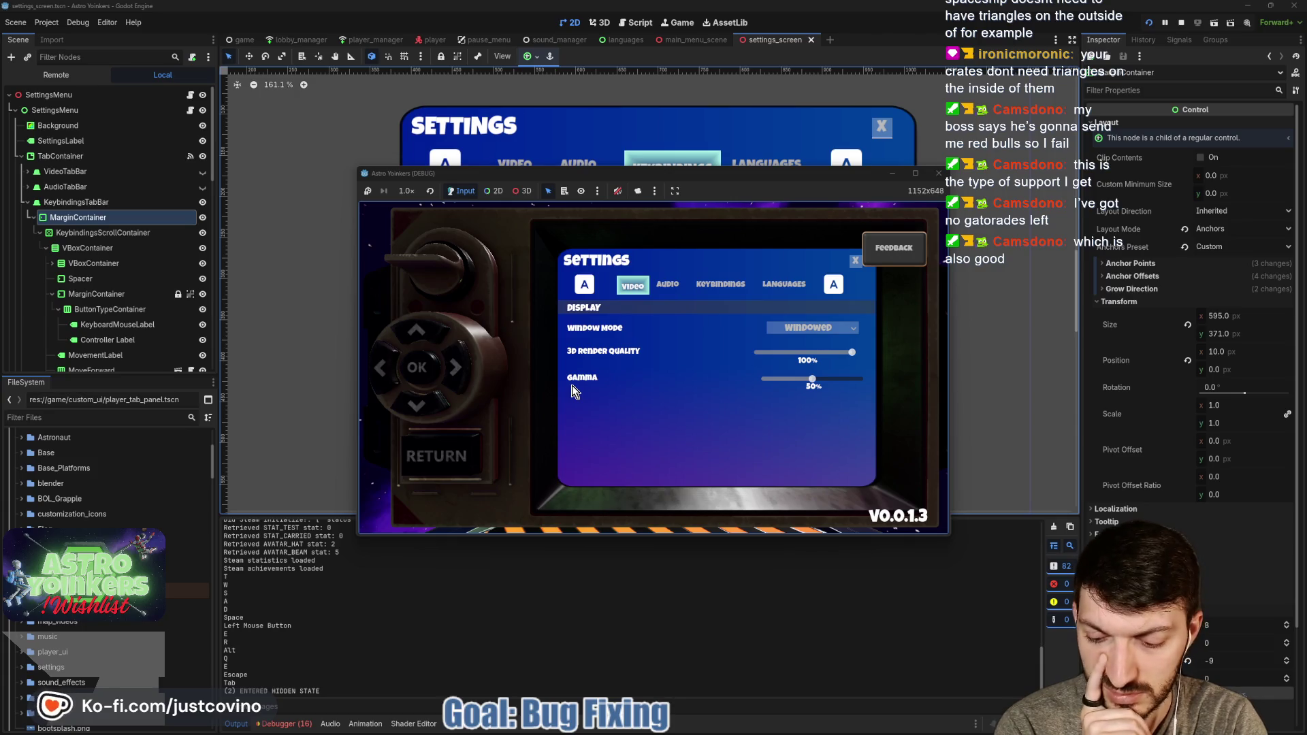
key(e)
key(q)
key(e)
key(q)
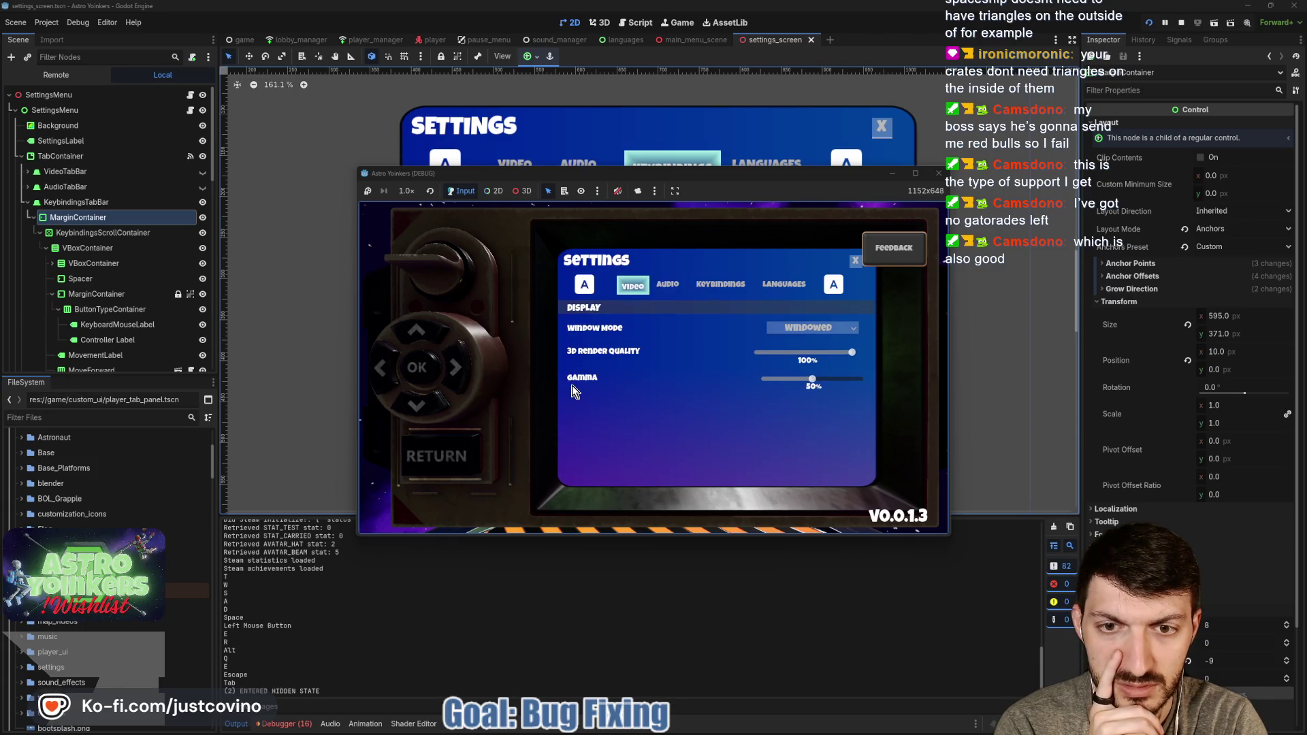
key(e)
key(q)
key(e)
key(q)
key(e)
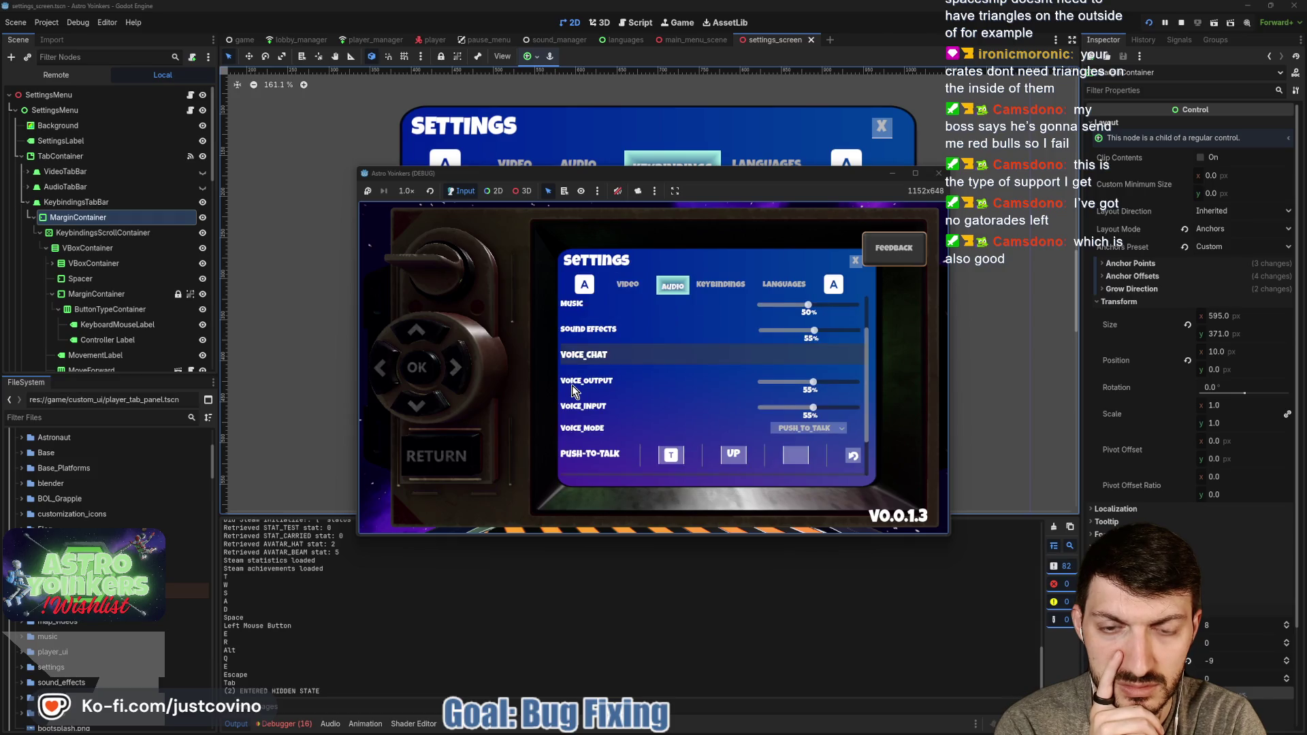
key(q)
key(e)
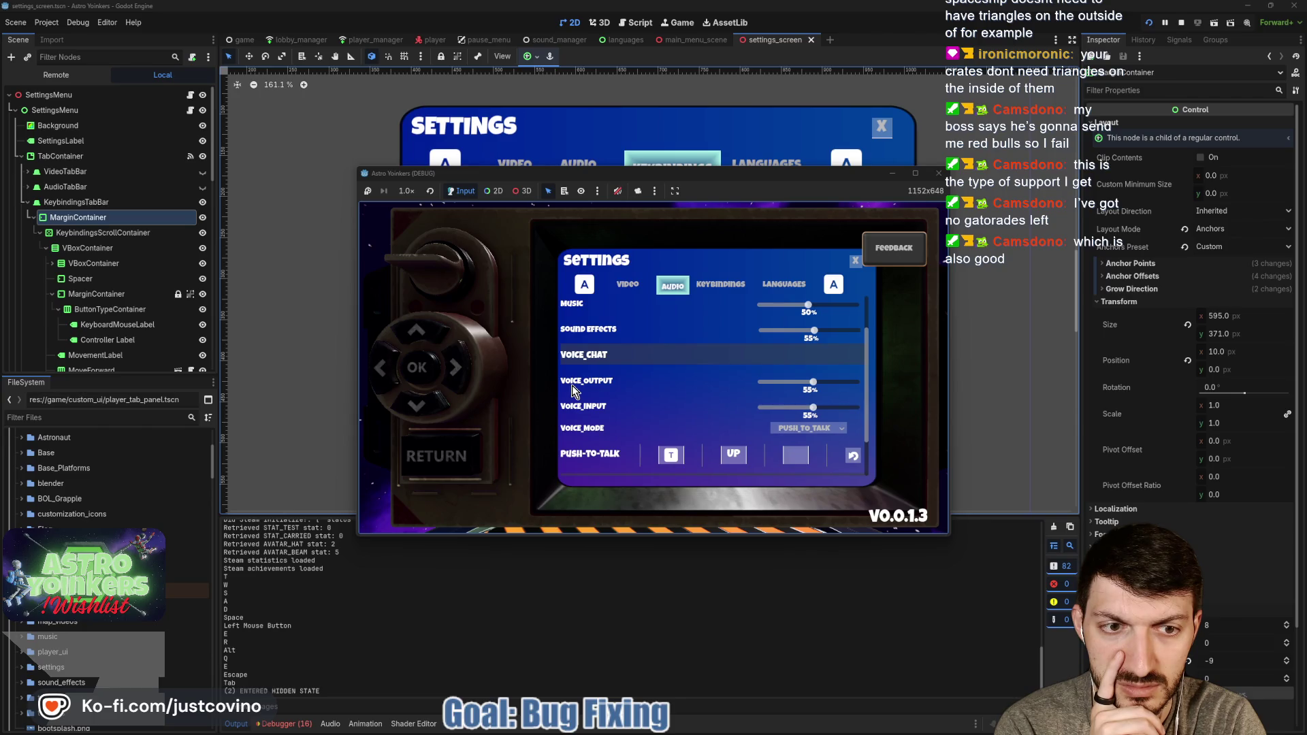
key(e)
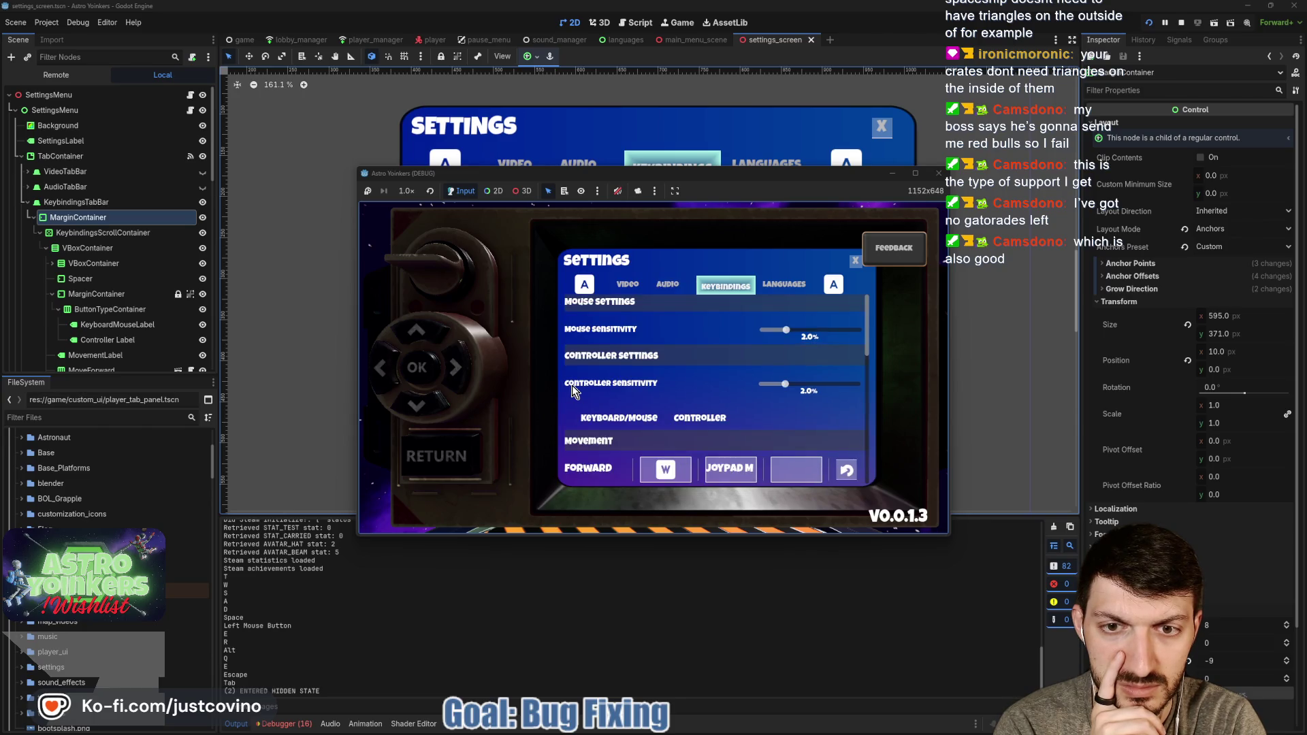
key(q)
key(e)
key(e)
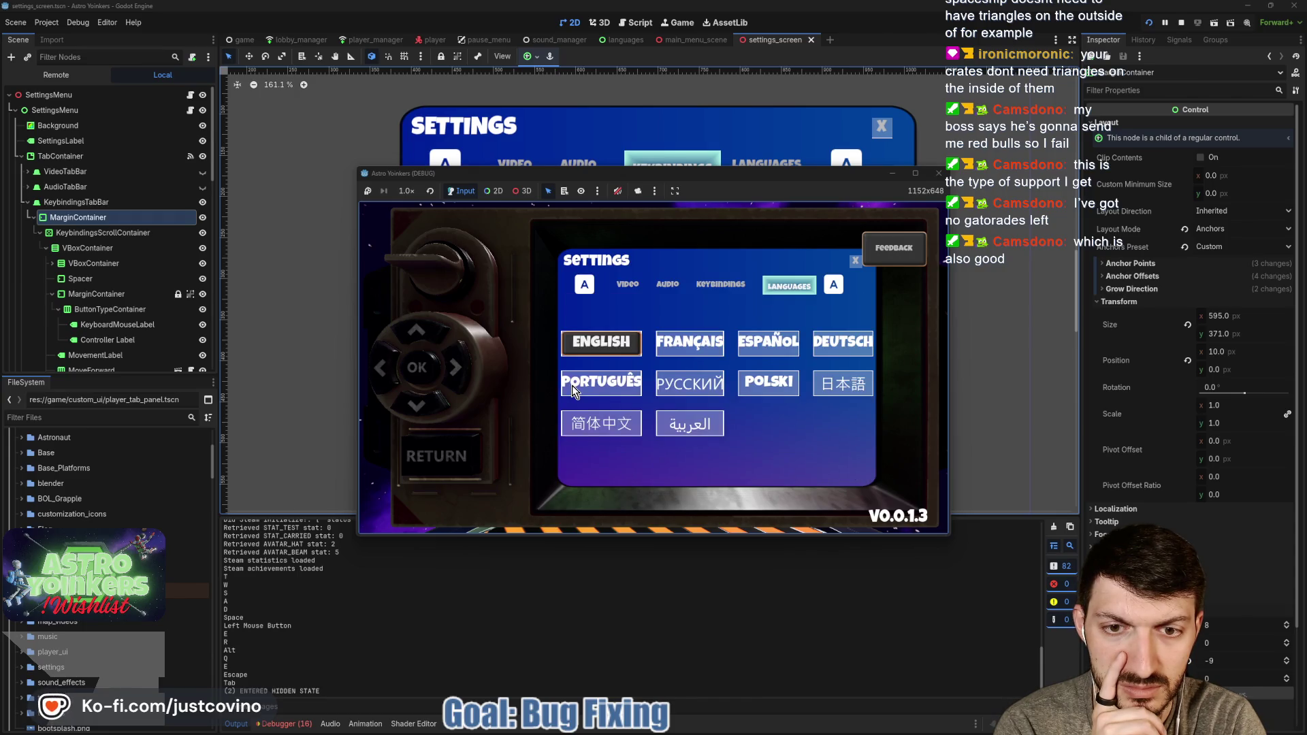
key(q)
key(q)
key(q)
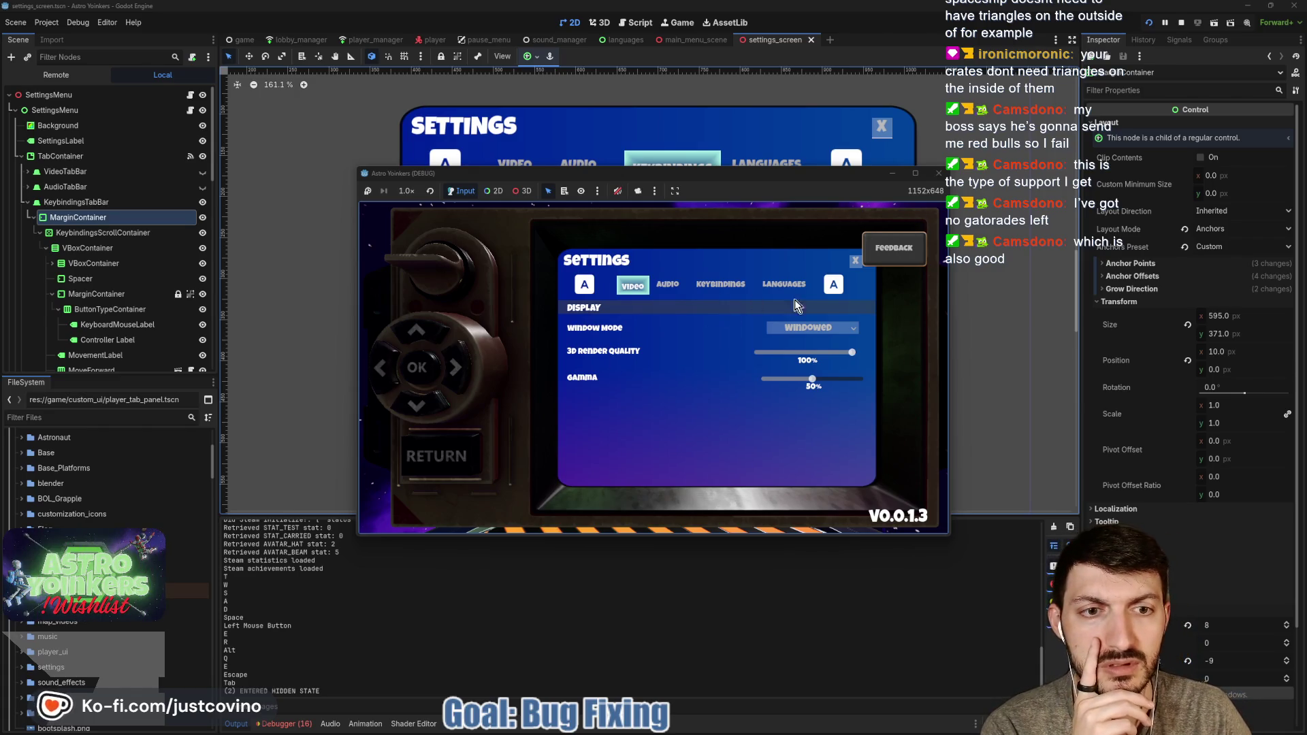
click(1179, 24)
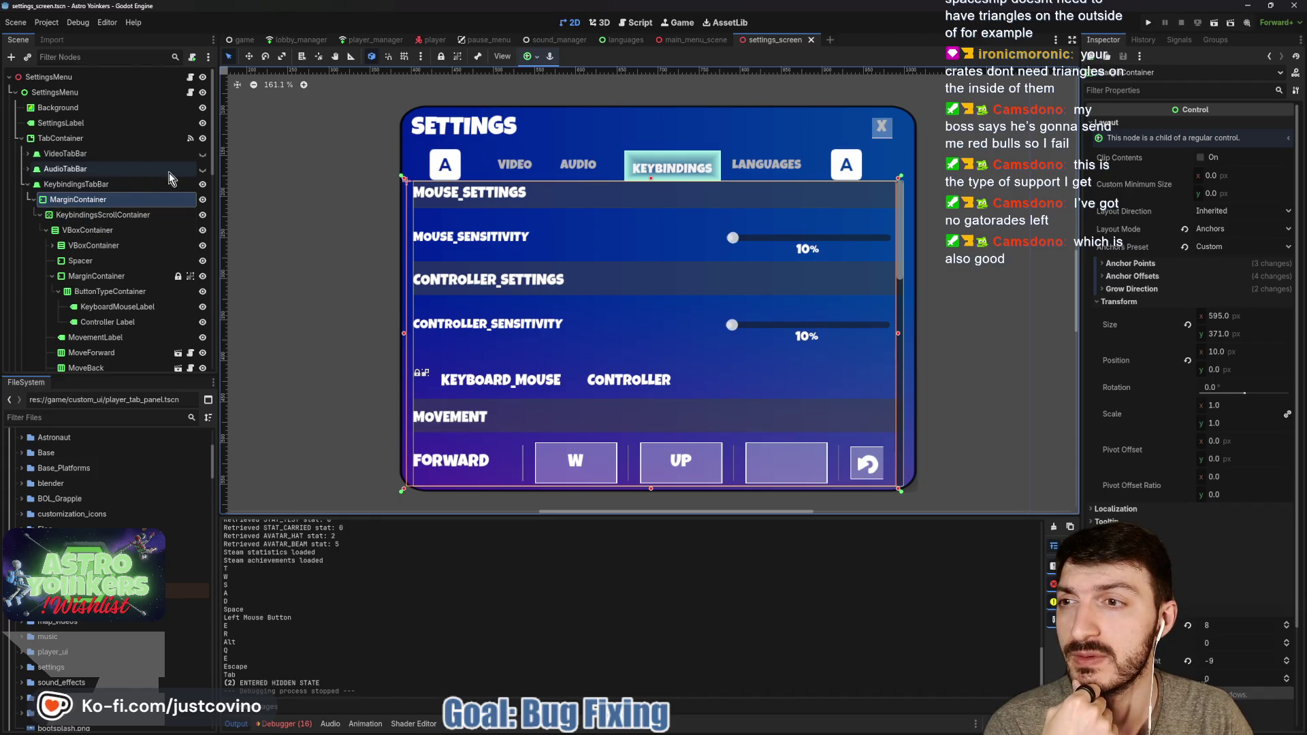
Show AudioTabBar and hide KeybindingsTabBar, expanding Audio's nodes in the scene tree
click(202, 183)
click(202, 169)
click(27, 169)
click(27, 230)
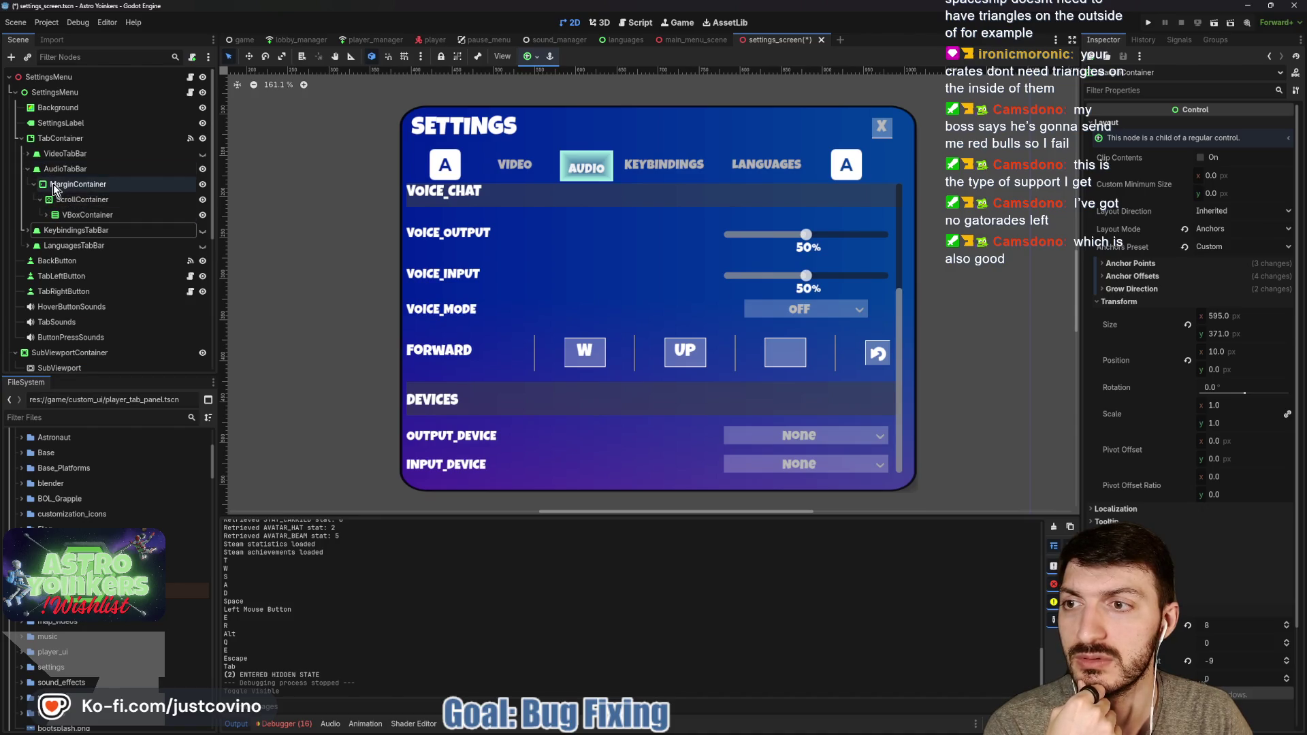
Set the Audio MarginContainer's left margin to 18, widen it slightly, save, and run the game
click(75, 184)
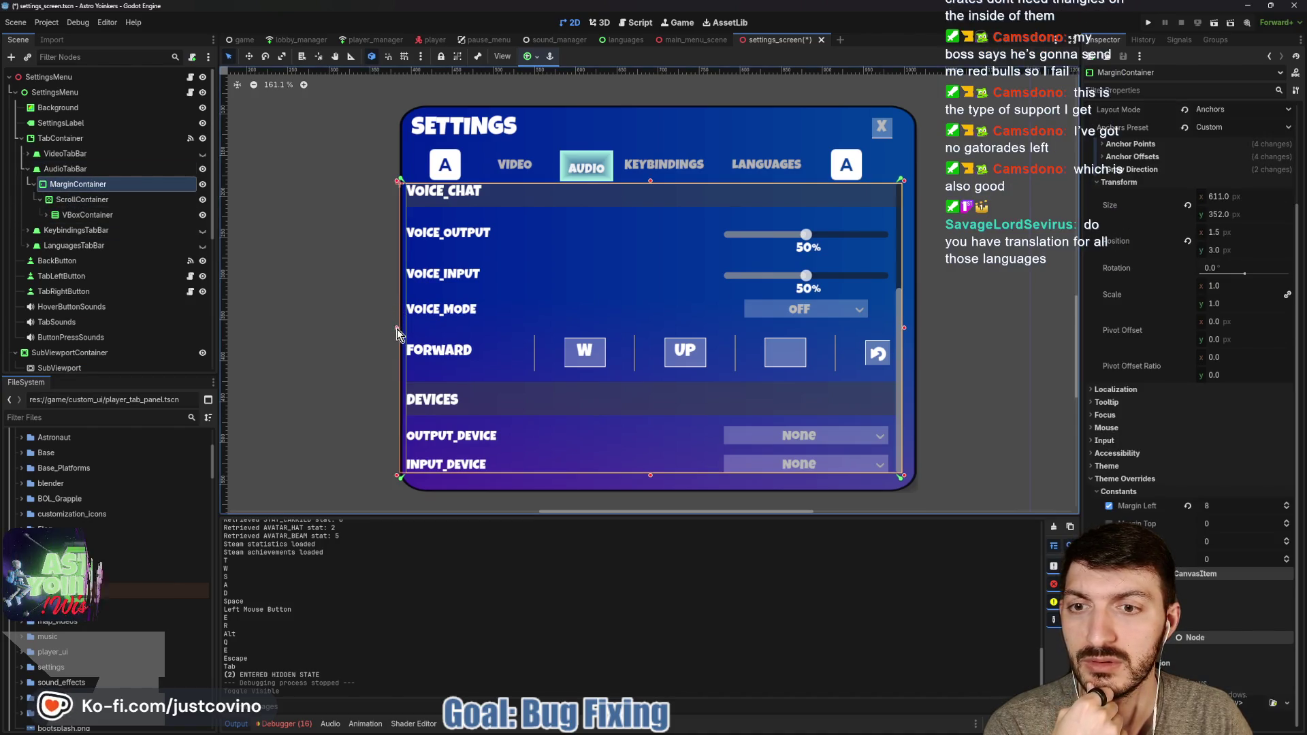
drag(1216, 511, 1242, 511)
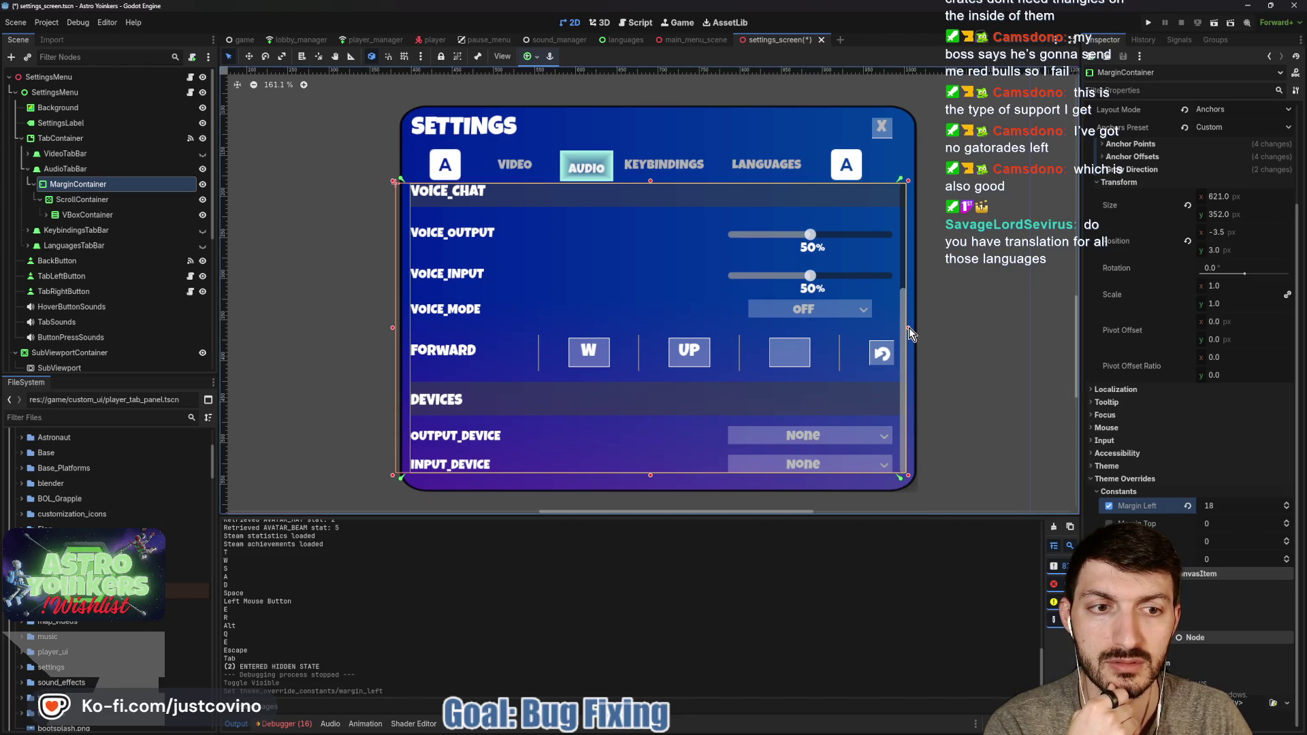
drag(909, 328, 910, 328)
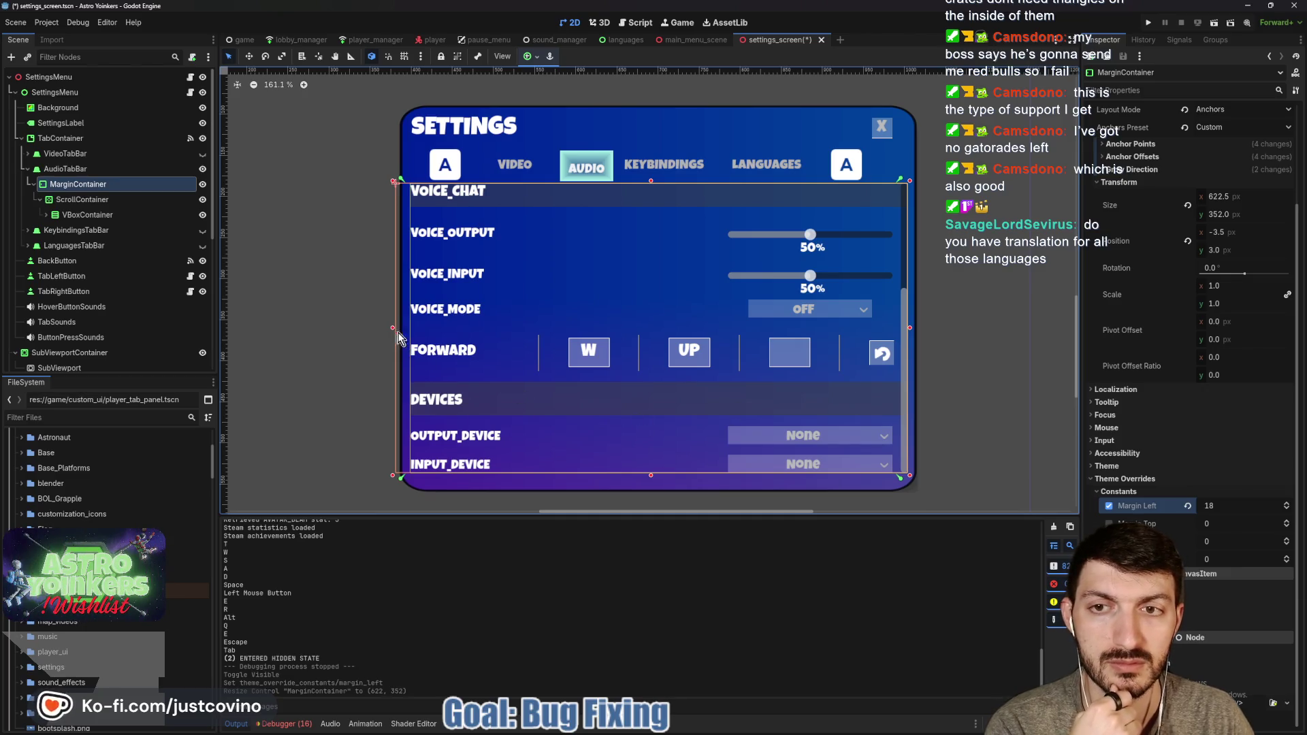
key(ctrl+s)
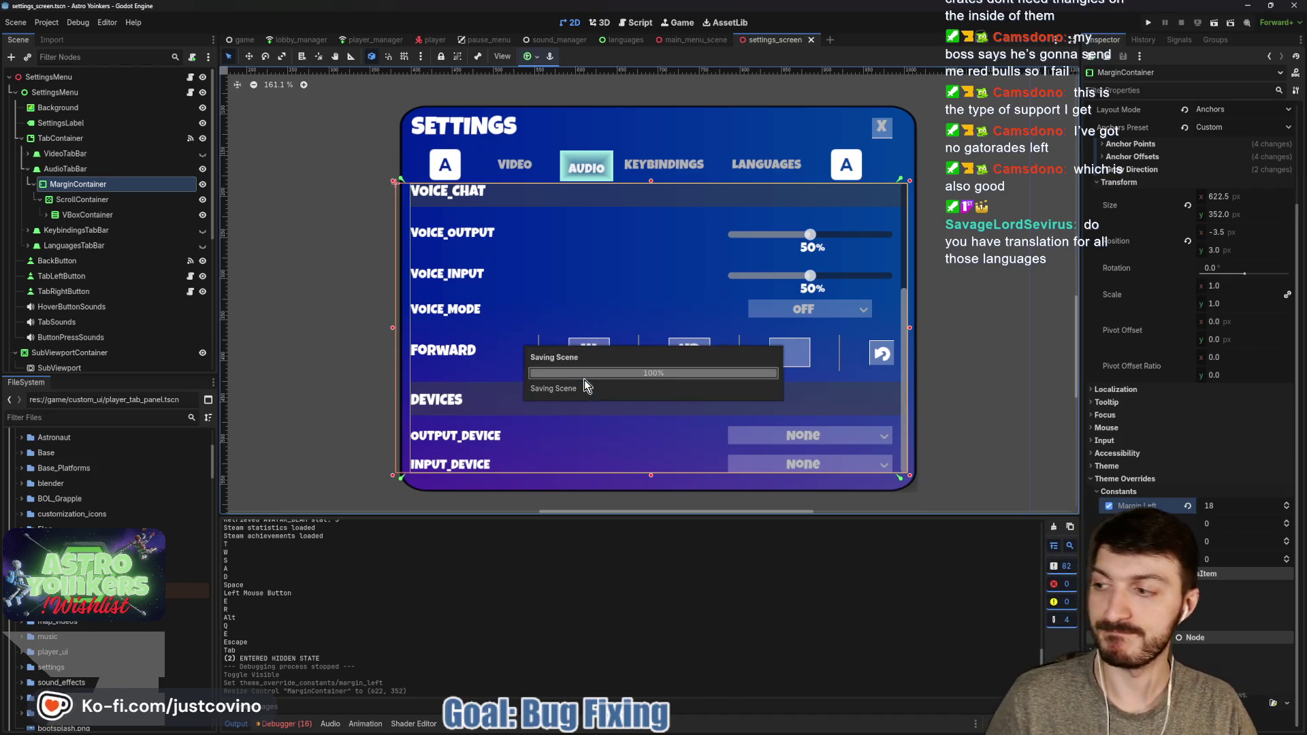
click(1149, 26)
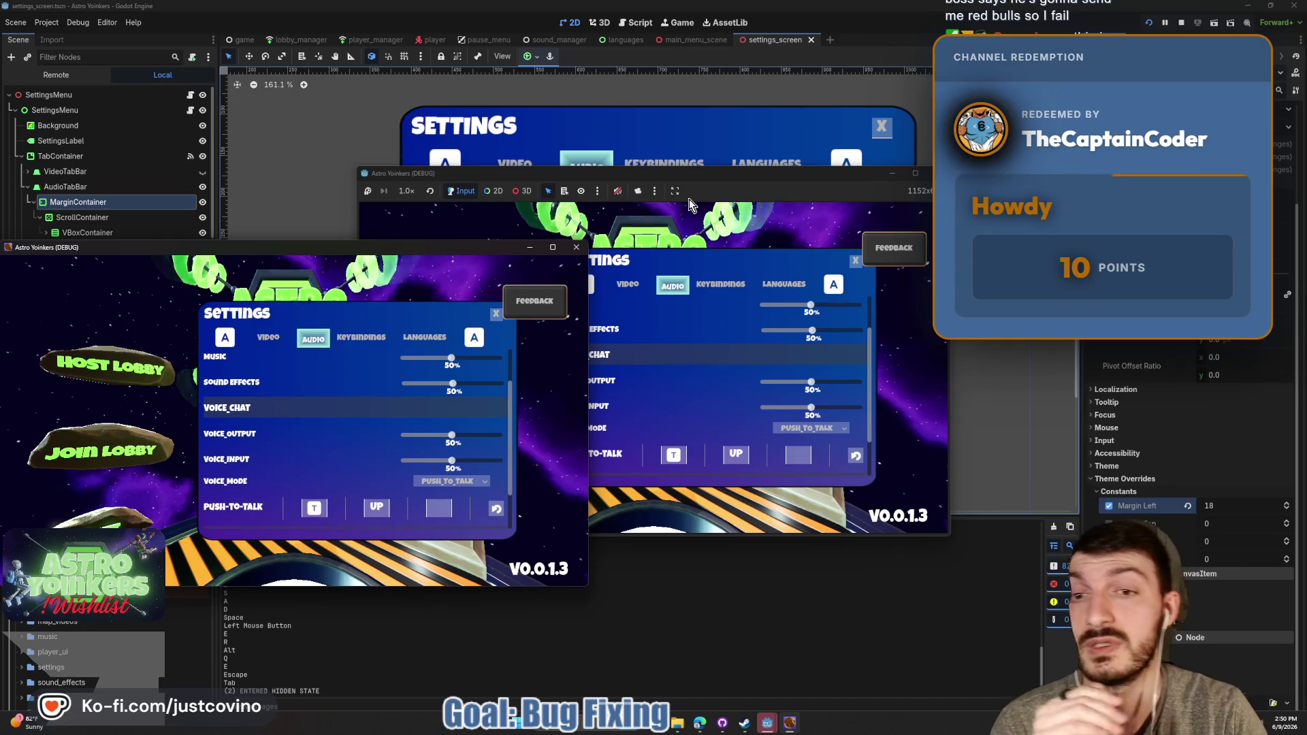
Close the extra game window, then switch through French, Portuguese, Spanish and finally Japanese on the Languages tab
click(577, 247)
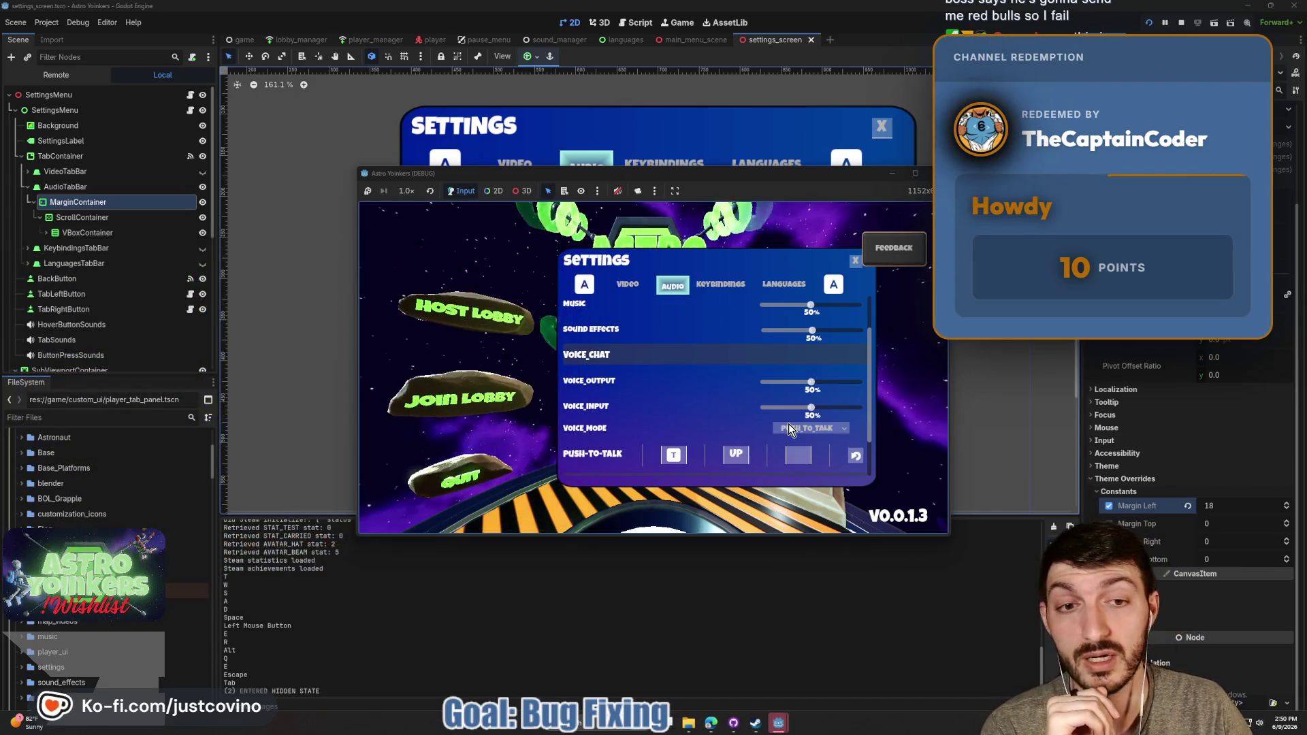
click(784, 284)
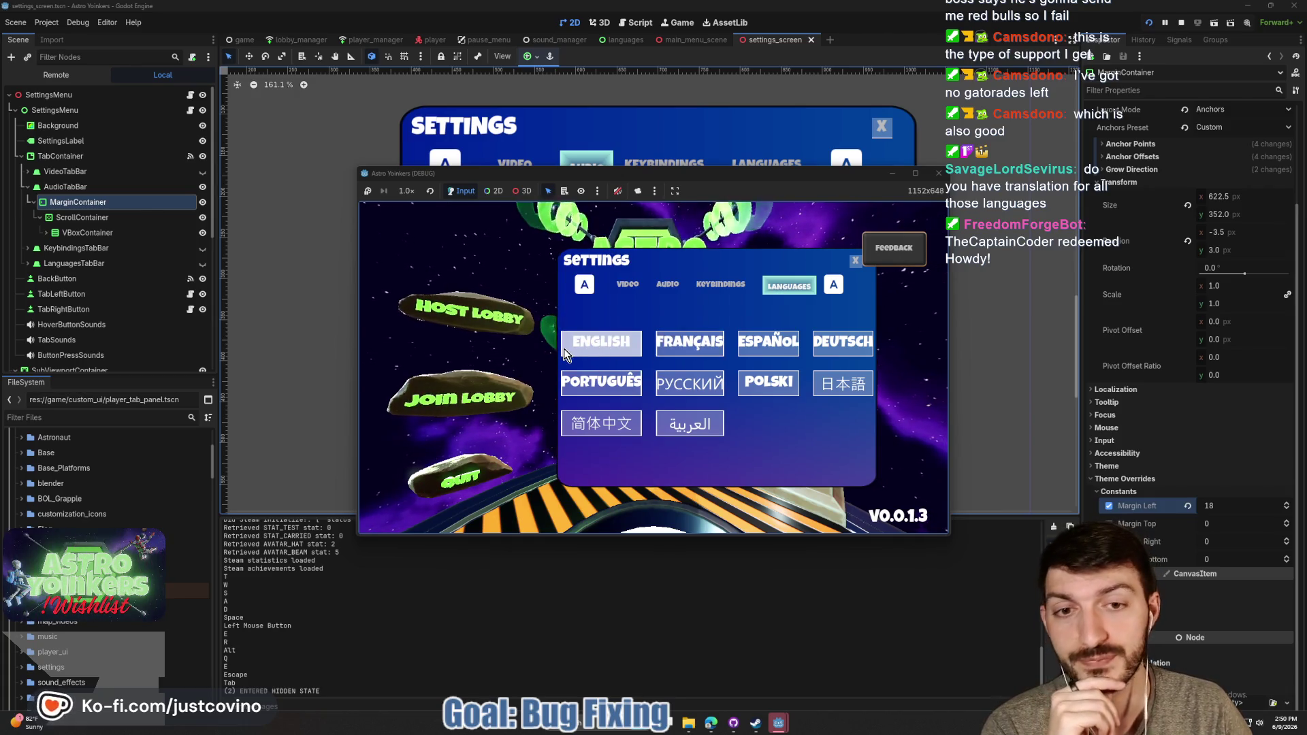
click(689, 352)
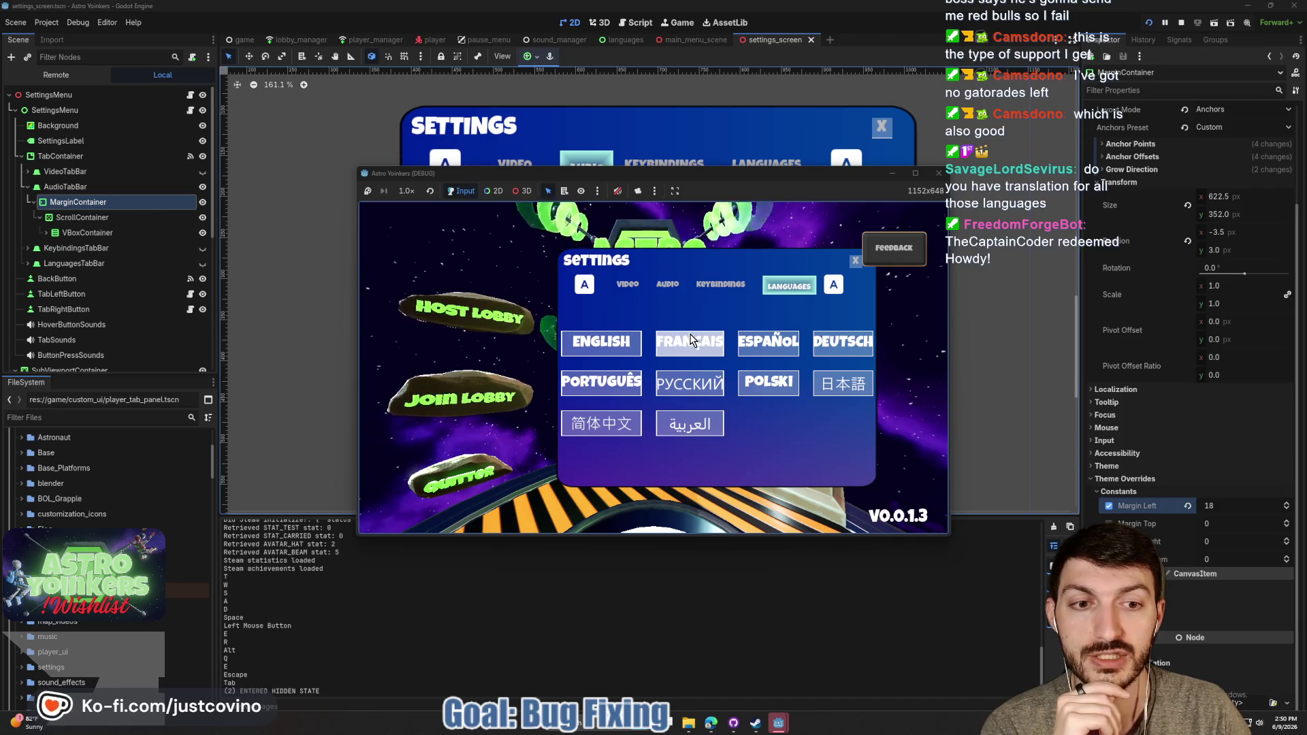
click(583, 387)
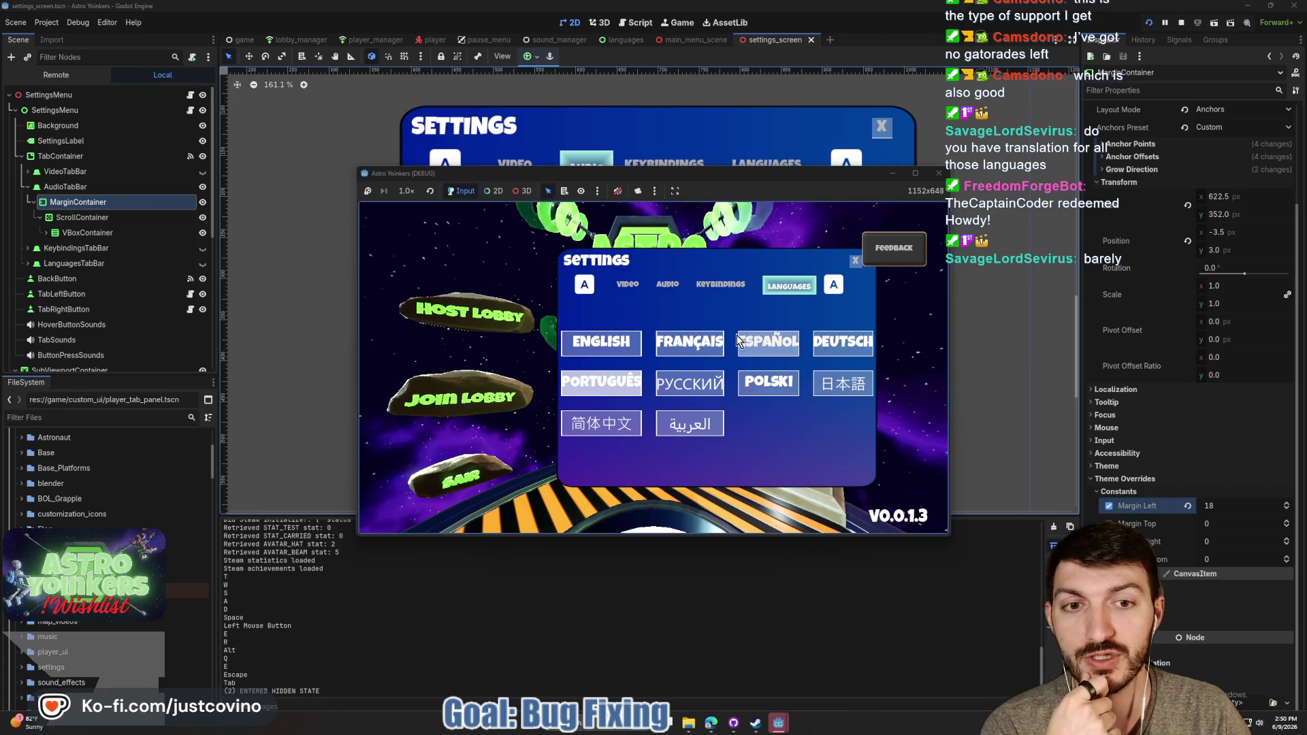
click(767, 343)
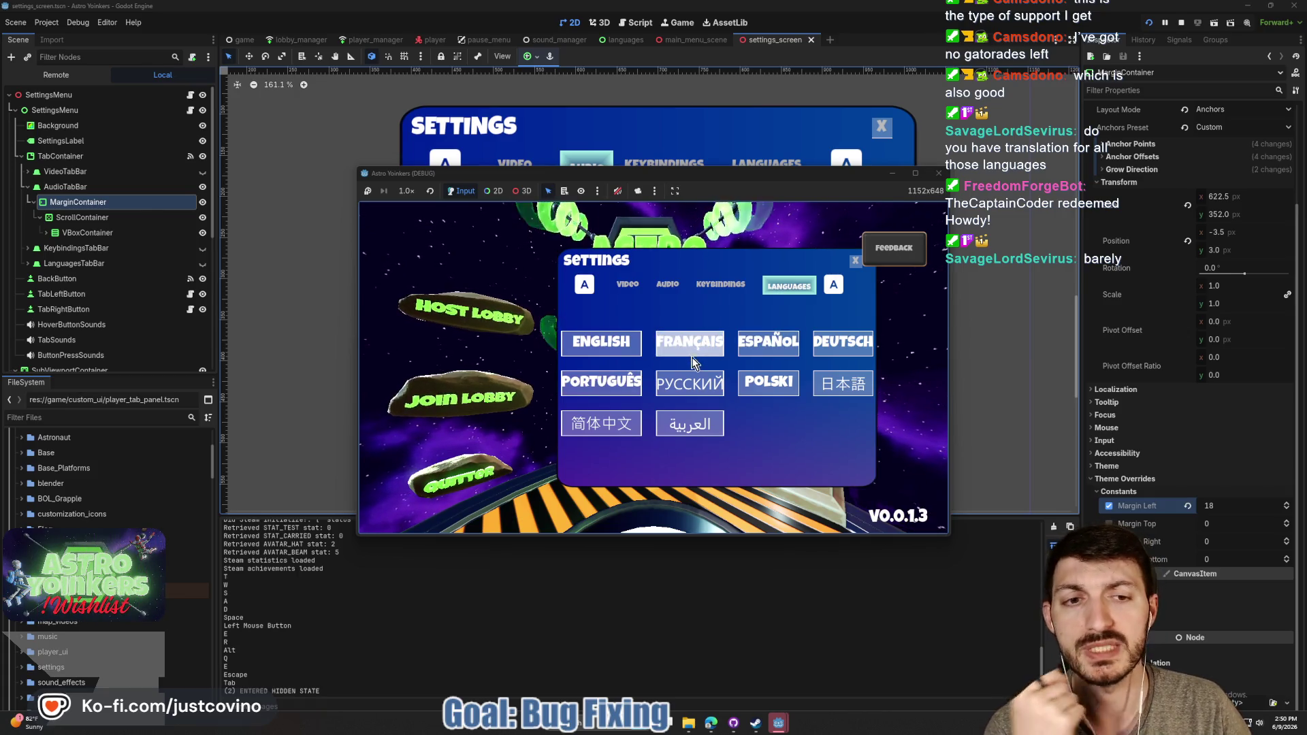
click(839, 384)
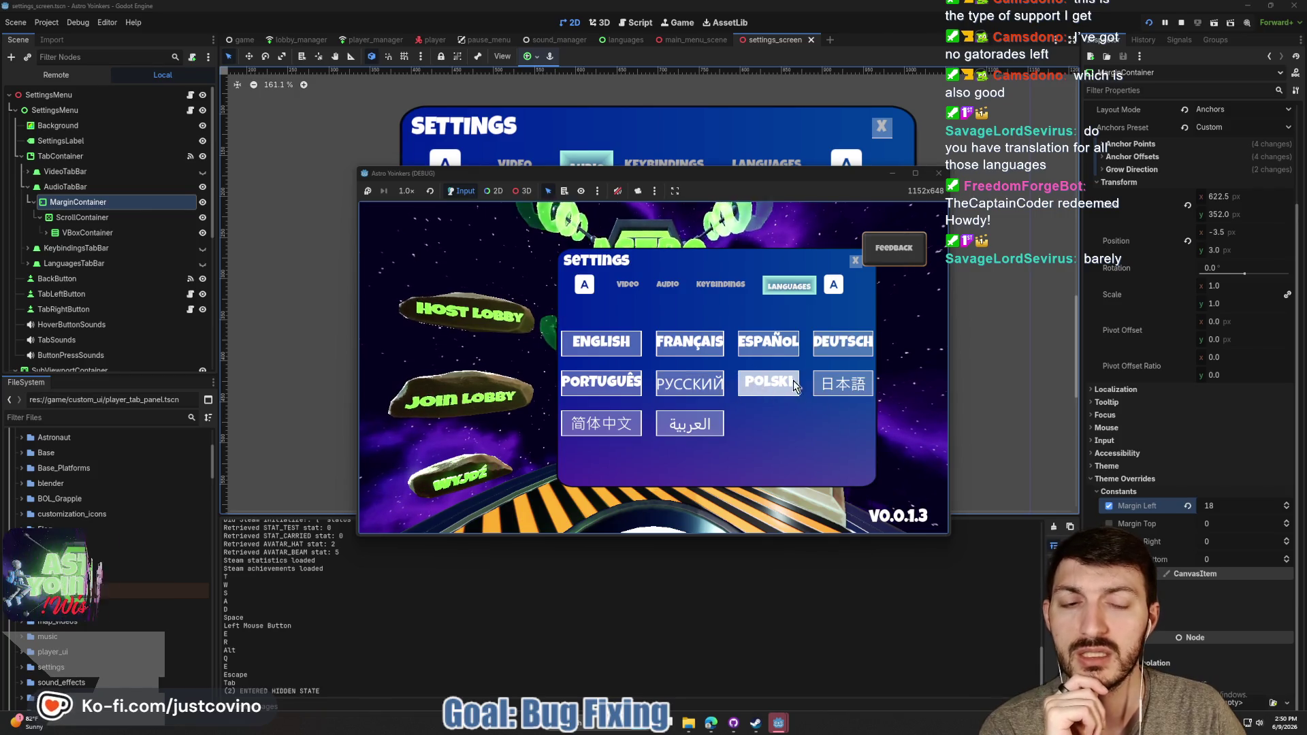